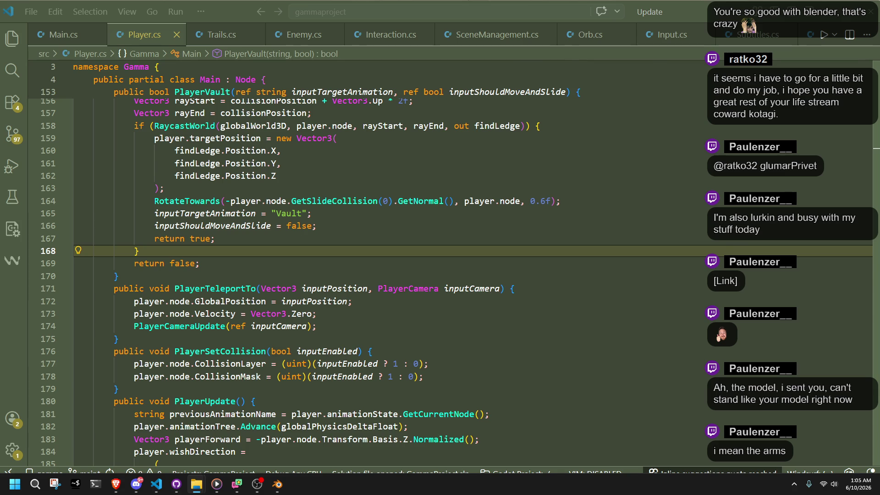
Look over the pending repository changes in the git client, then open GammaProject in Godot.
key("alt+Tab")
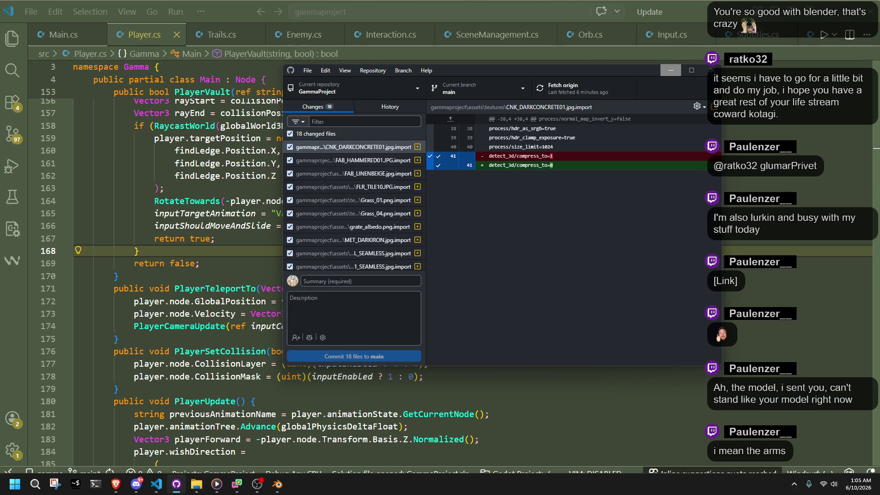
scroll(329, 229, "down", 5)
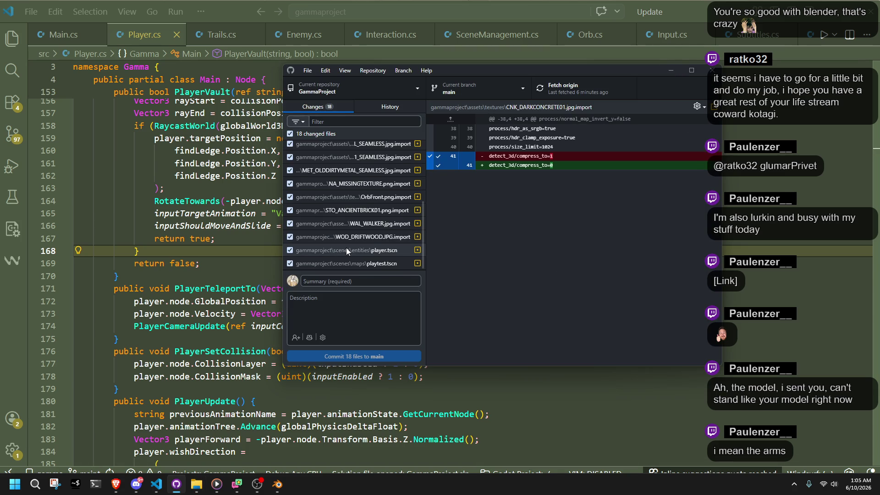
scroll(346, 250, "up", 5)
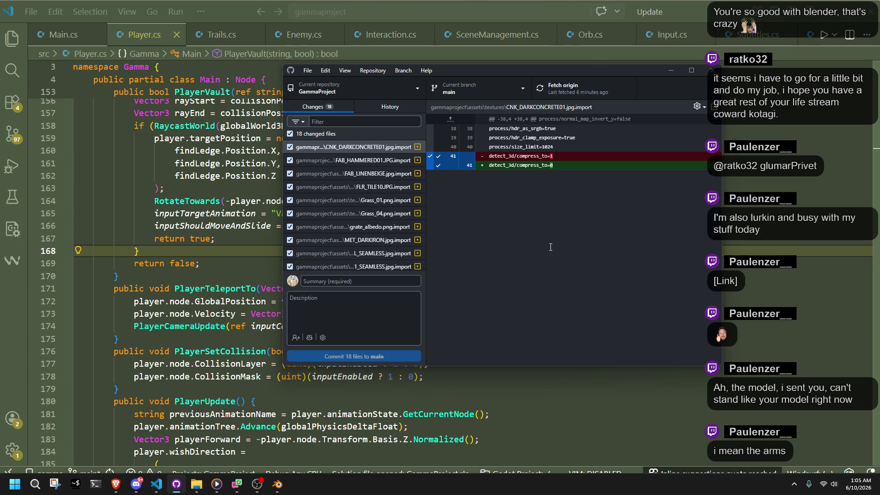
left_click(672, 70)
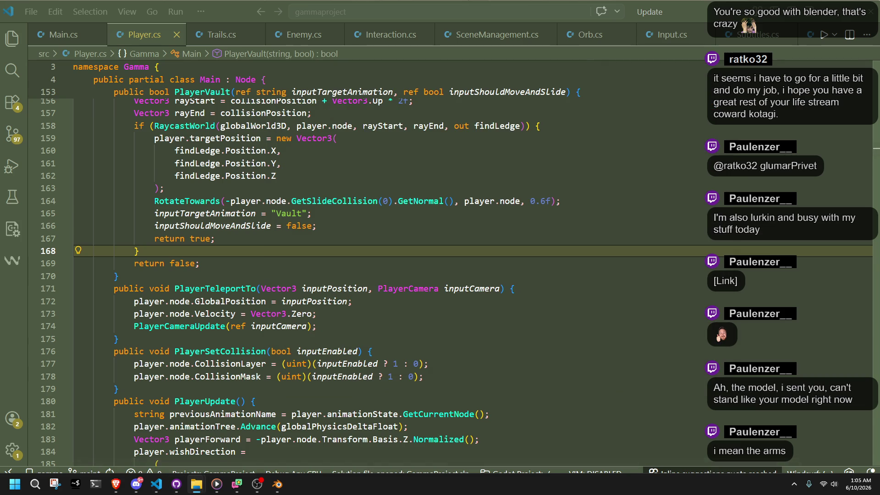
key("F5")
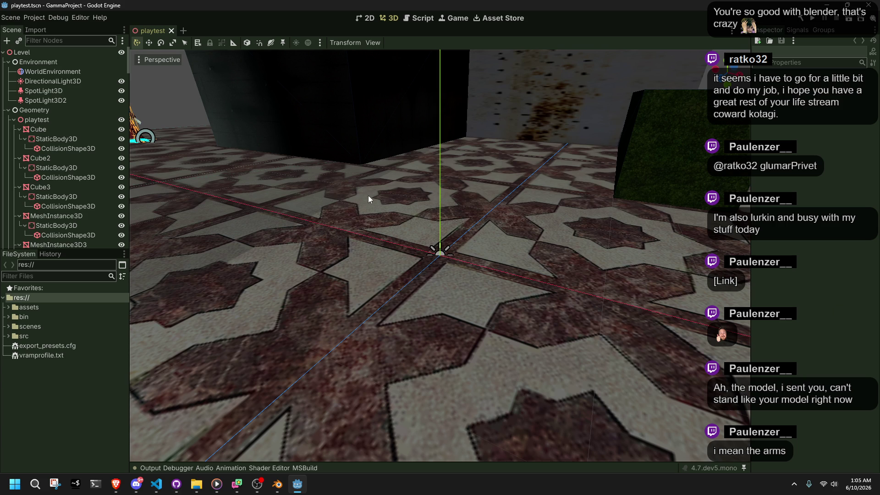
Fly through the playtest level past the Cube and table with freelook, then run the project.
left_click(419, 243)
key("w")
key("w")
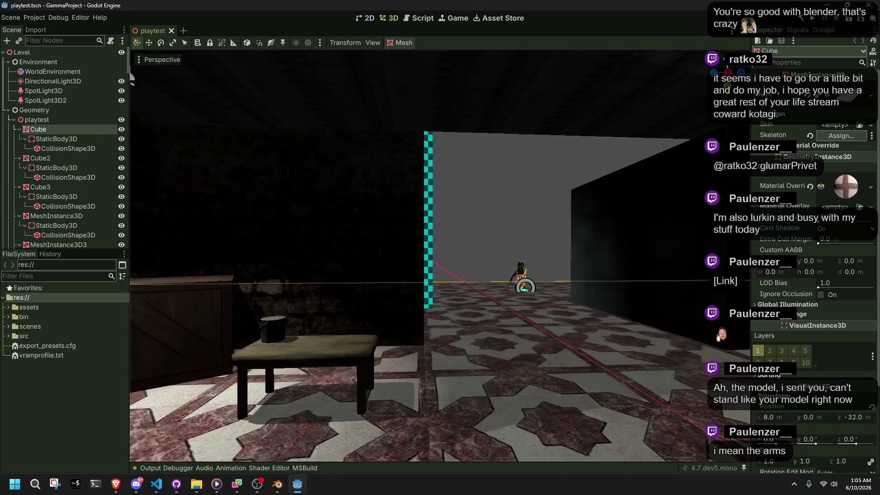
key("w")
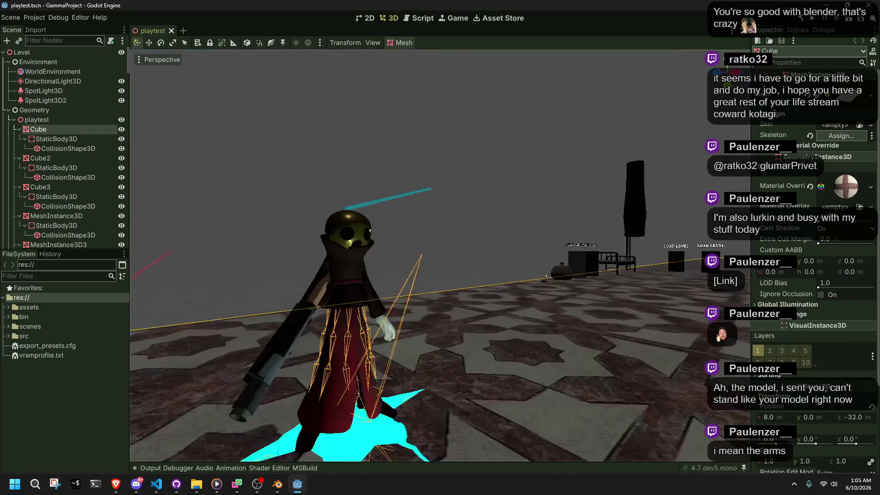
key("w")
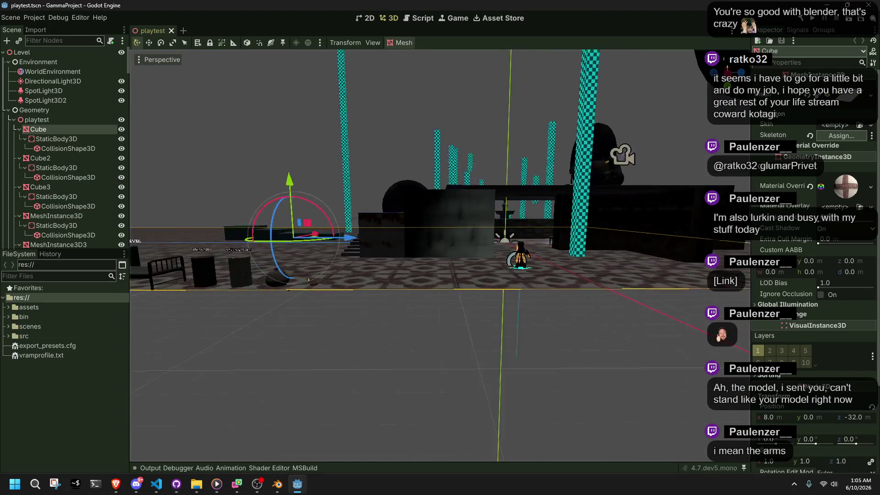
left_click(360, 148)
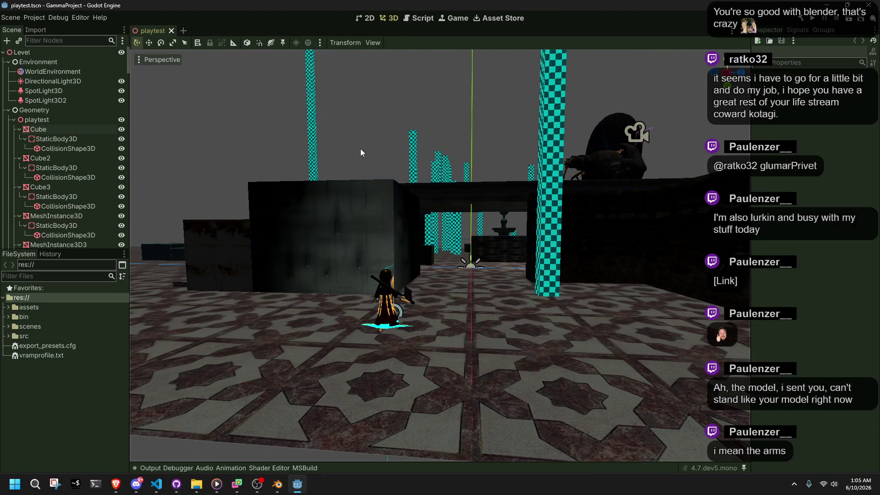
key("w")
key("w")
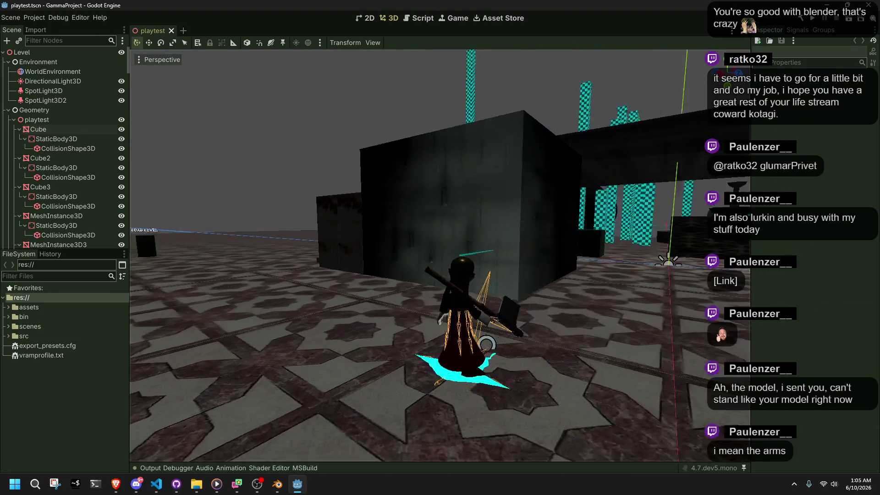
left_click(809, 23)
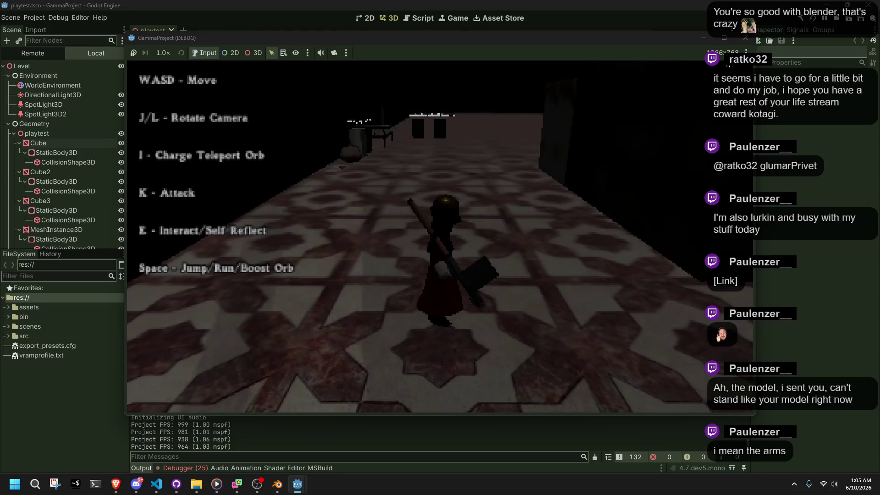
Stop the running game and show the debugger's list of 25 errors.
left_click(744, 39)
left_click(197, 467)
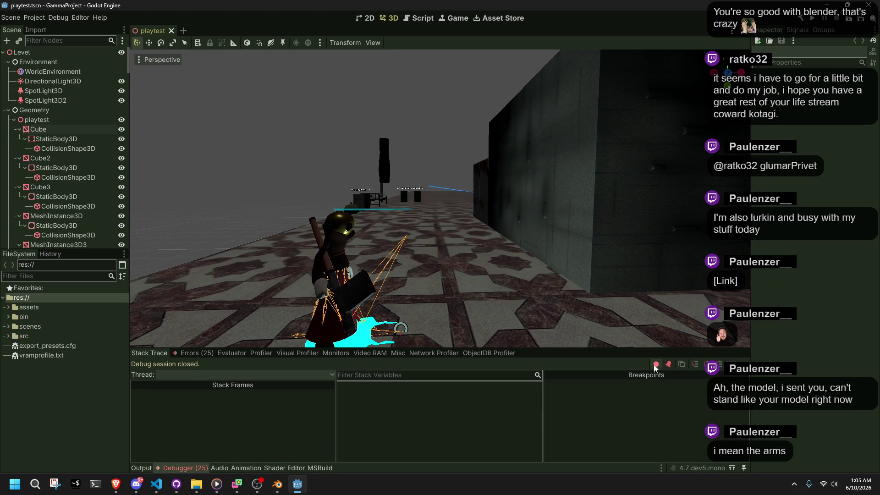
left_click(182, 355)
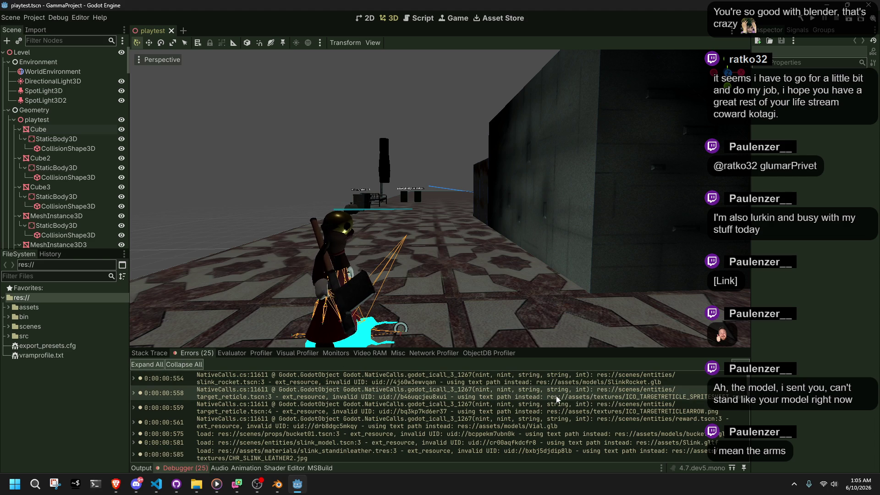
Jump to the target_reticle error's scene, dismiss the loading alert, and scroll through the errors.
mouse_move(556, 397)
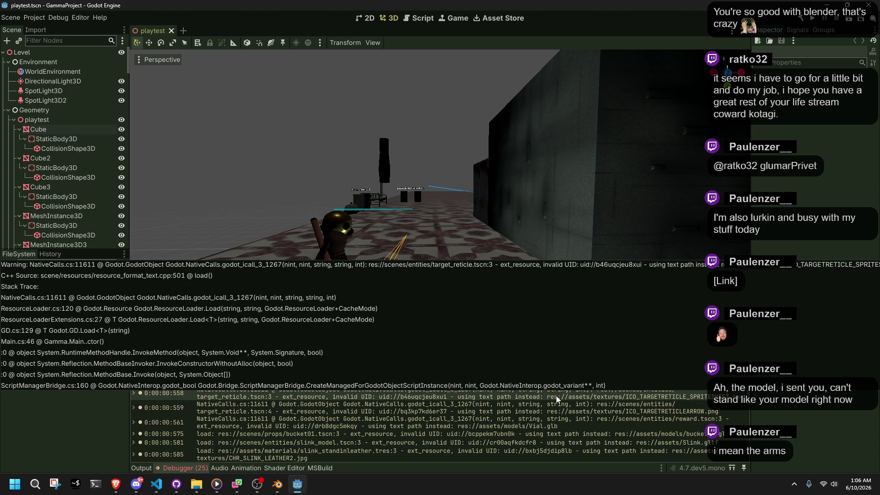
double_click(557, 395)
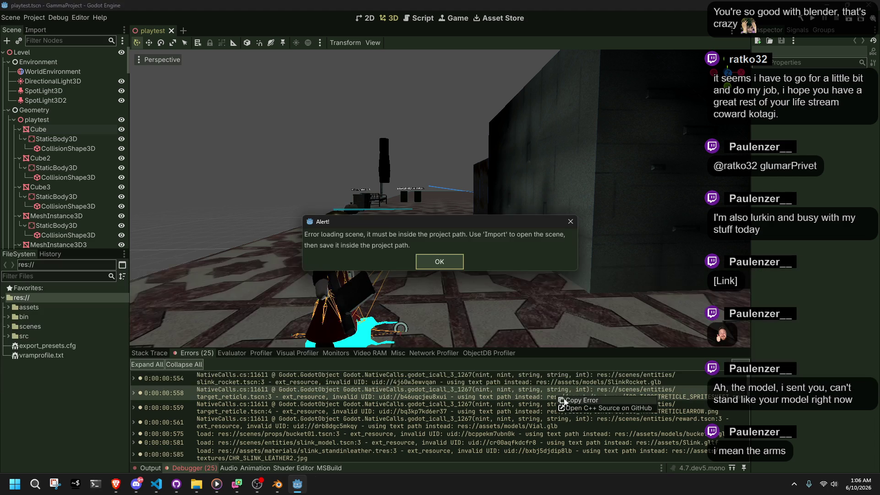
left_click(441, 265)
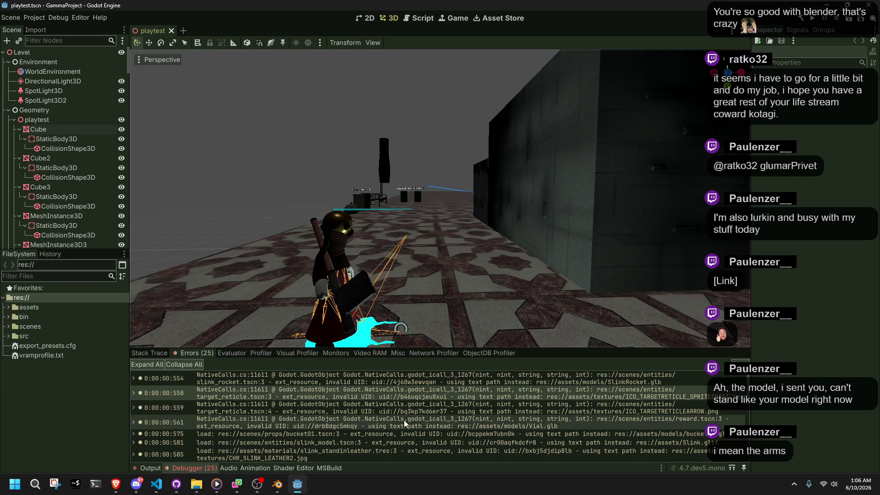
scroll(403, 419, "down", 3)
scroll(404, 420, "up", 2)
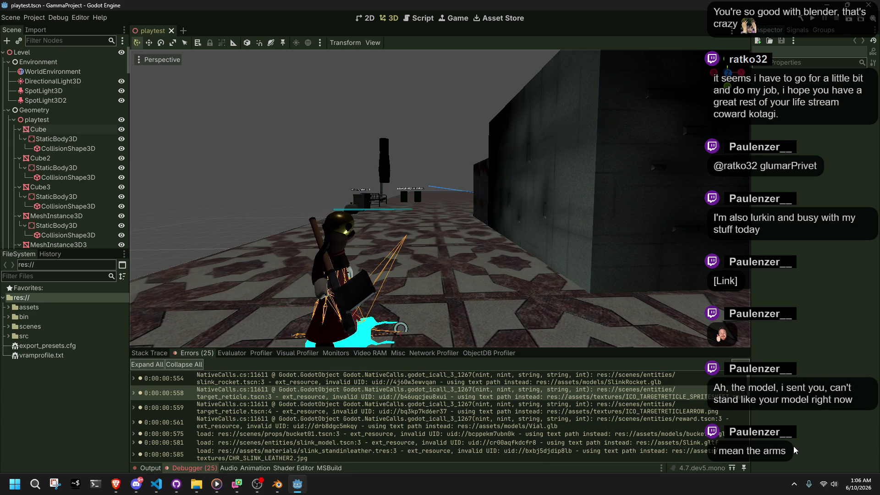
scroll(437, 425, "down", 10)
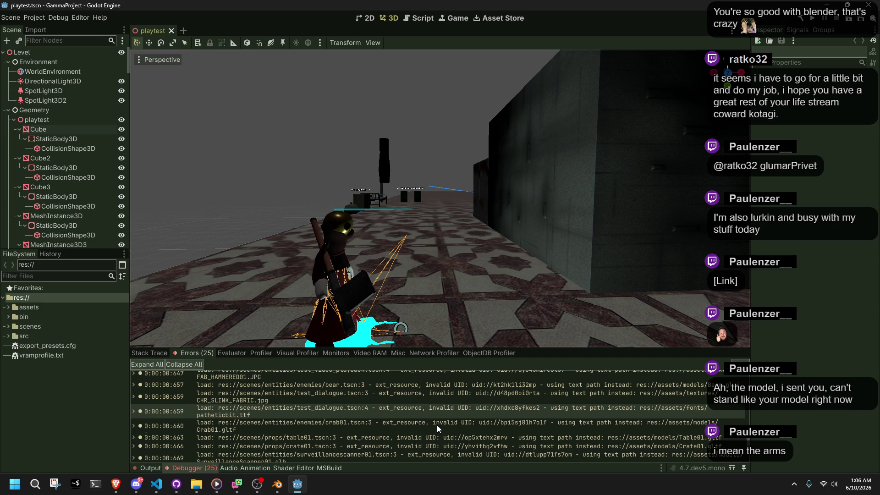
scroll(436, 425, "down", 2)
scroll(436, 425, "down", 2)
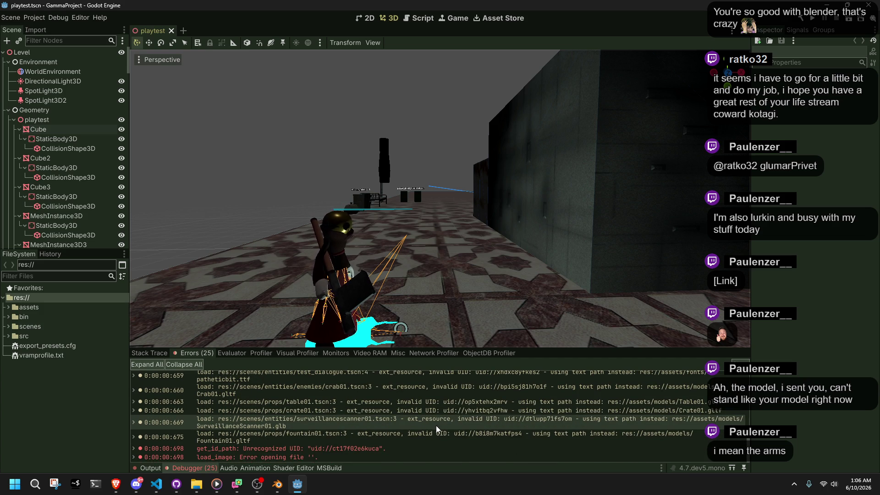
Open Project Settings and inspect the Version and Run Main Loop Type settings.
left_click(34, 17)
left_click(50, 30)
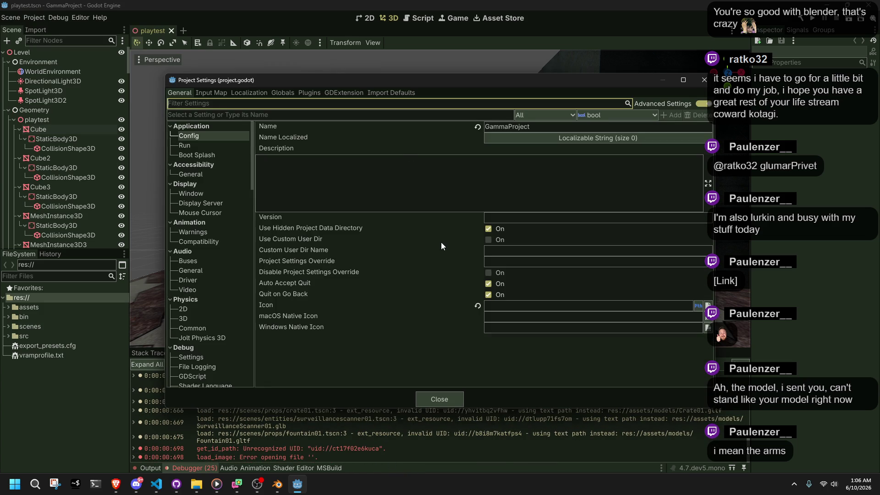
left_click(293, 217)
left_click(195, 147)
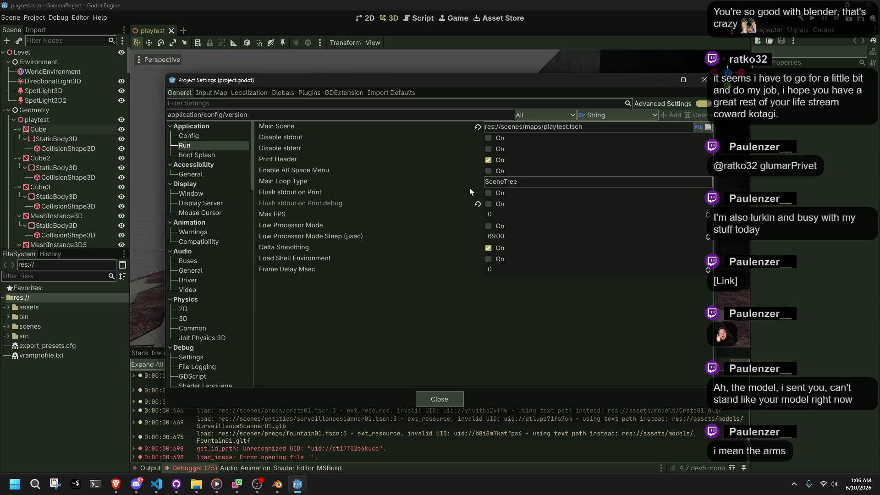
left_click(414, 185)
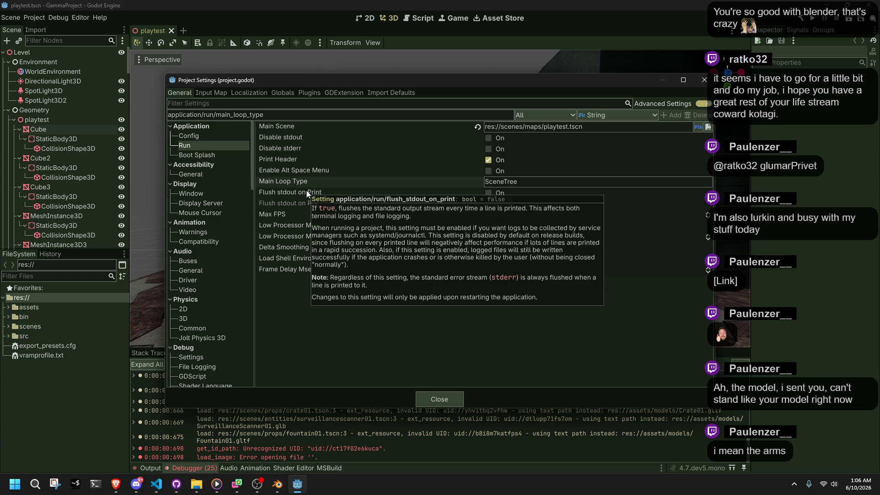
Review the Boot Splash Image and Minimum Display Time settings and toggle Show Image.
left_click(221, 156)
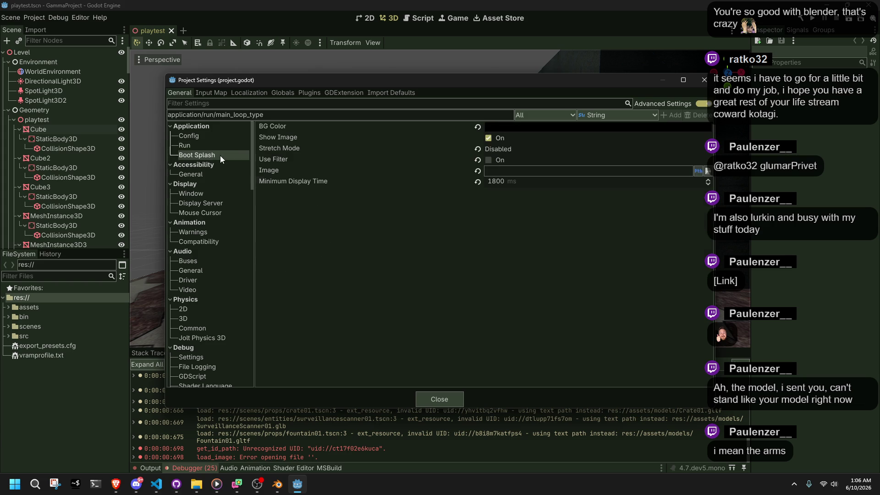
left_click(477, 172)
left_click(478, 180)
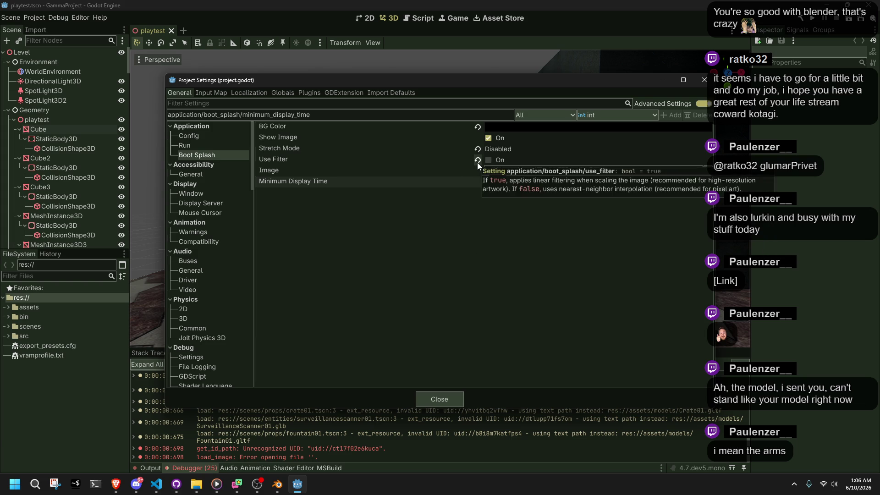
left_click(489, 138)
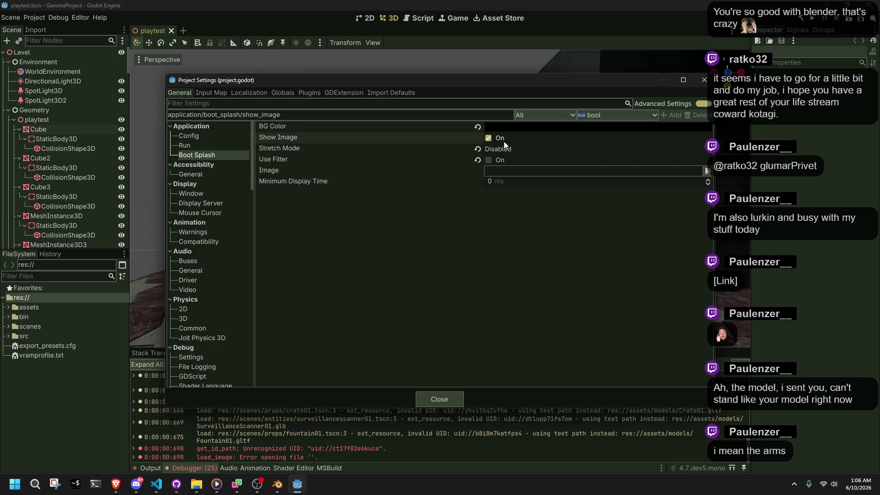
Set the boot splash image to res://assets/textures/logo.png and close Project Settings.
left_click(707, 171)
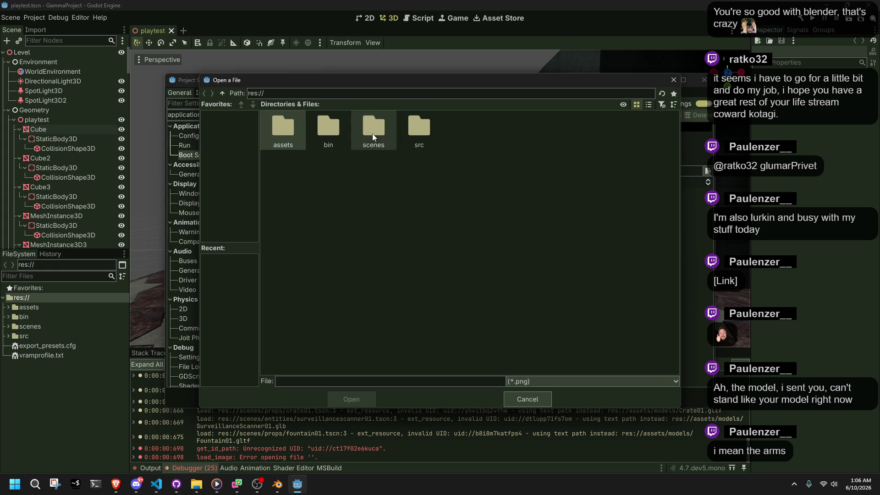
double_click(288, 144)
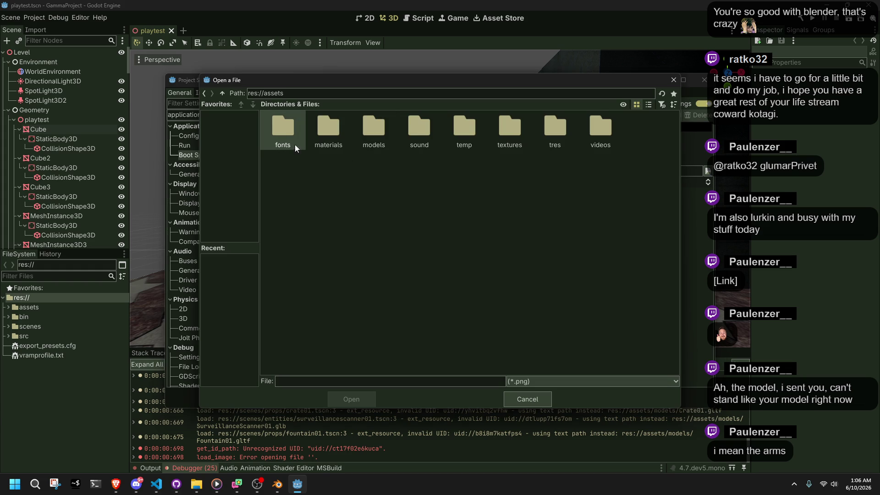
double_click(503, 124)
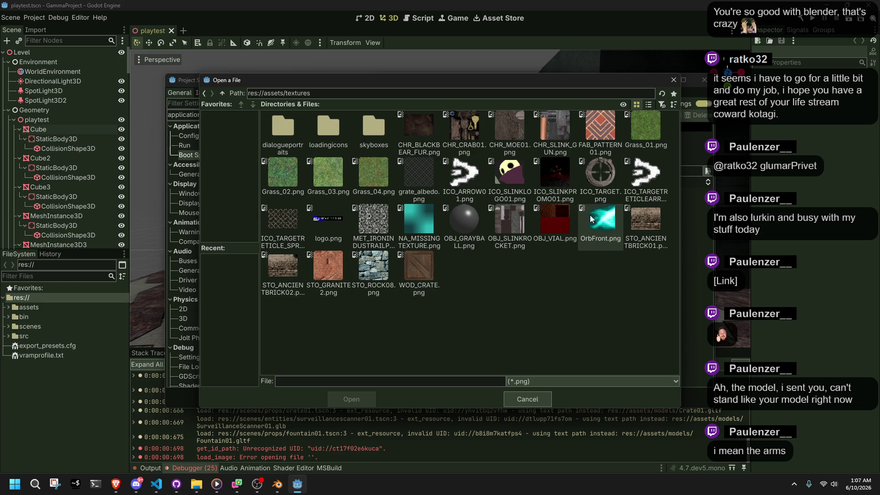
double_click(327, 235)
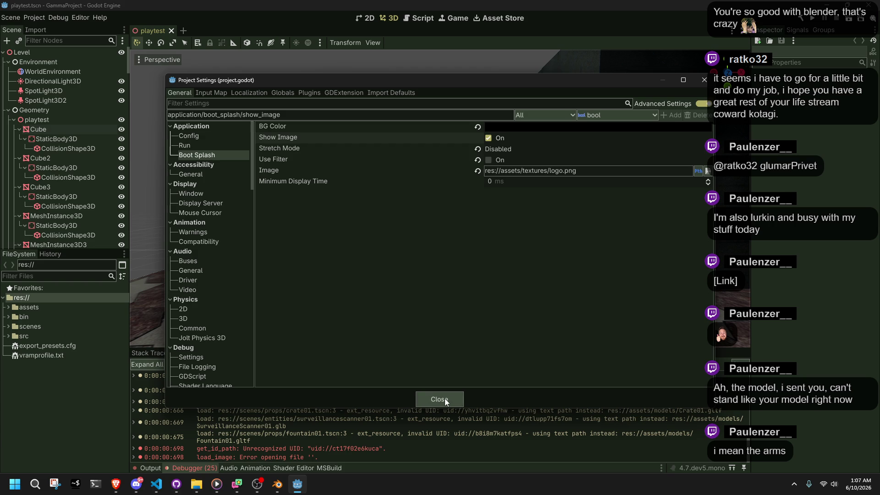
left_click(444, 398)
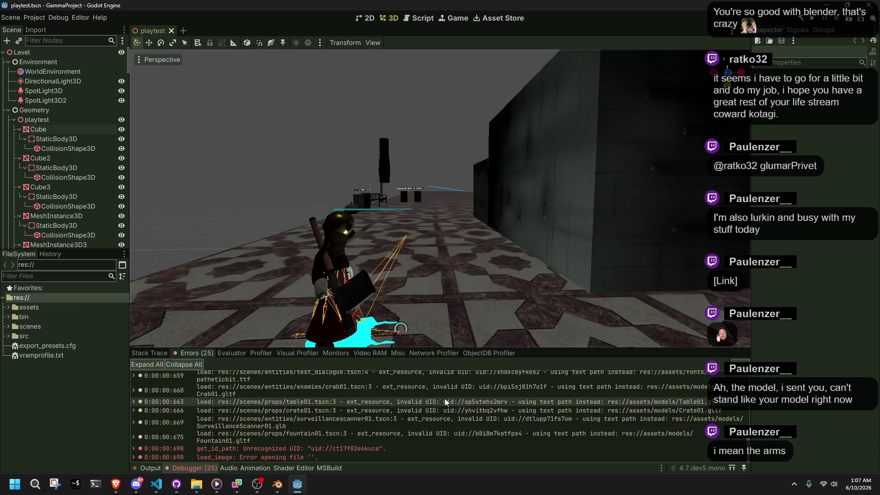
Expand the full scenes folder hierarchy in the FileSystem dock.
left_click(7, 18)
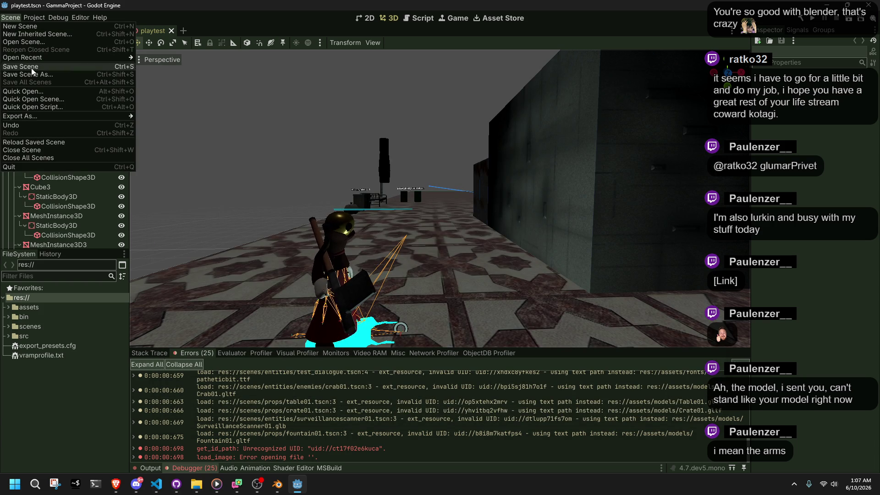
key("Escape")
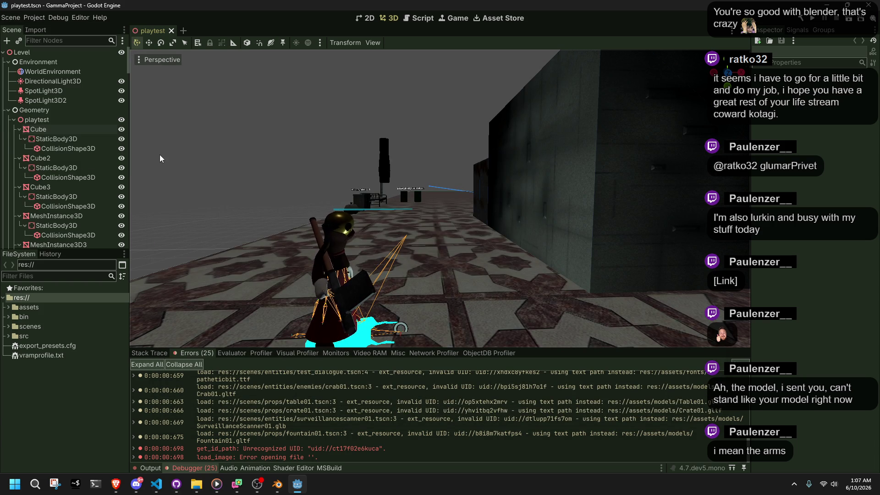
left_click(15, 326)
left_click(8, 327)
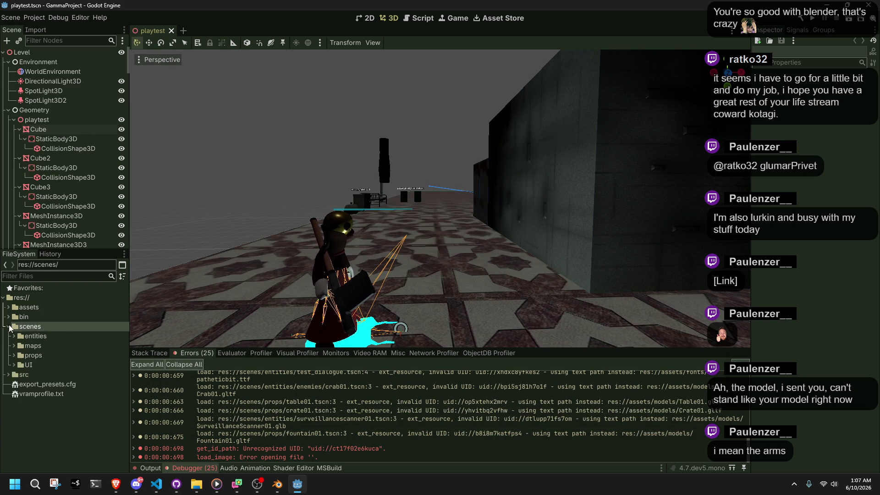
right_click(21, 328)
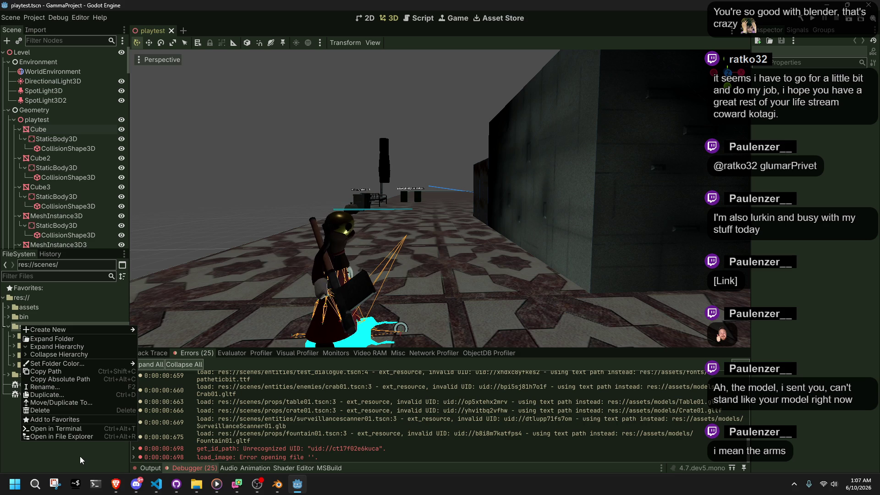
left_click(44, 347)
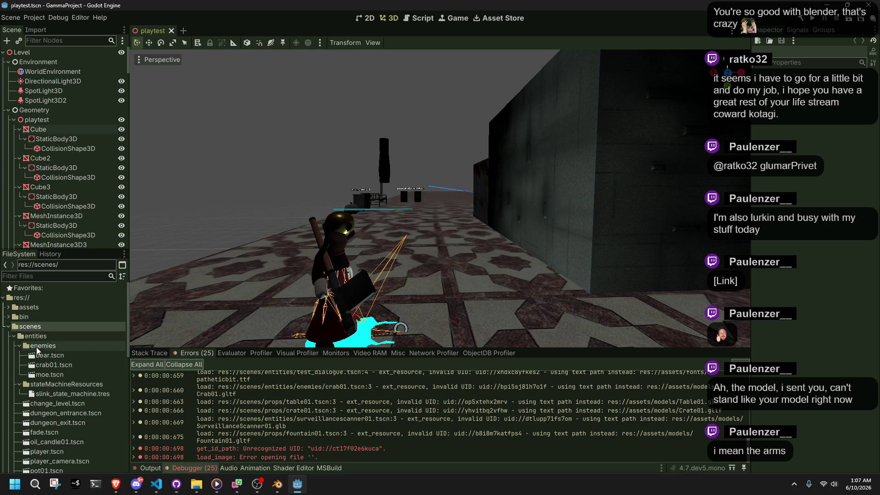
Scroll to test_video_playback.tscn, check its actions menu, then switch to the web browser.
scroll(45, 362, "down", 5)
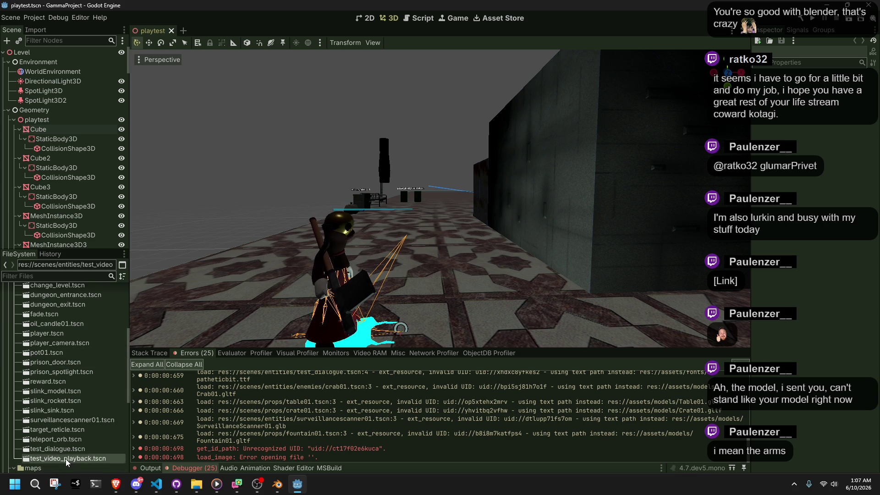
right_click(67, 459)
left_click(36, 463)
right_click(39, 464)
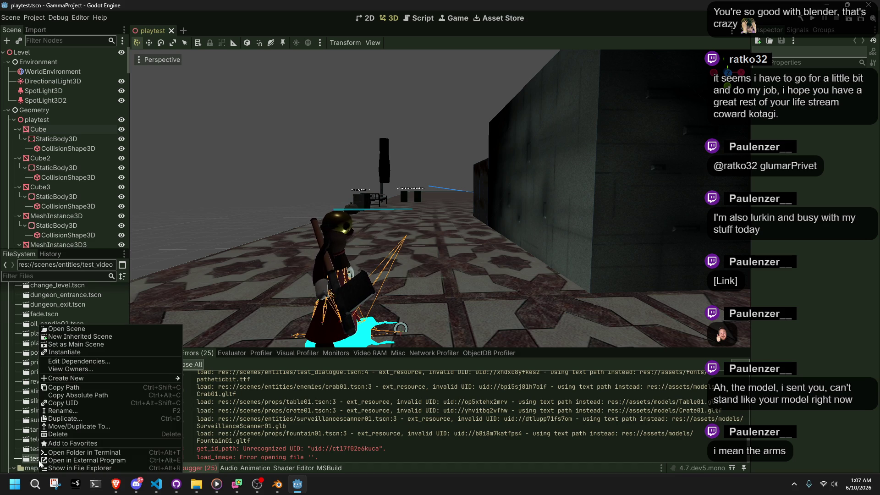
left_click(35, 460)
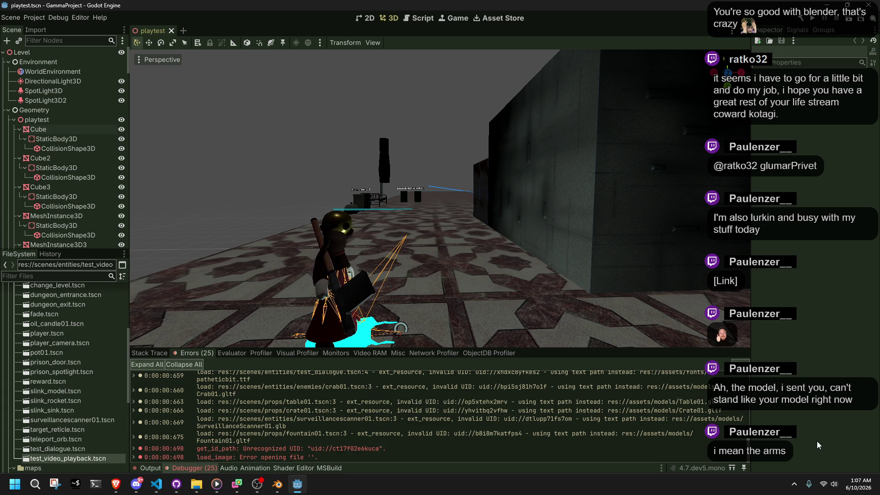
key("alt+Tab")
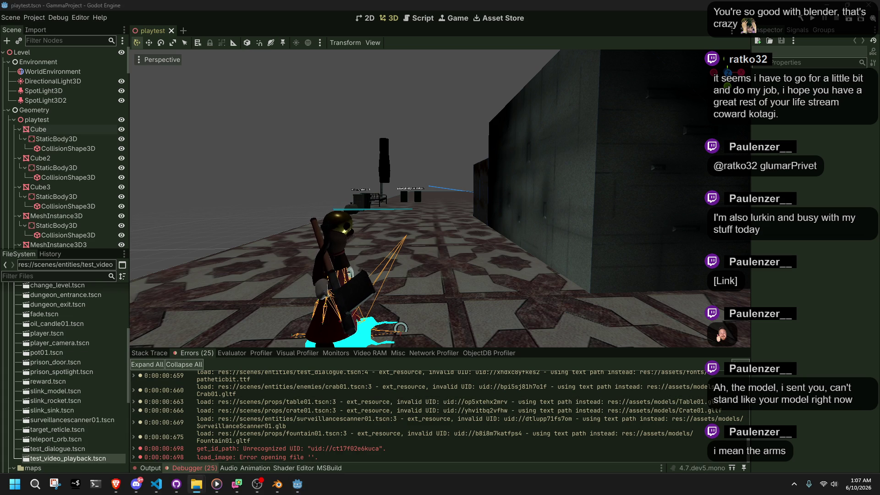
key("alt+Tab")
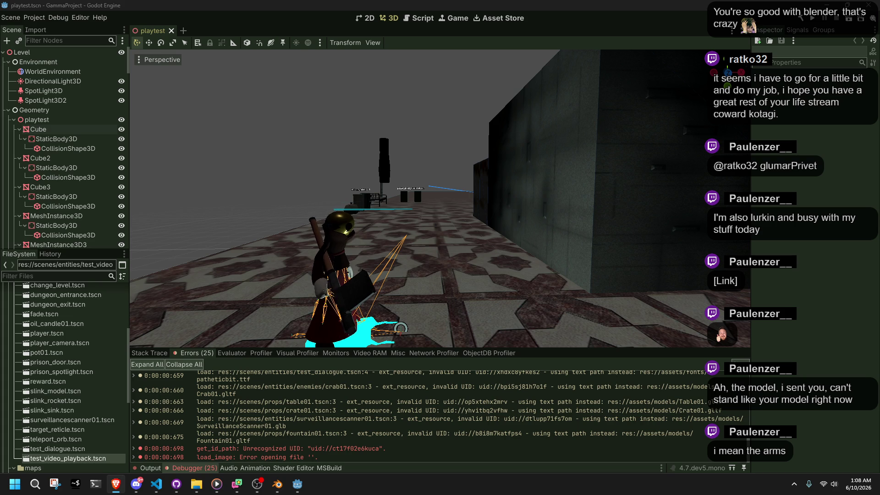
Bring the Godot editor window back to the front from the taskbar.
scroll(330, 413, "up", 5)
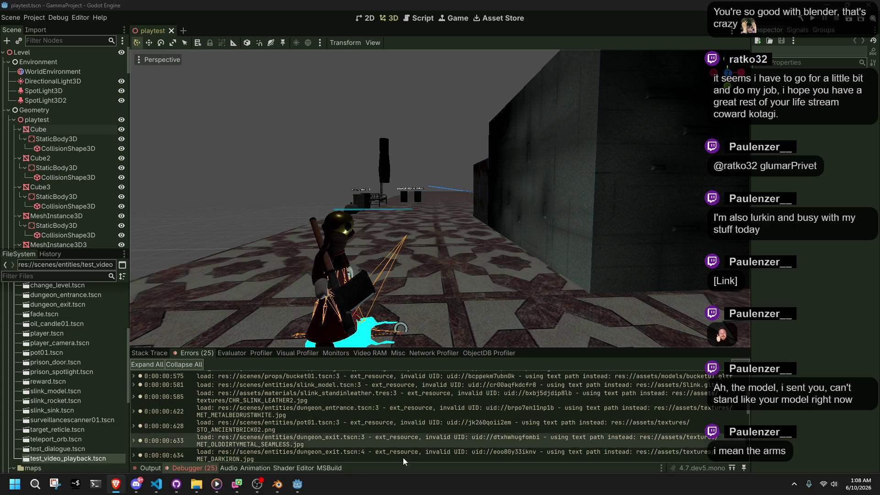
mouse_move(197, 484)
mouse_move(158, 429)
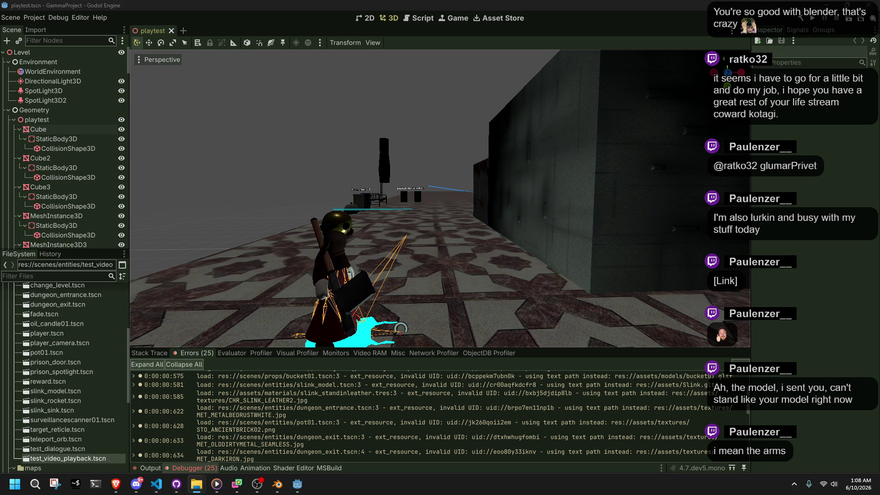
left_click(278, 181)
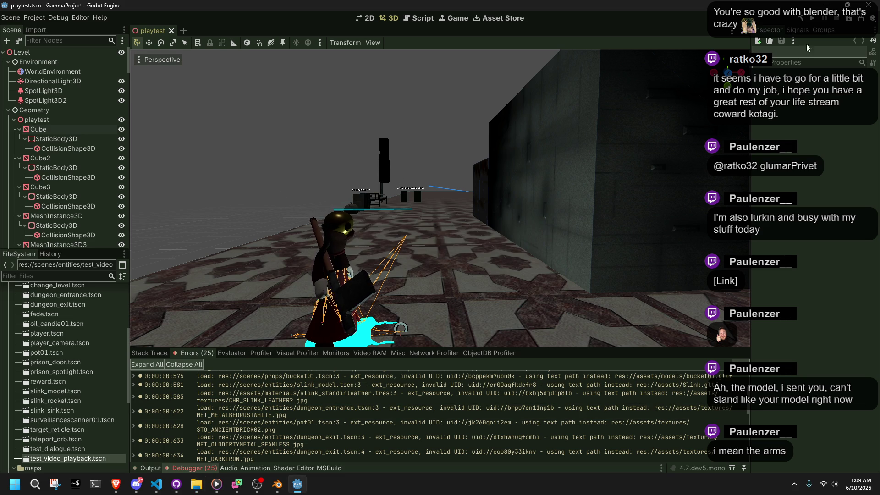
Play-test the project, stop it, and review the debugger's 26 errors.
left_click(810, 20)
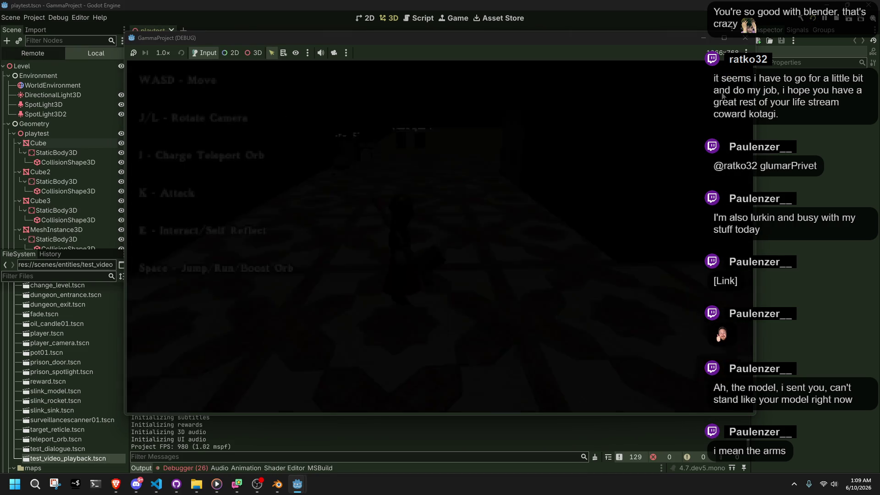
left_click(743, 37)
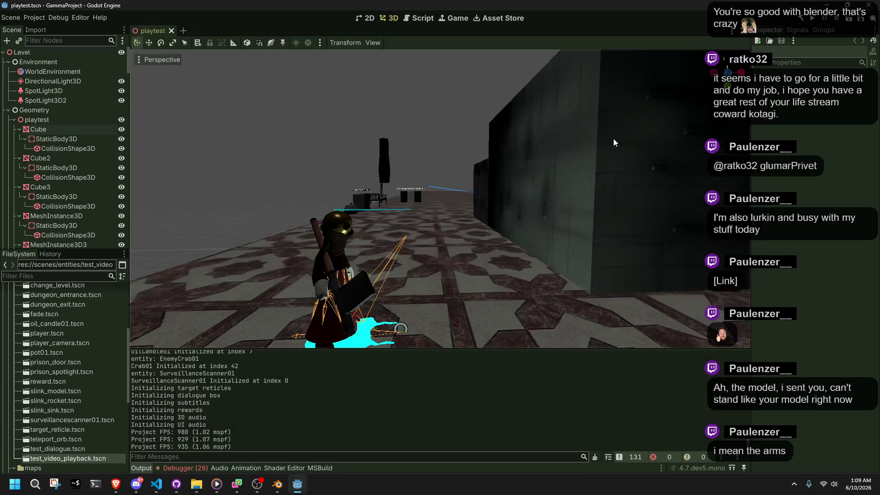
left_click(198, 471)
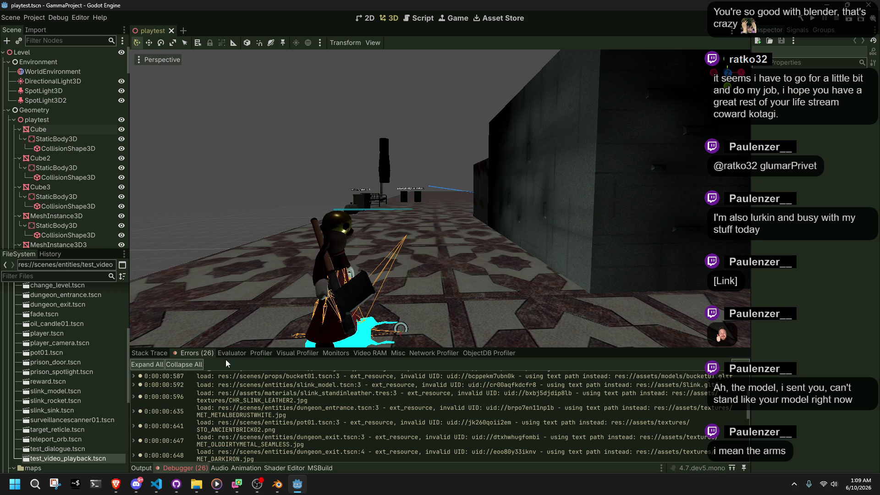
scroll(527, 433, "up", 3)
scroll(527, 434, "down", 5)
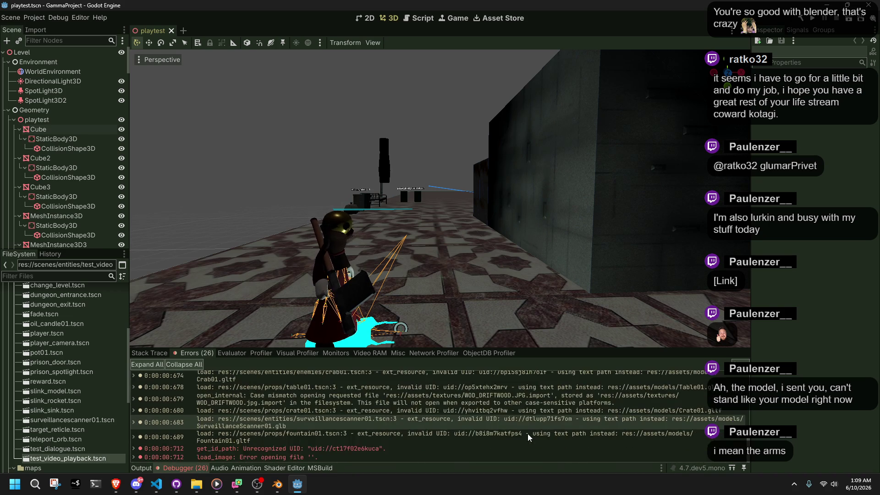
Open Project Settings and browse for a boot splash image, leaving it unchanged.
mouse_move(315, 452)
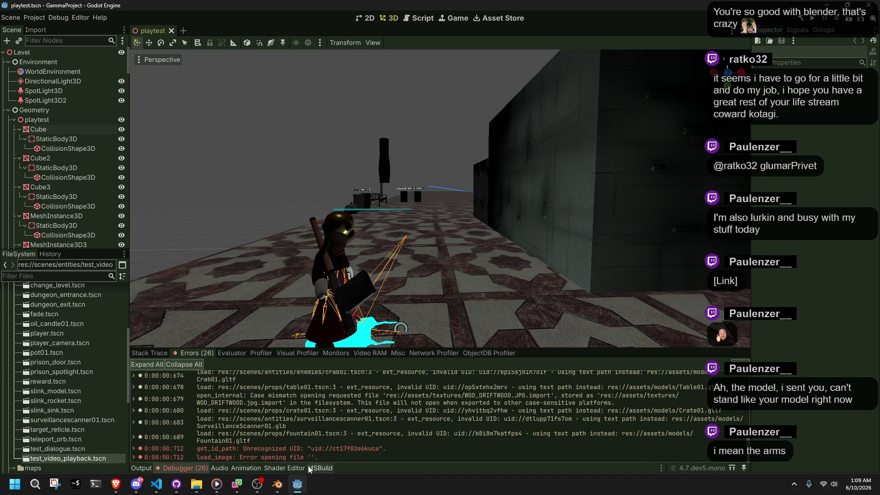
left_click(35, 18)
left_click(48, 27)
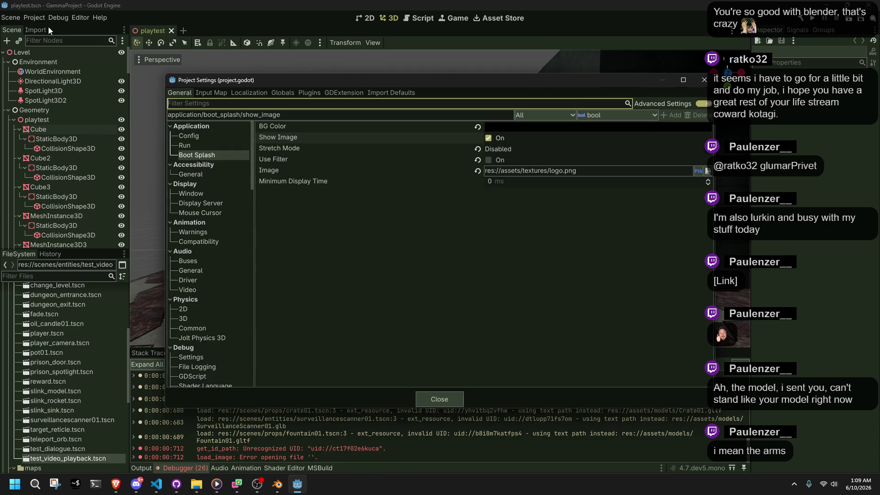
left_click(707, 172)
left_click(537, 397)
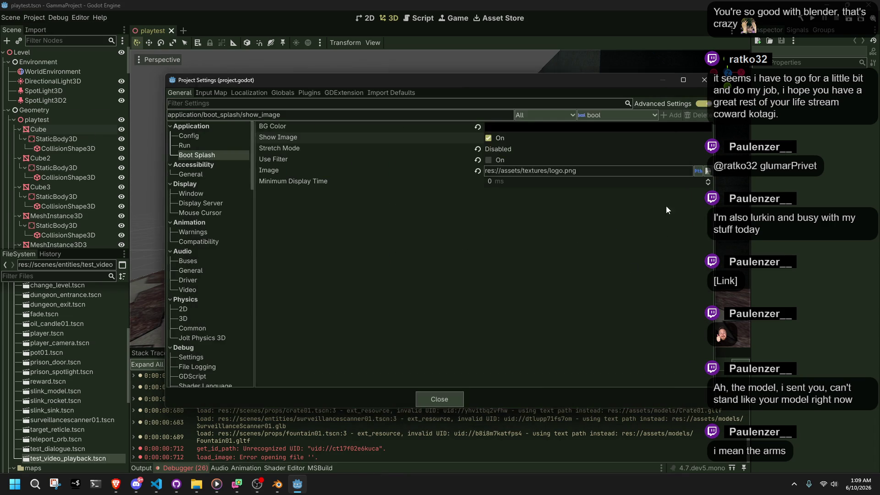
Switch the boot splash image to uid://bs8h0boqpr2pi, close settings, and copy the last error.
left_click(698, 170)
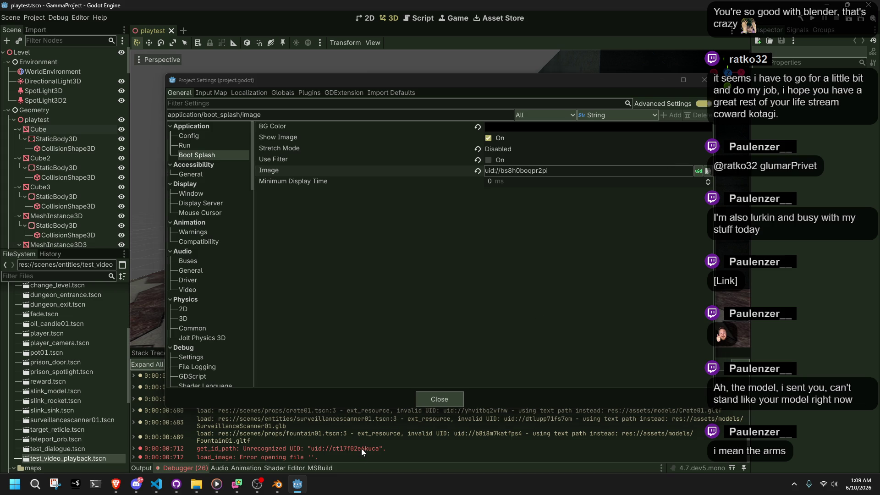
left_click(438, 399)
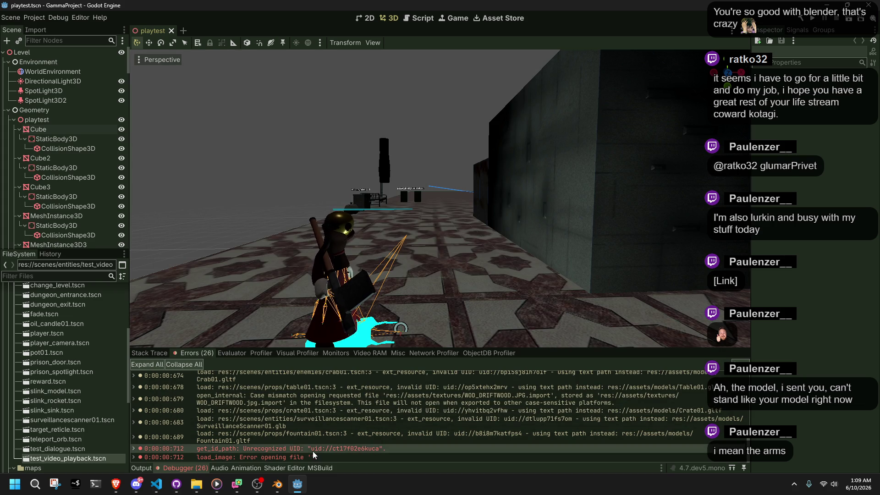
right_click(348, 455)
left_click(349, 456)
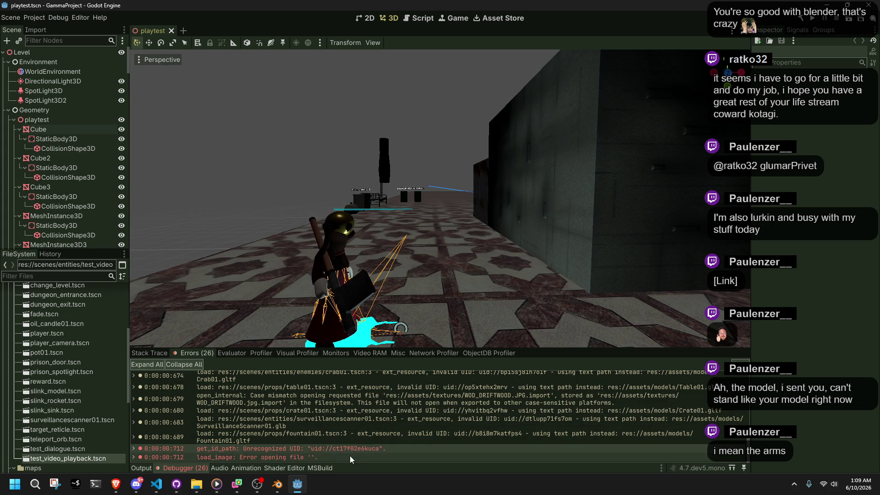
key("alt+Tab")
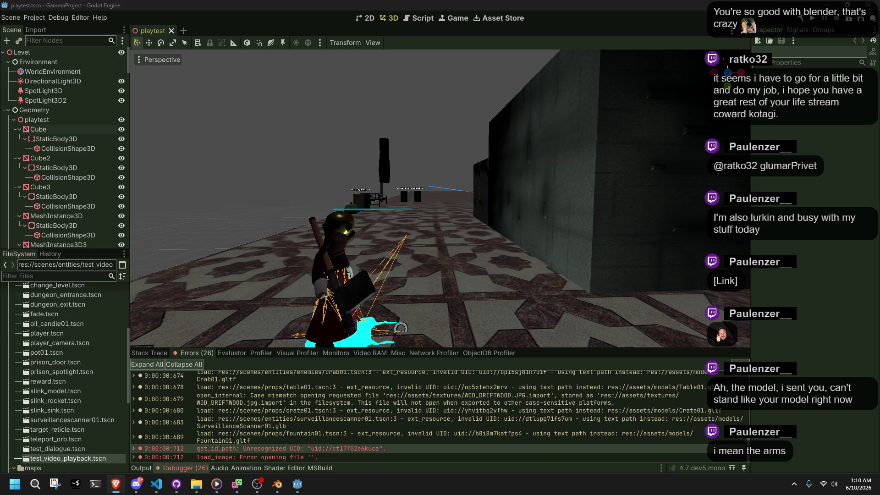
key("alt+Tab")
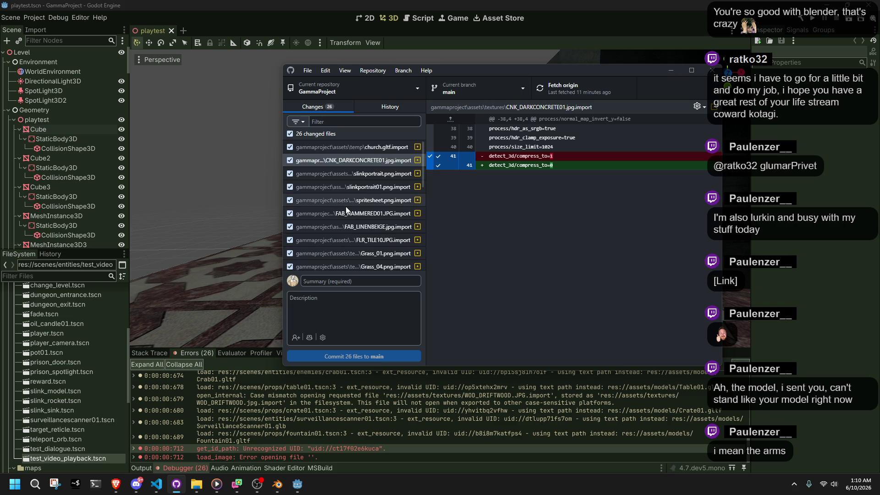
Review the diffs of playtest.tscn, player.tscn and the FAB_LINENBEIGE texture import.
scroll(345, 207, "down", 5)
left_click(369, 266)
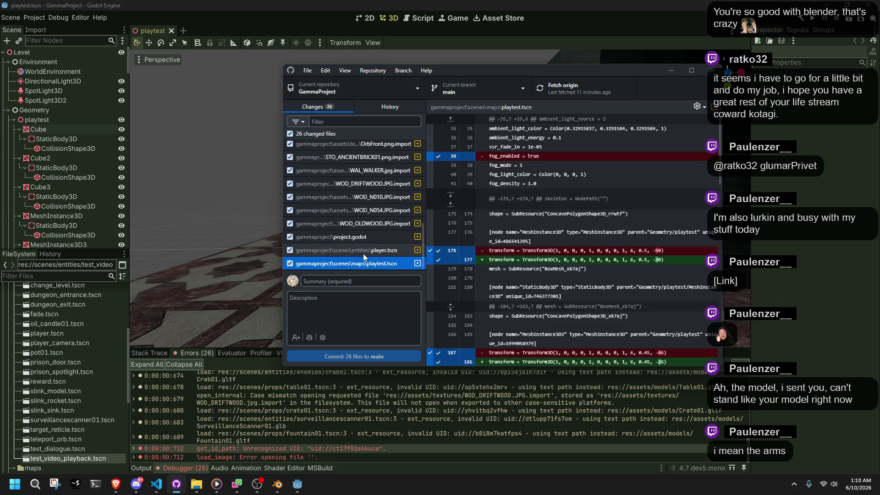
left_click(363, 252)
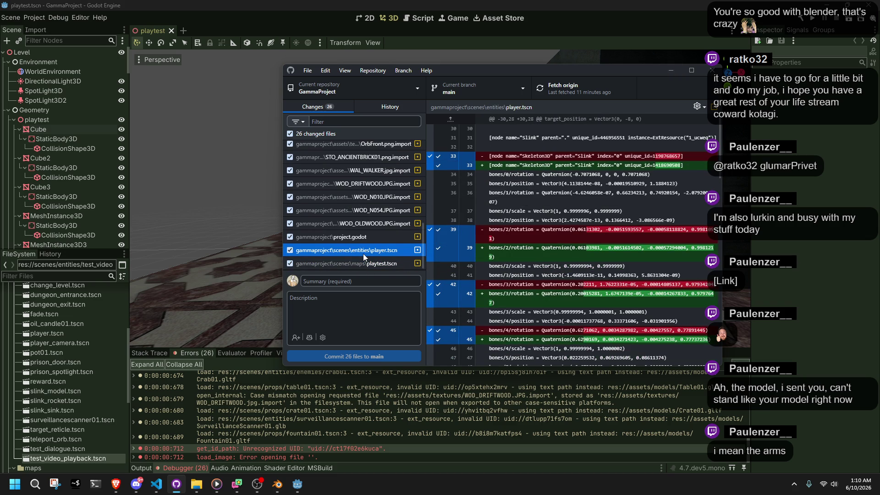
scroll(363, 254, "up", 5)
left_click(362, 226)
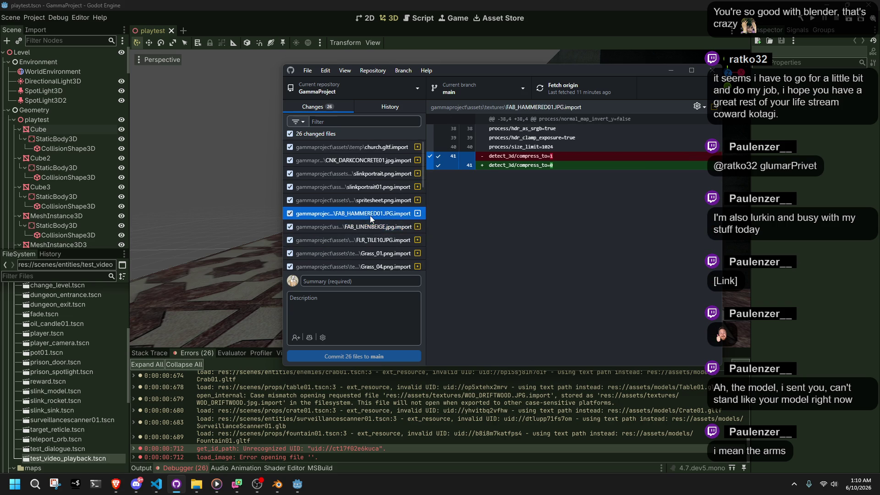
Check the slinkportrait01, slinkportrait and church.gltf import diffs, then close GitHub Desktop.
left_click(370, 187)
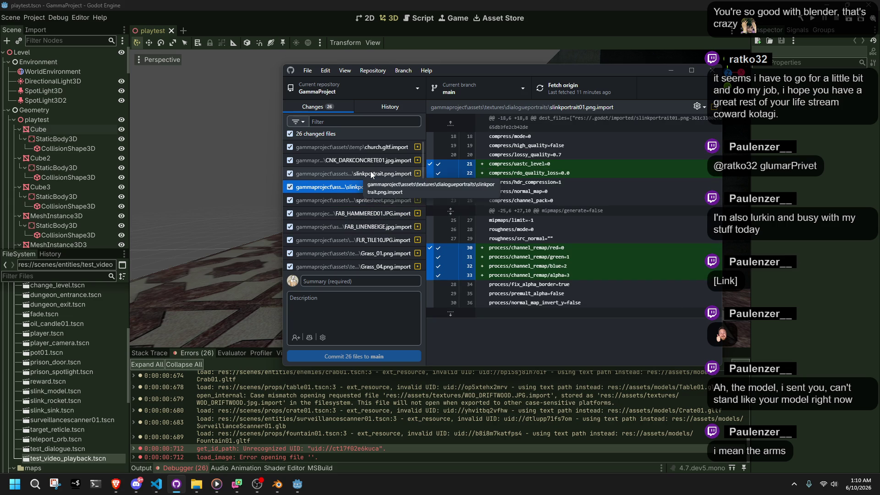
left_click(371, 174)
left_click(373, 148)
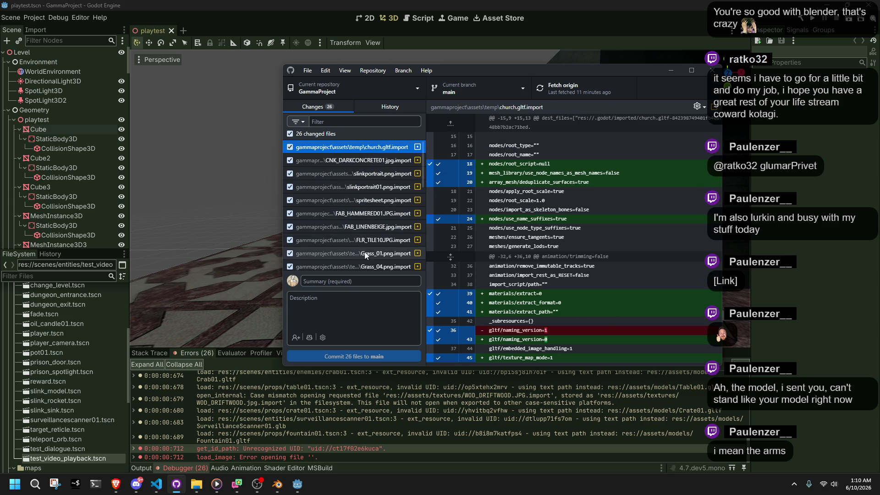
scroll(366, 255, "down", 5)
left_click(342, 303)
left_click(338, 281)
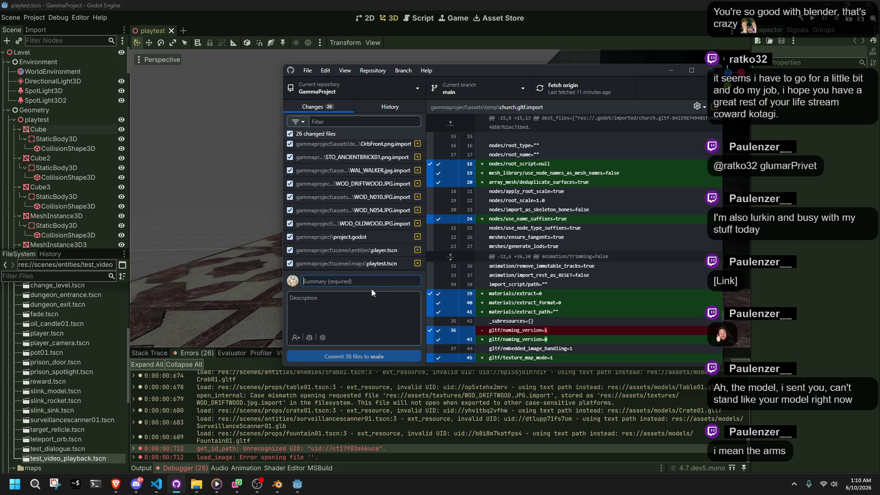
left_click(712, 70)
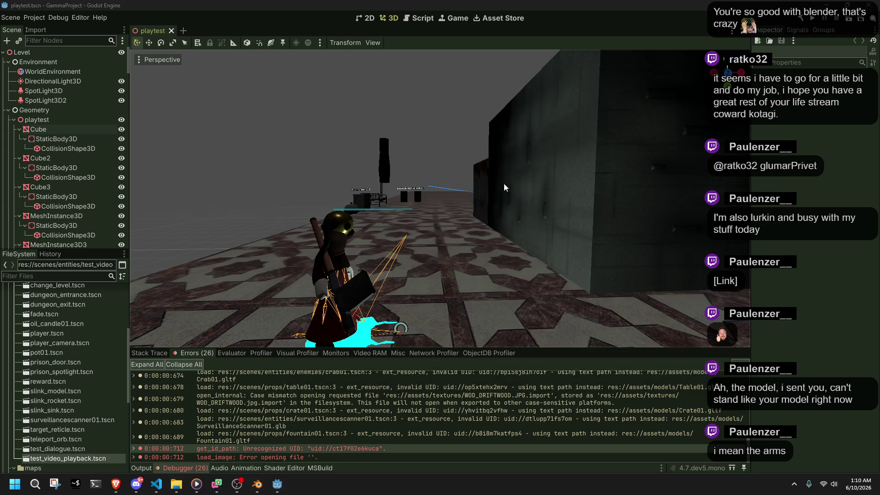
Open Project Settings and inspect boot splash Show Image, Stretch Mode and Use Filter.
left_click(34, 17)
left_click(46, 26)
left_click(447, 188)
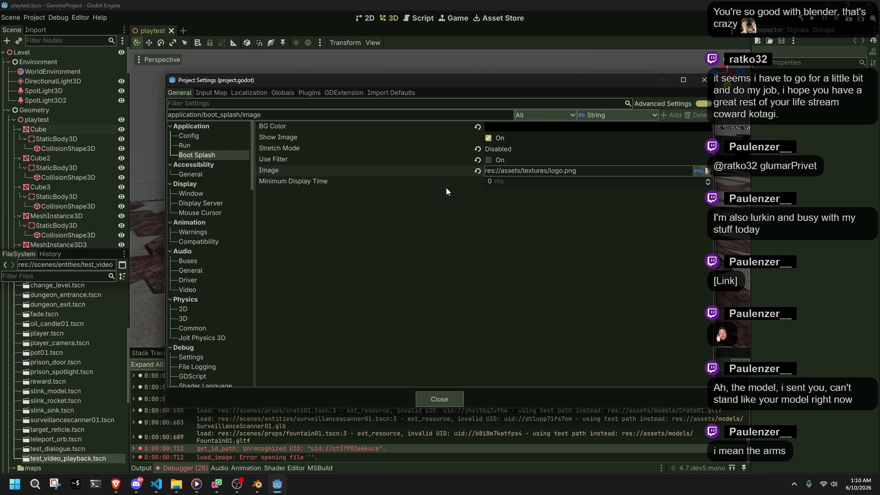
left_click(400, 138)
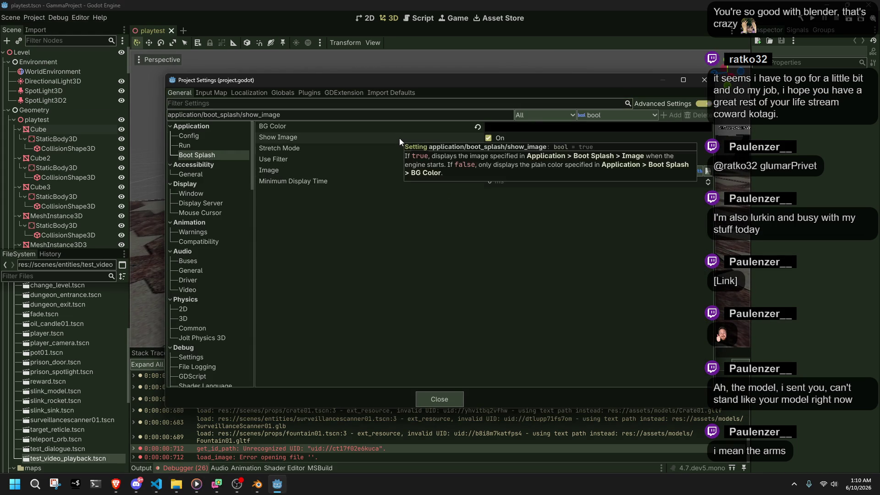
left_click(317, 148)
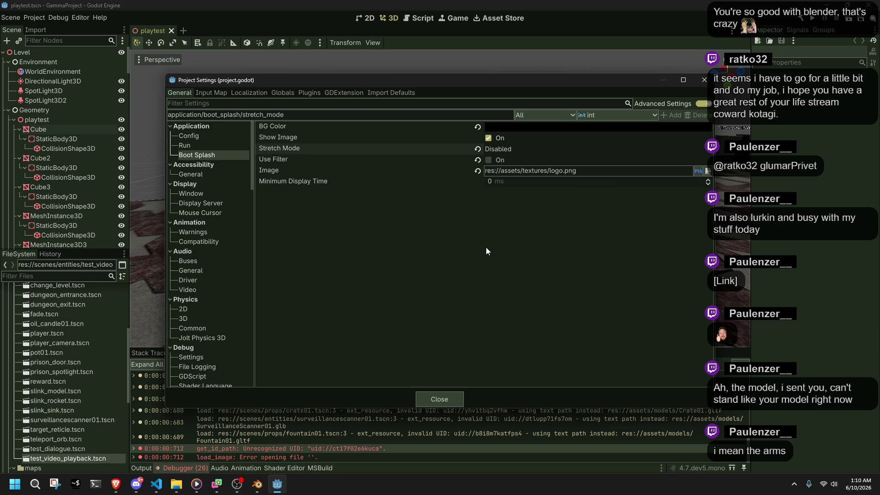
left_click(294, 159)
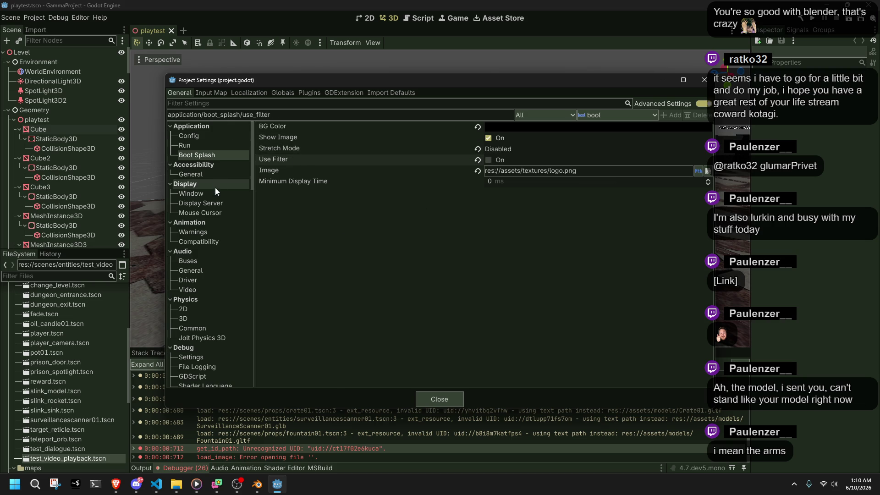
Browse Display Window, Display Server and Mouse Cursor settings, checking Driver.macos value choices.
left_click(196, 196)
left_click(202, 203)
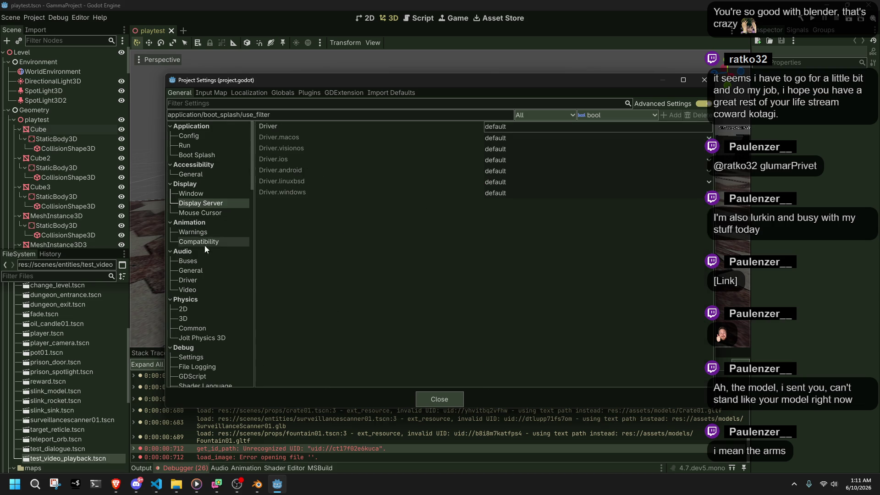
left_click(194, 212)
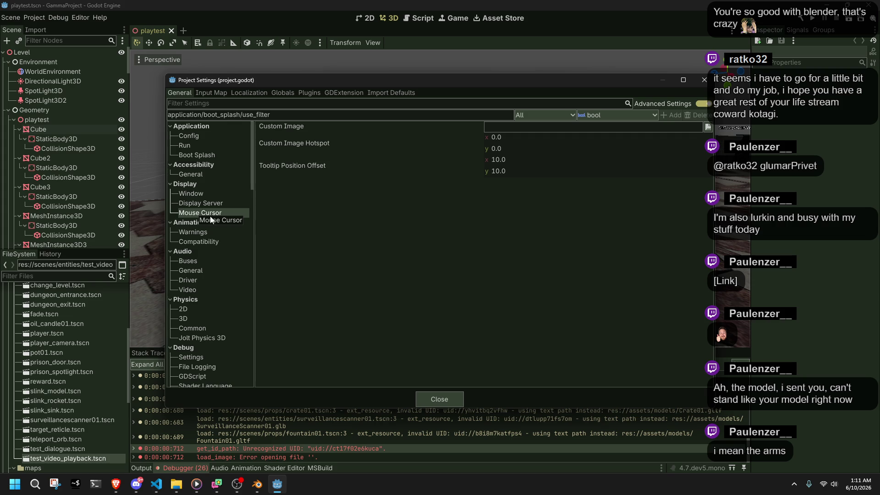
left_click(210, 205)
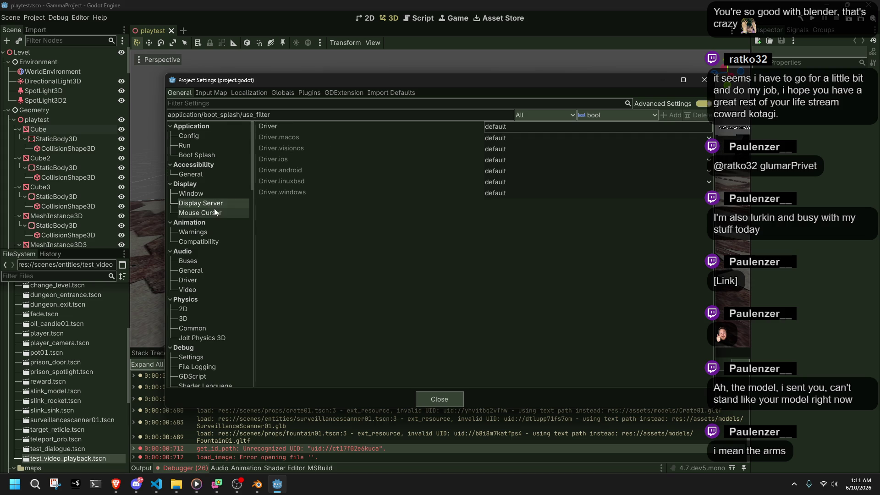
left_click(500, 126)
left_click(455, 138)
left_click(567, 141)
left_click(615, 159)
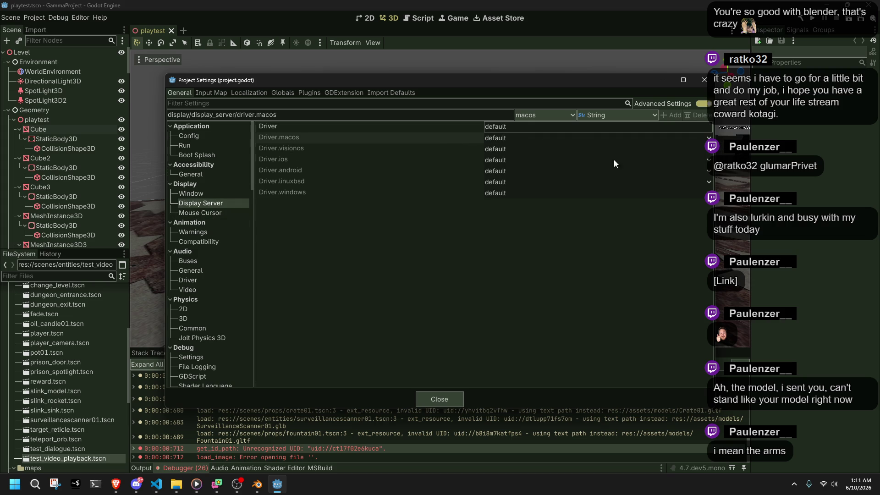
Move through Animation Warnings and Compatibility to Rendering > Occlusion Culling.
left_click(204, 232)
left_click(205, 242)
scroll(205, 285, "down", 5)
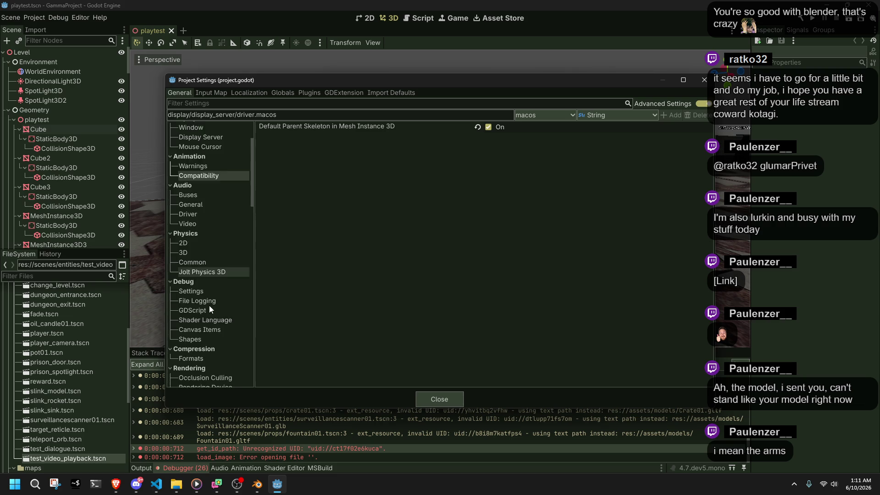
left_click(207, 277)
left_click(215, 286)
left_click(215, 275)
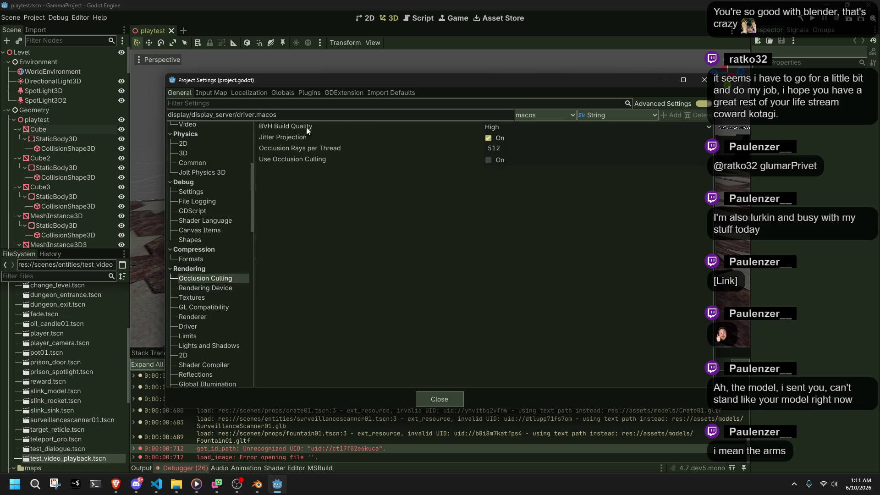
mouse_move(306, 127)
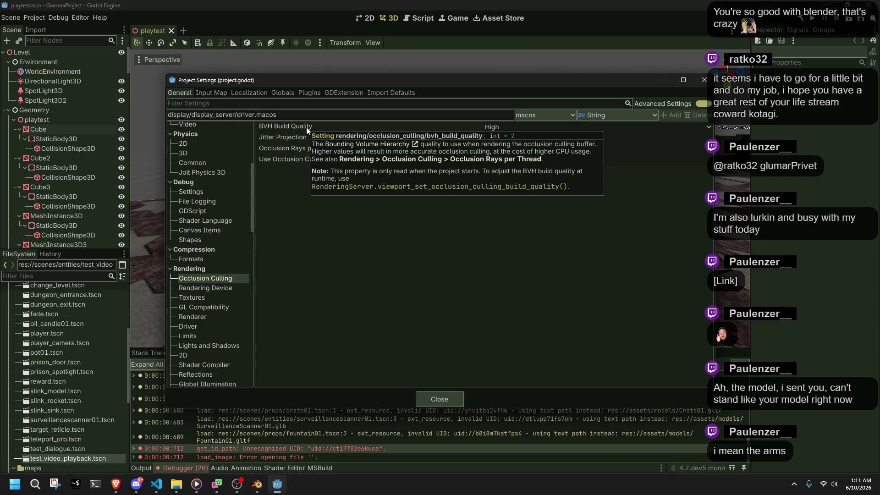
Pick Medium instead of High in the occlusion culling BVH Build Quality dropdown.
left_click(495, 128)
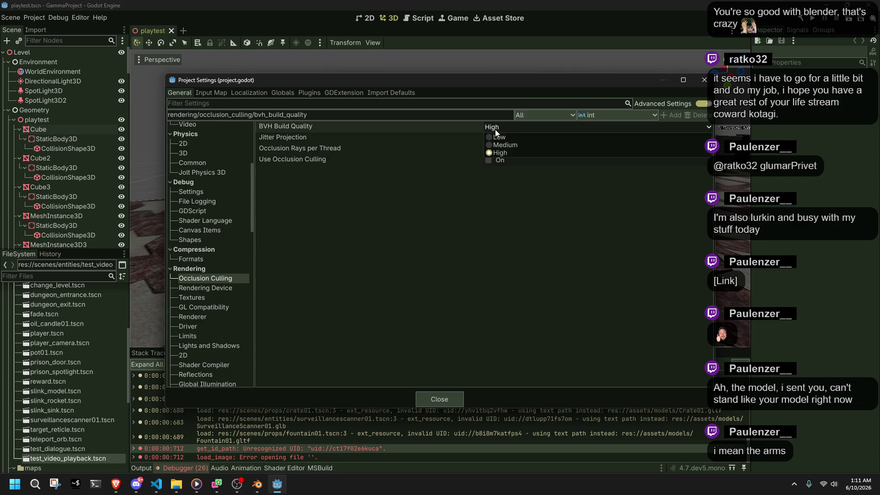
left_click(506, 146)
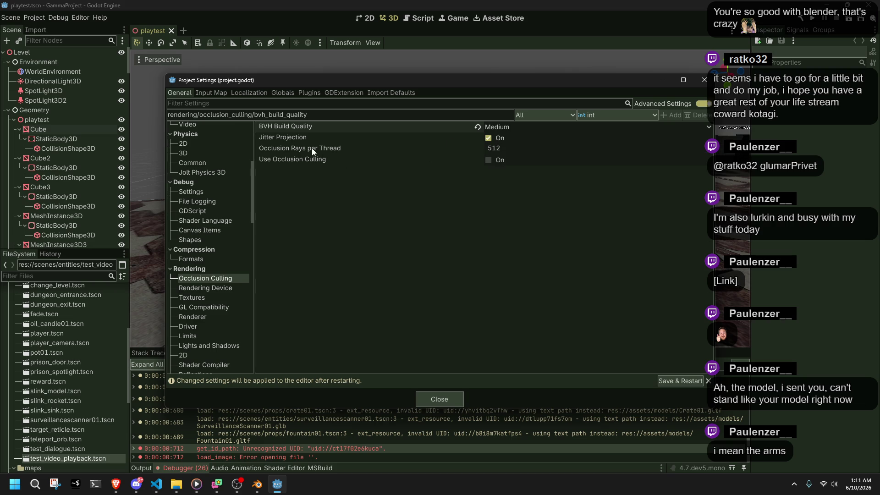
Browse the Rendering Device, Textures, GL Compatibility and Renderer settings pages.
mouse_move(311, 147)
left_click(207, 288)
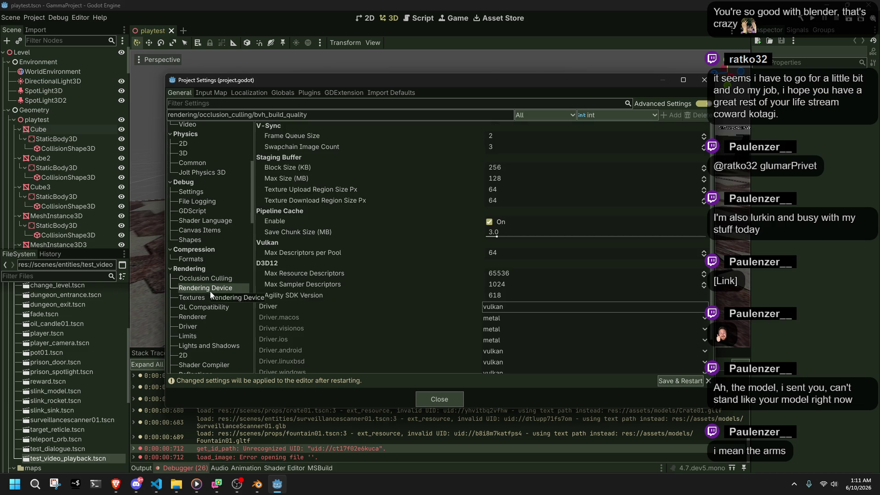
left_click(210, 296)
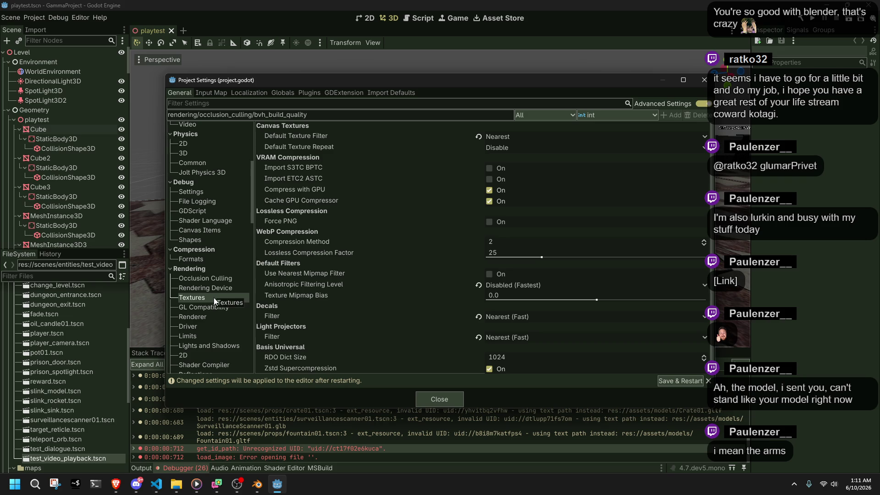
scroll(356, 255, "down", 1)
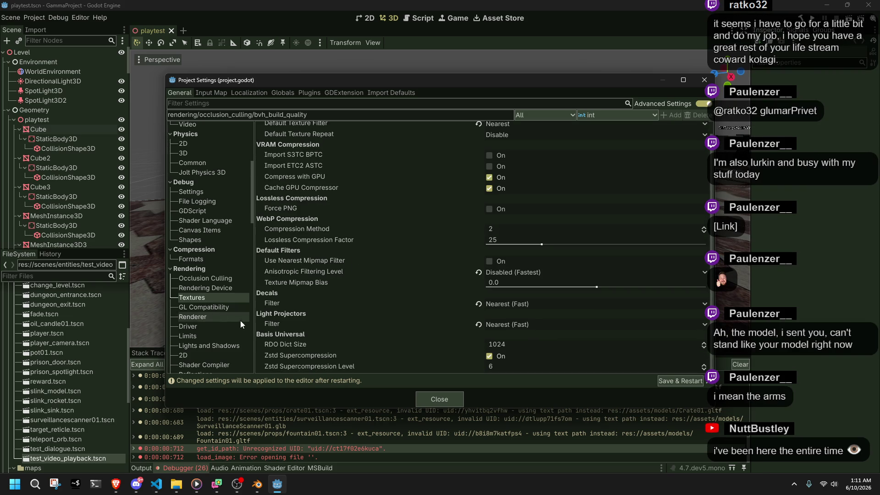
left_click(207, 308)
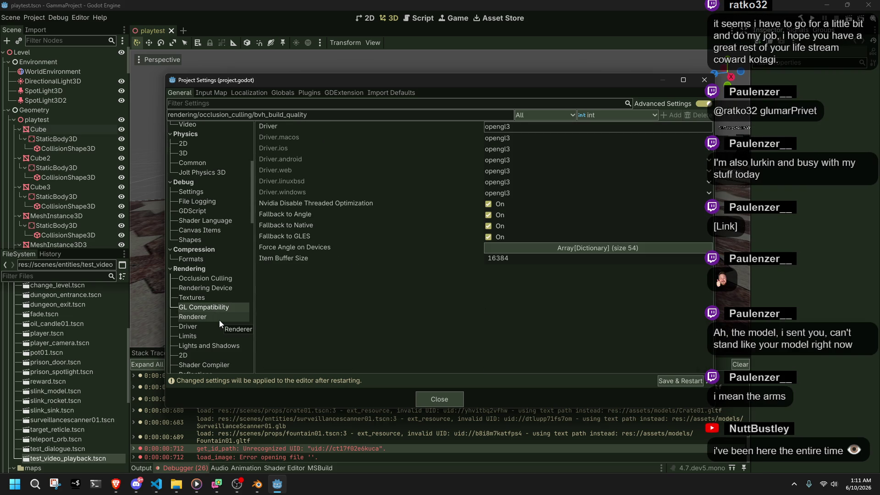
left_click(219, 318)
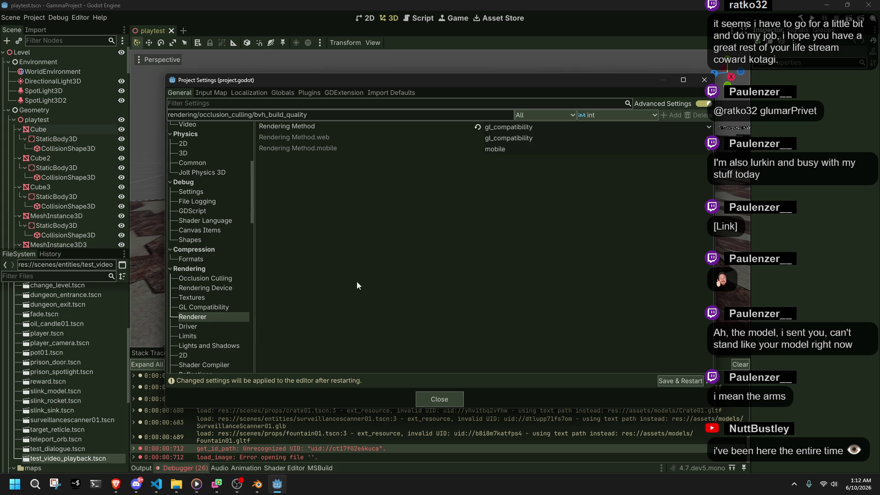
View the rendering Driver and Limits pages, then drag Project Settings aside to reveal the scene.
key("alt+Tab")
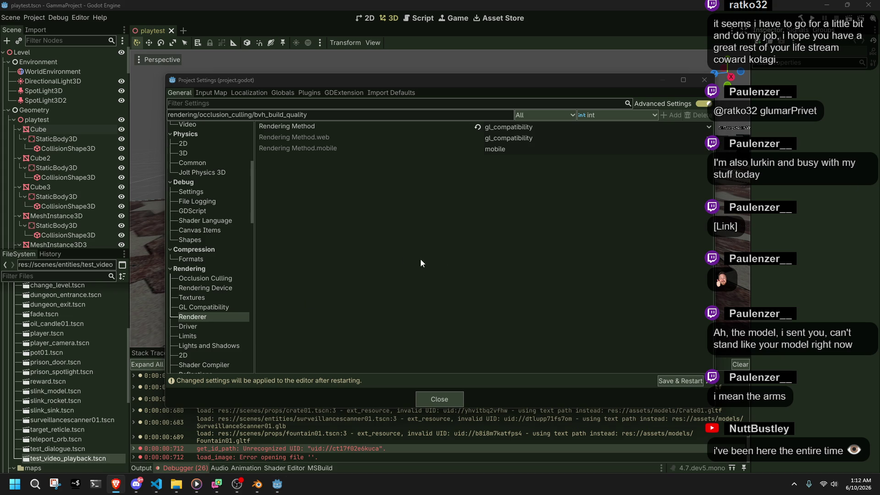
left_click(219, 325)
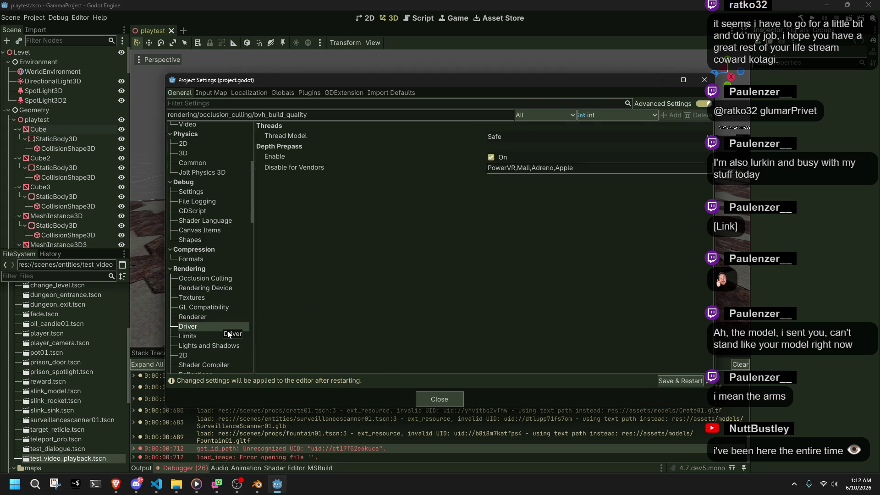
left_click(230, 336)
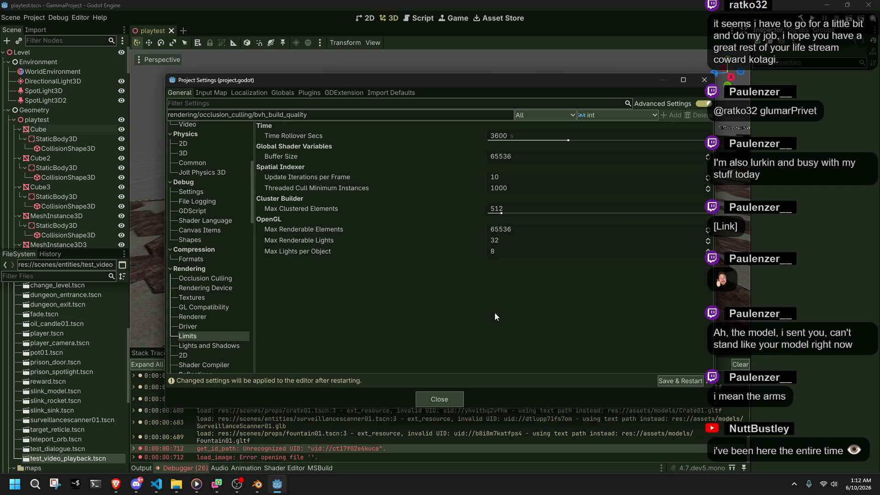
mouse_move(328, 84)
left_mouse_down()
mouse_move(400, 94)
mouse_move(590, 70)
left_mouse_up()
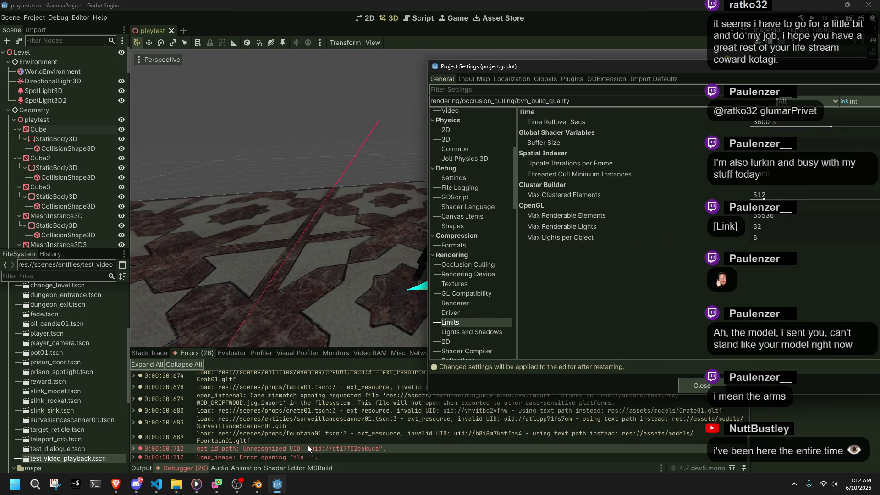
Browse the Lights and Shadows, 2D, Shader Compiler, Reflections, GI, shading override and depth-of-field rendering settings.
left_click(449, 331)
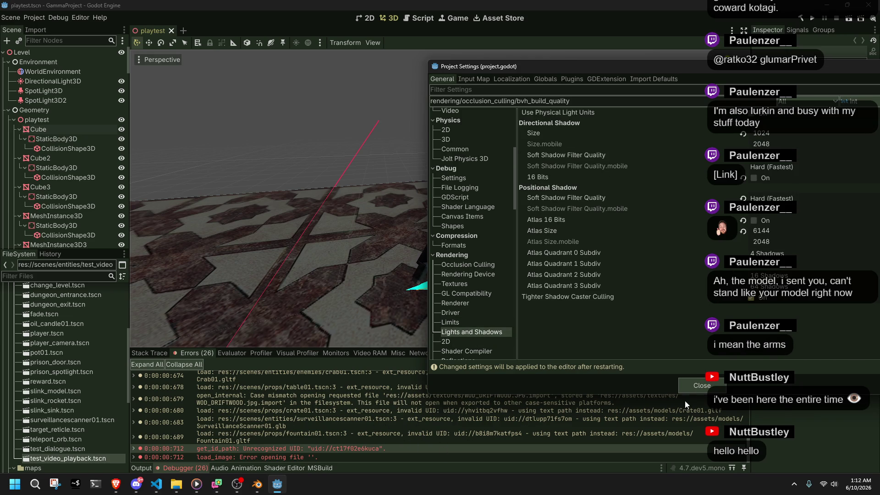
left_click_drag(636, 73, 563, 46)
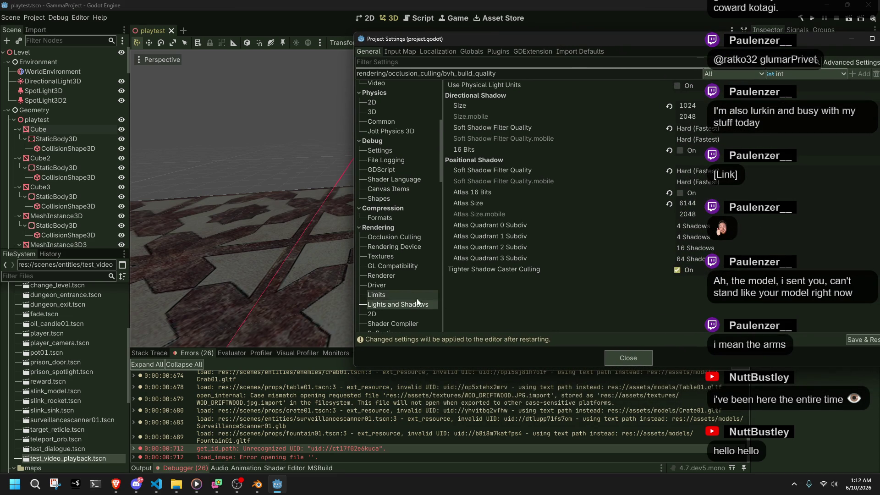
left_click(399, 314)
left_click(398, 325)
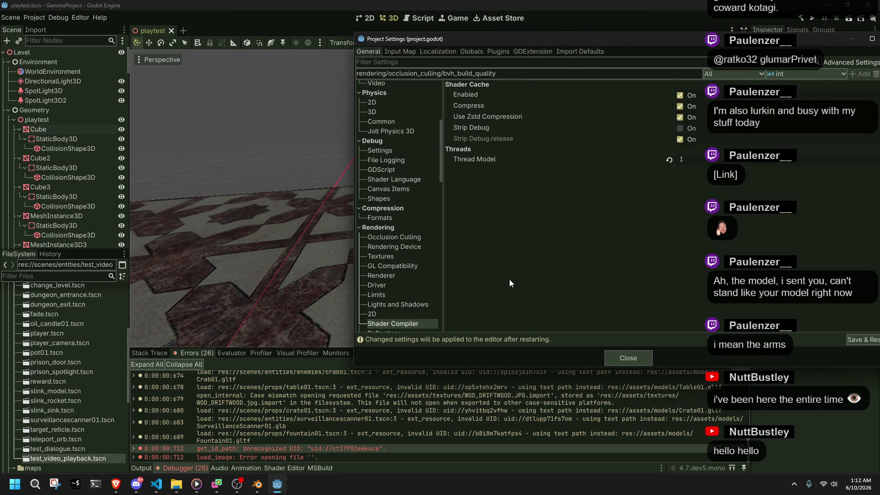
scroll(387, 286, "down", 2)
left_click(387, 303)
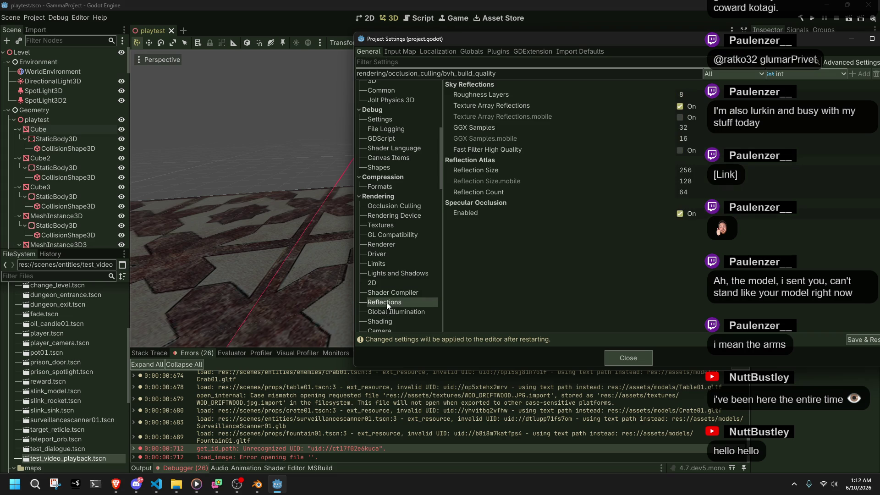
left_click(402, 309)
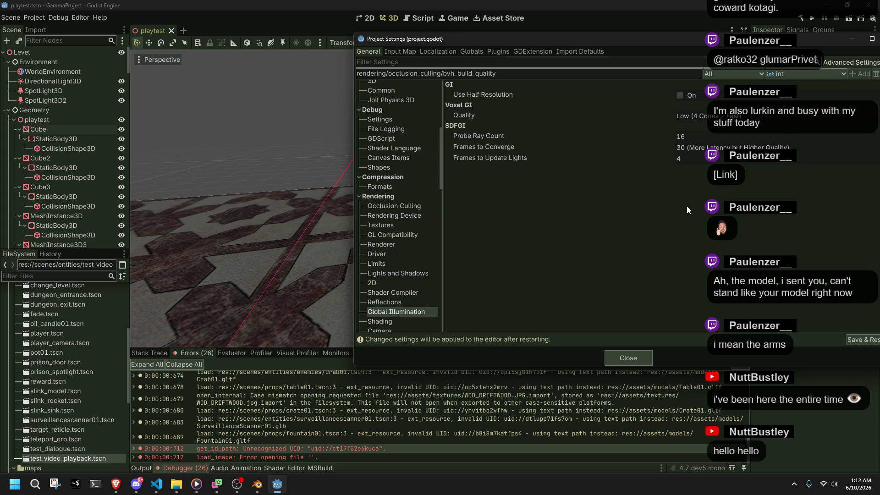
left_click_drag(567, 36, 500, 18)
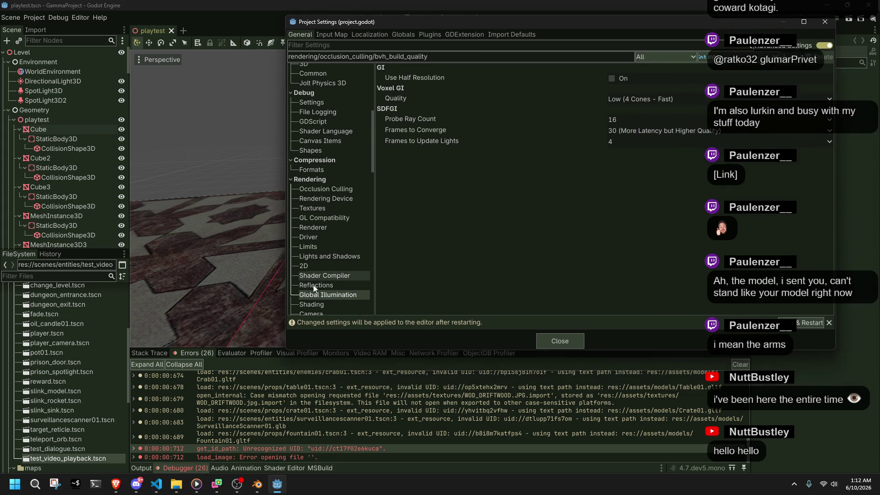
left_click(313, 304)
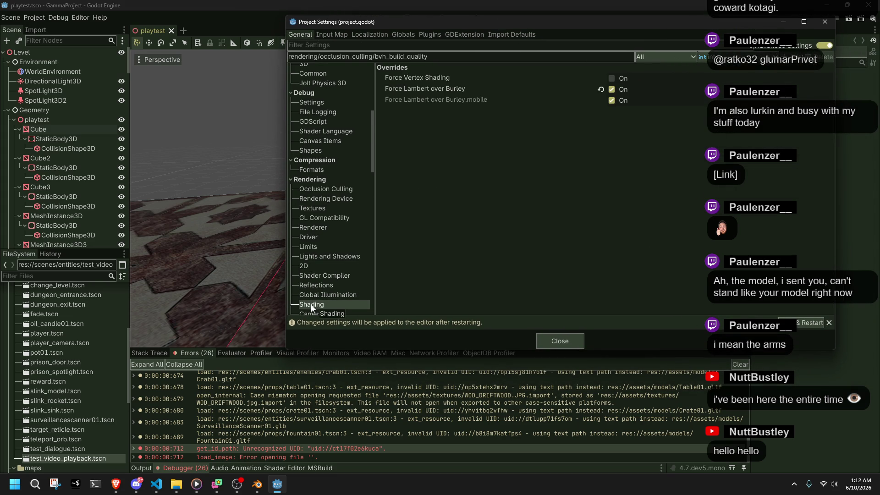
scroll(314, 303, "down", 1)
left_click(315, 282)
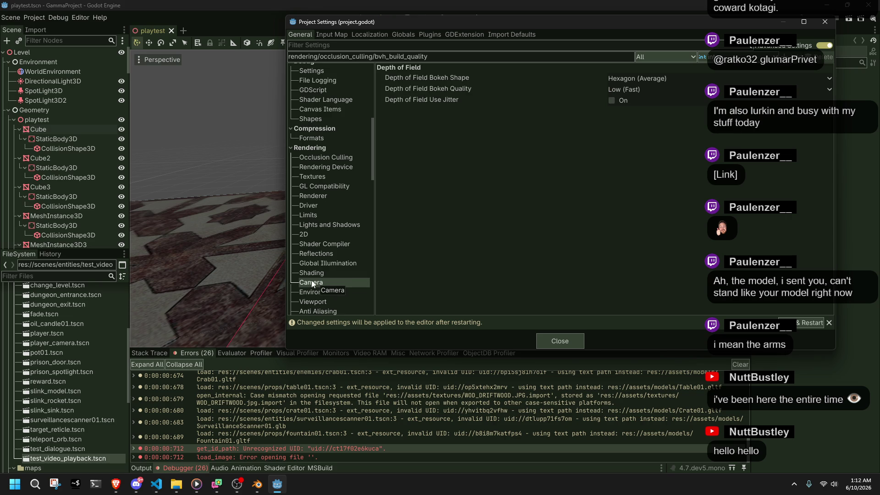
Switch the depth-of-field Bokeh Shape to Box (Fast), then back to Hexagon (Average).
left_click(642, 79)
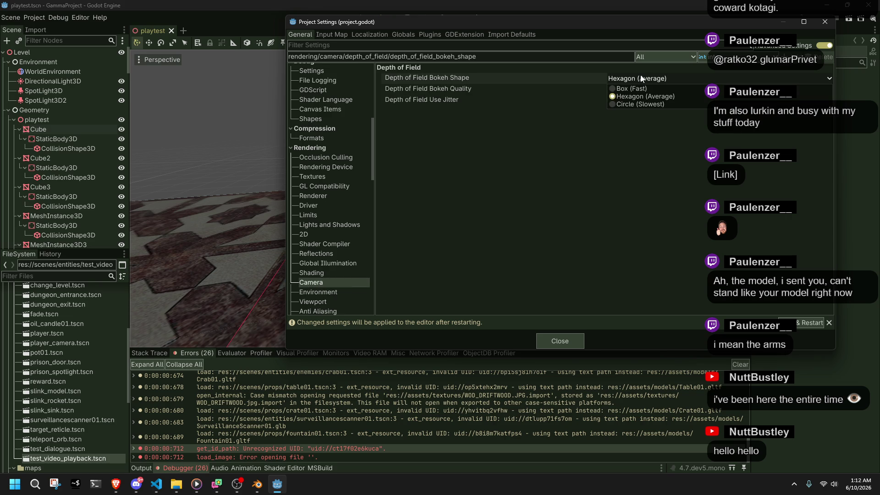
left_click(633, 88)
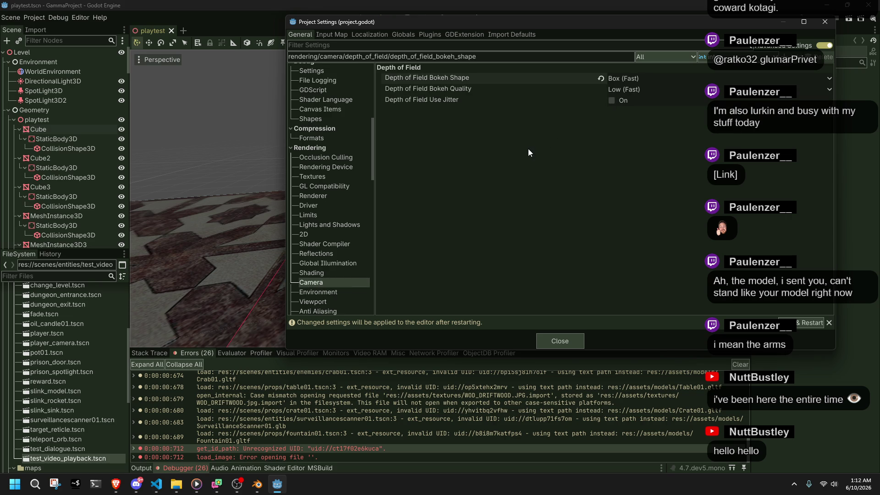
left_click(630, 78)
left_click(623, 96)
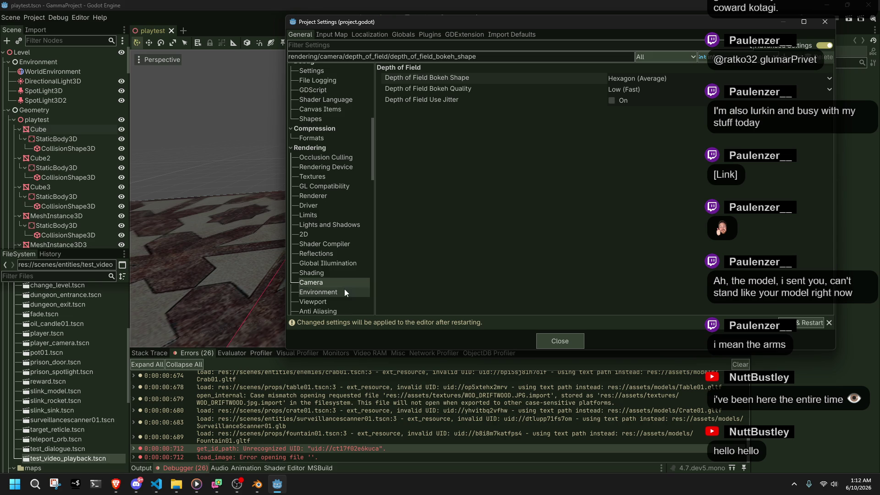
Review Environment, Viewport, Anti Aliasing, Lightmapping, Scaling 3D, Mesh LOD and VRS settings, then close Project Settings.
left_click(325, 296)
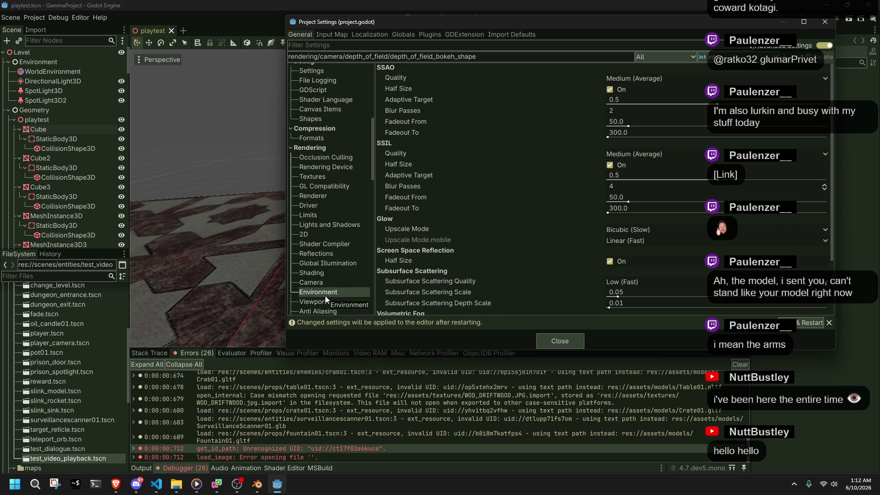
left_click(335, 299)
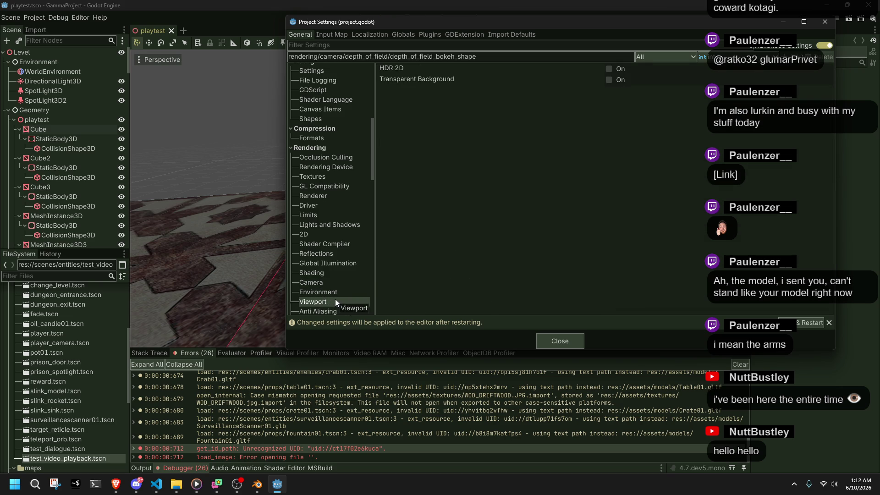
scroll(353, 296, "down", 2)
left_click(340, 281)
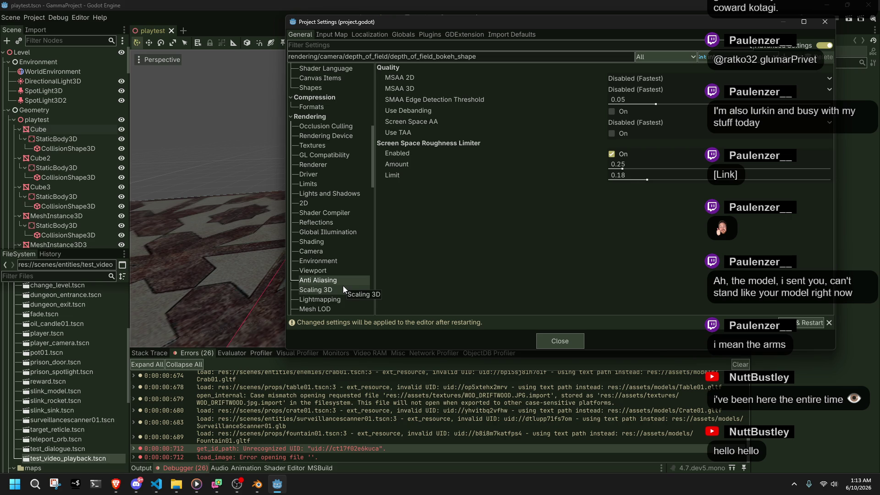
scroll(343, 285, "down", 3)
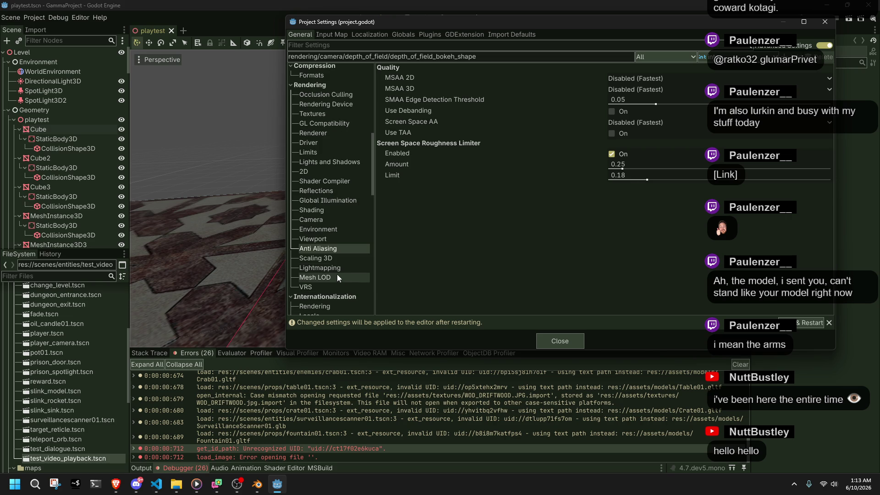
left_click(329, 270)
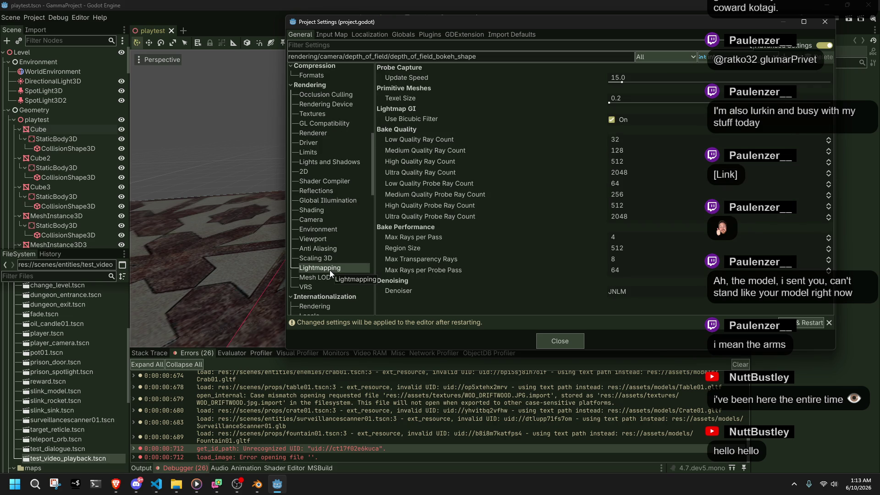
left_click(320, 261)
left_click(329, 270)
left_click(334, 280)
left_click(334, 286)
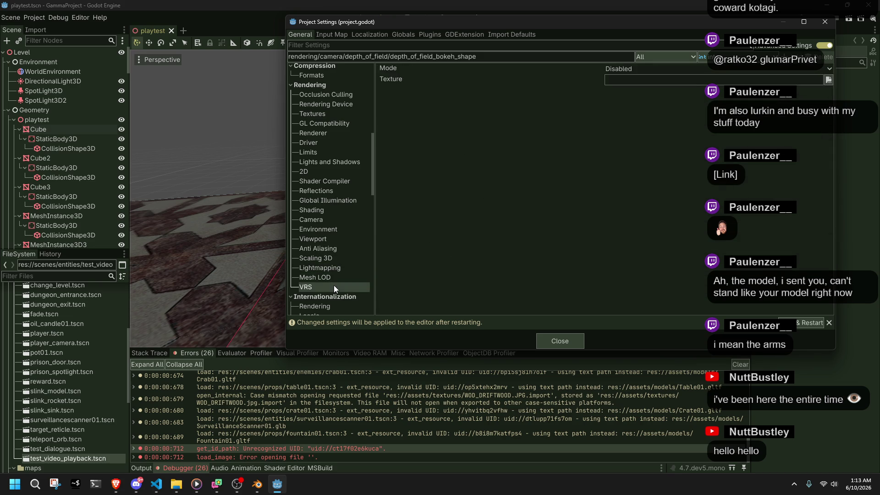
scroll(341, 291, "down", 10)
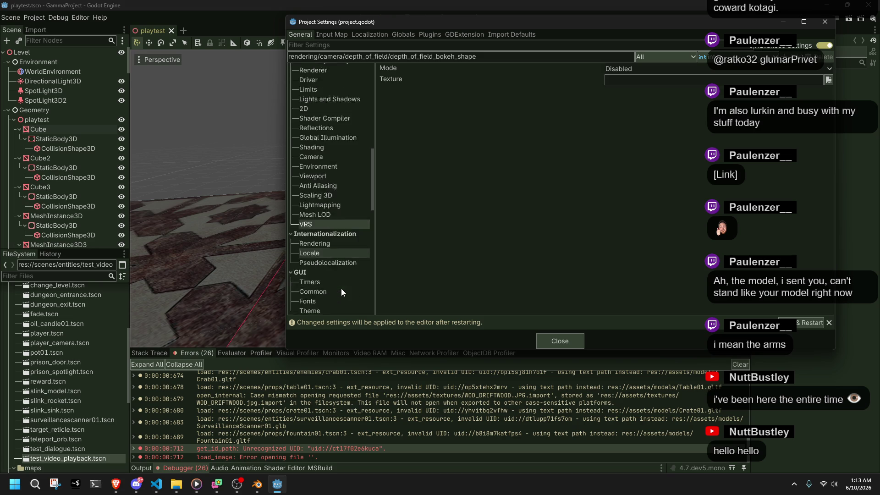
scroll(341, 288, "down", 3)
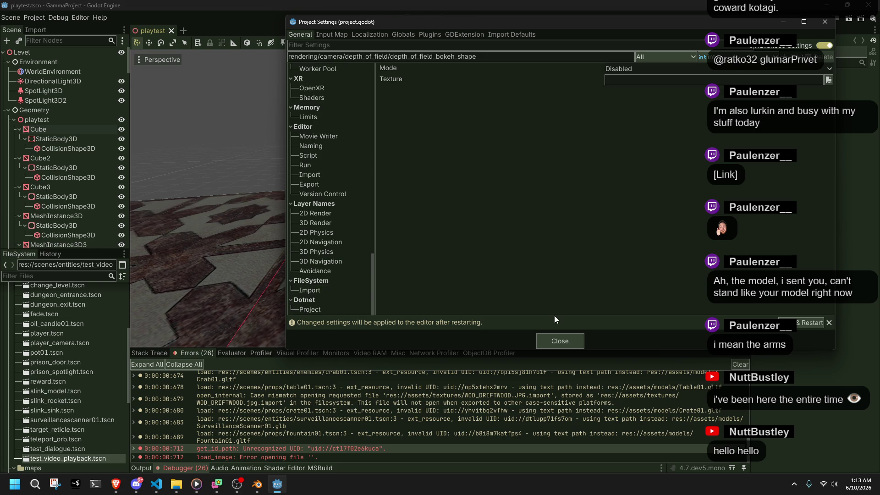
scroll(312, 221, "up", 13)
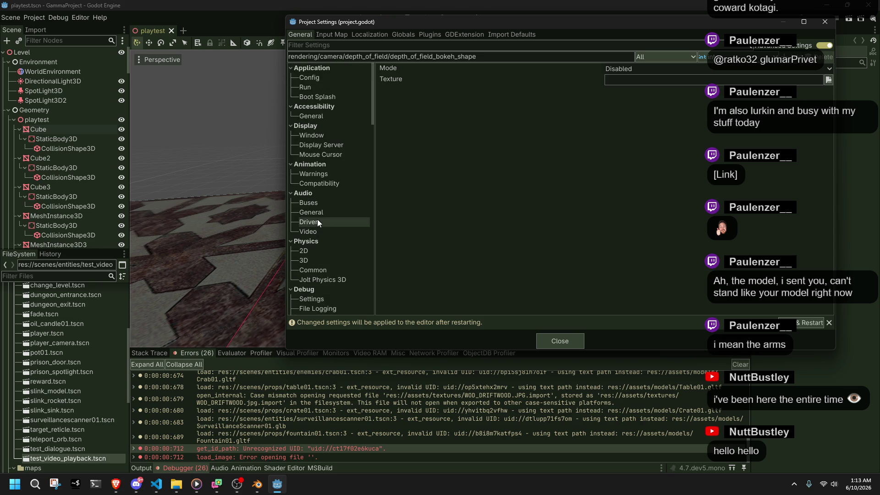
left_click(574, 345)
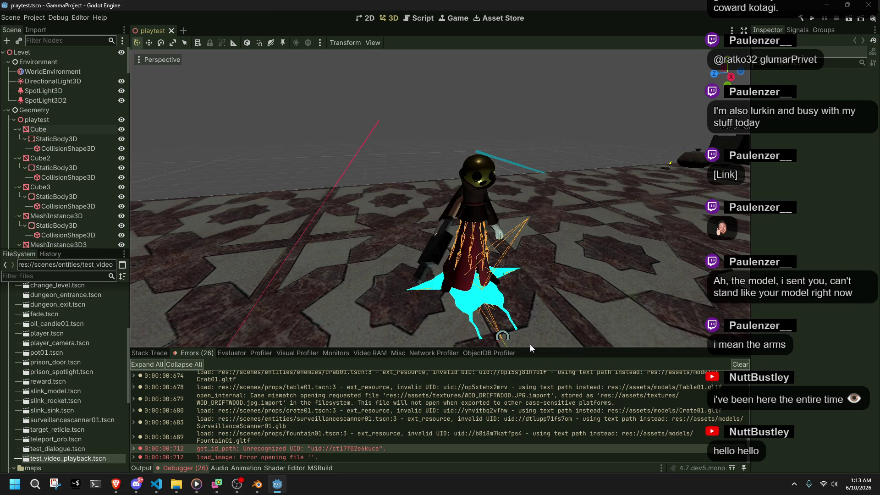
Open Project Settings and inspect Application > Run's Flush stdout on Print, Max FPS and Delta Smoothing.
left_click(36, 18)
left_click(45, 27)
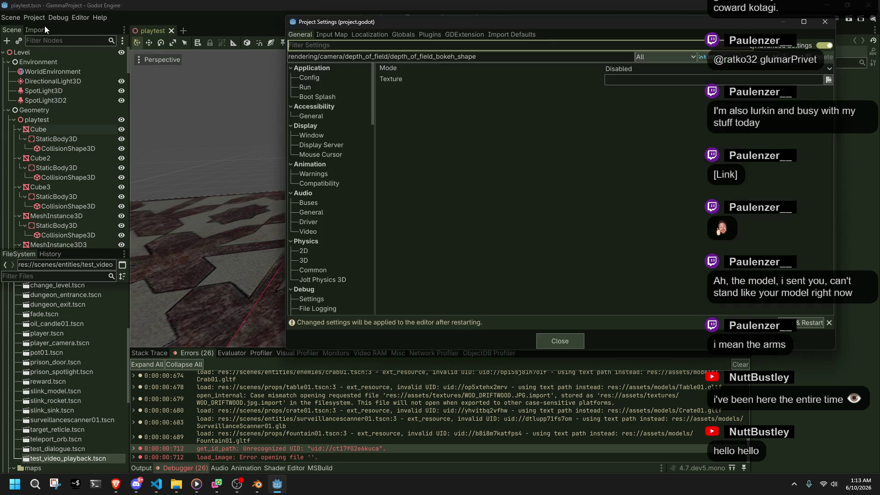
left_click(301, 88)
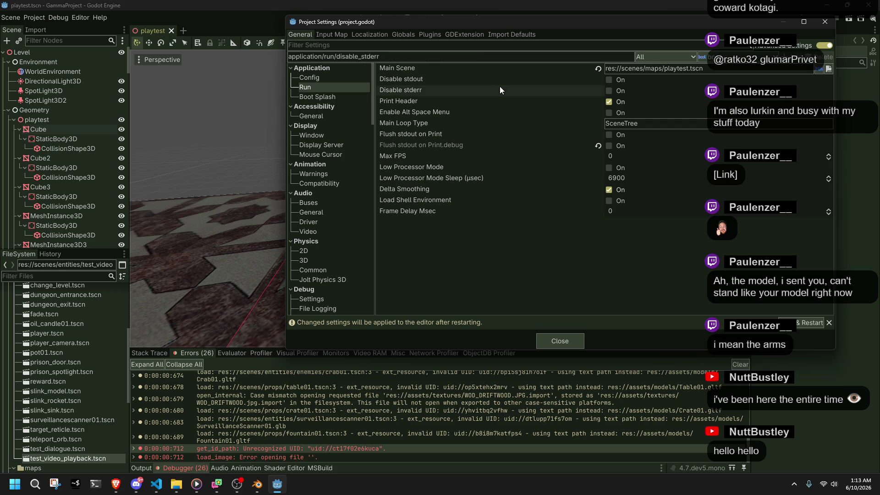
mouse_move(499, 110)
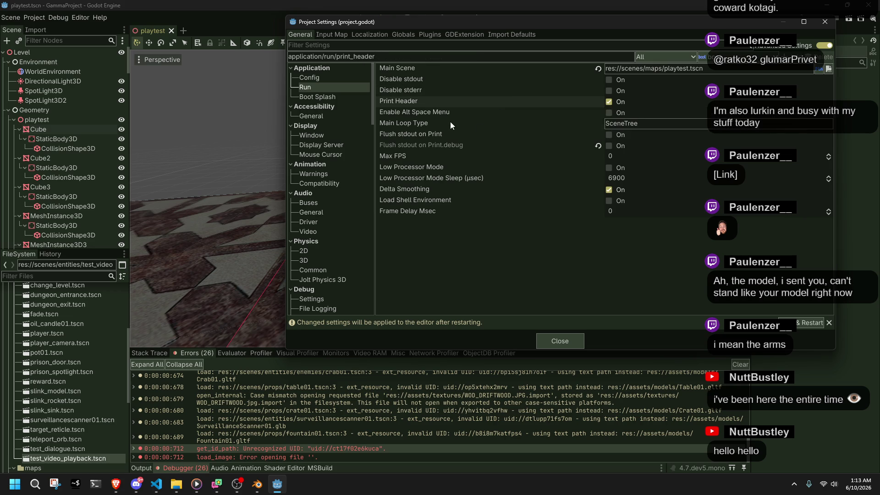
left_click(463, 135)
left_click(504, 158)
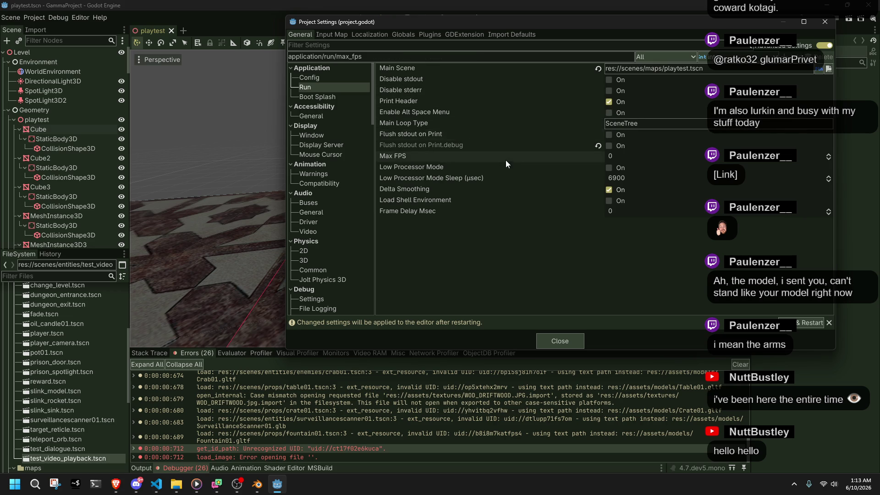
left_click(455, 189)
Check the Boot Splash Show Image, image path and BG Color, then run the game with F5.
left_click(306, 99)
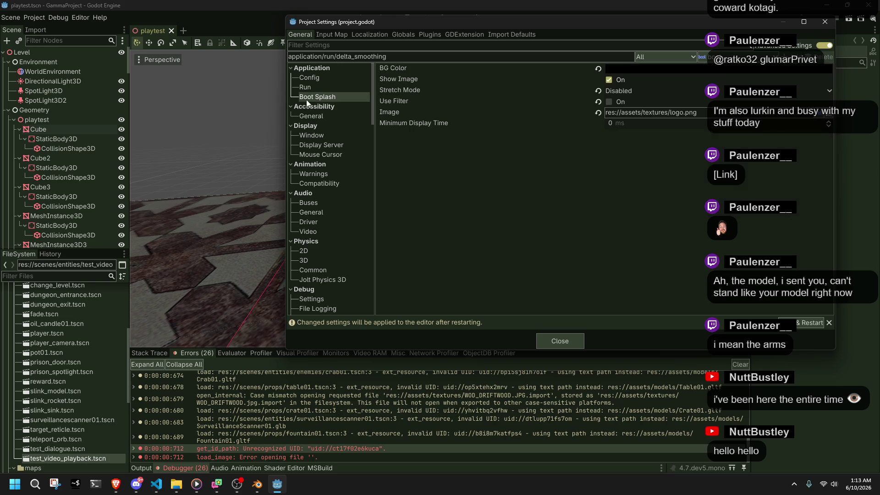
left_click(480, 81)
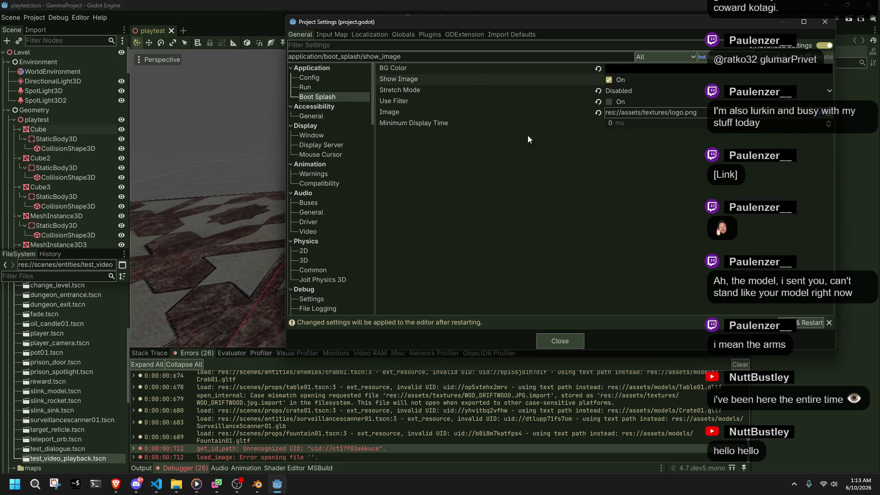
double_click(638, 113)
left_click(564, 143)
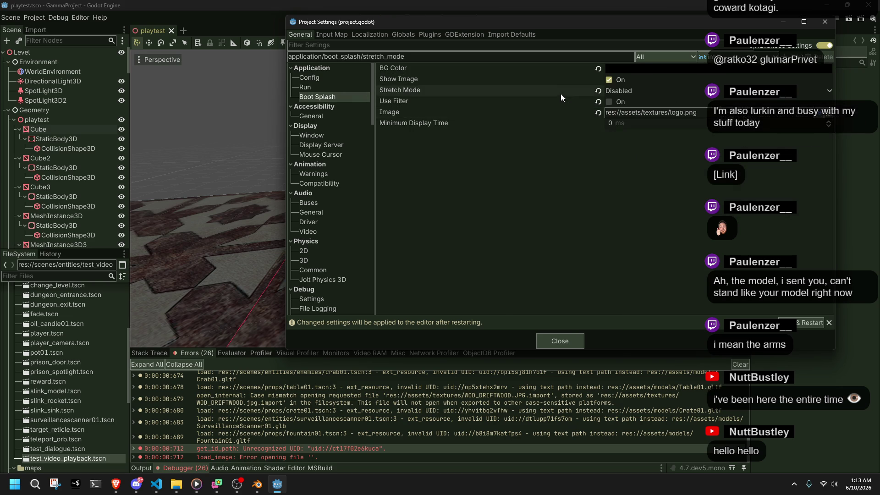
left_click(541, 71)
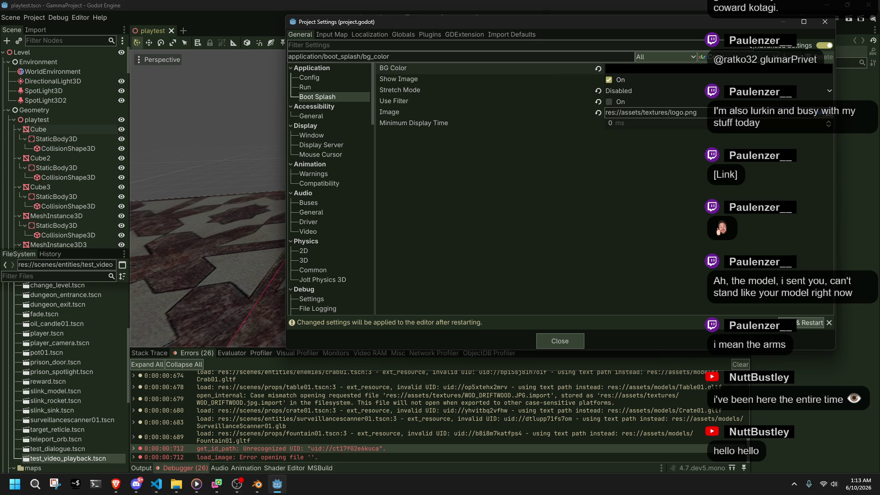
key("Escape")
key("F5")
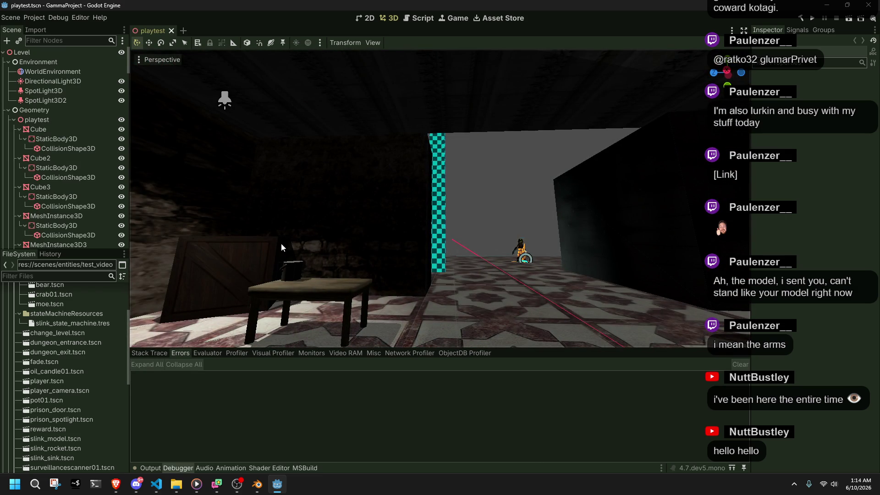
Instantiate dungeon_entrance.tscn into the level, frame it, then delete the DungeonEntrance node.
scroll(81, 350, "up", 3)
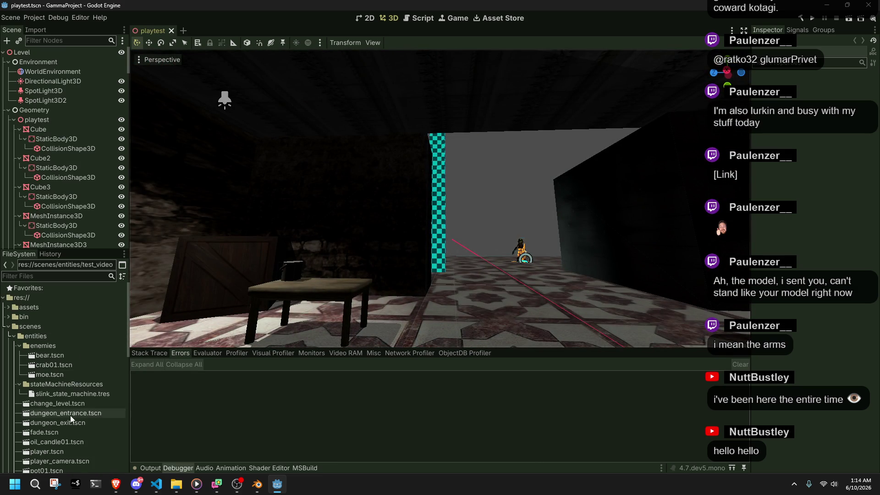
right_click(70, 415)
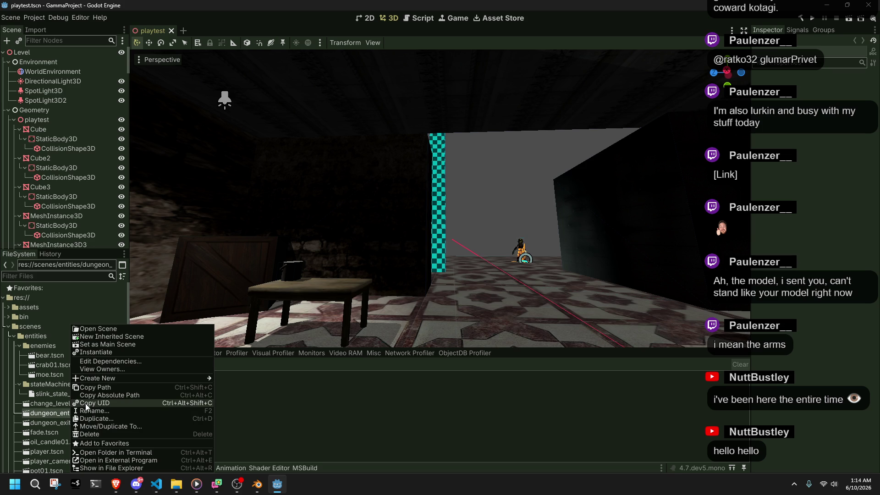
left_click(92, 355)
key("f")
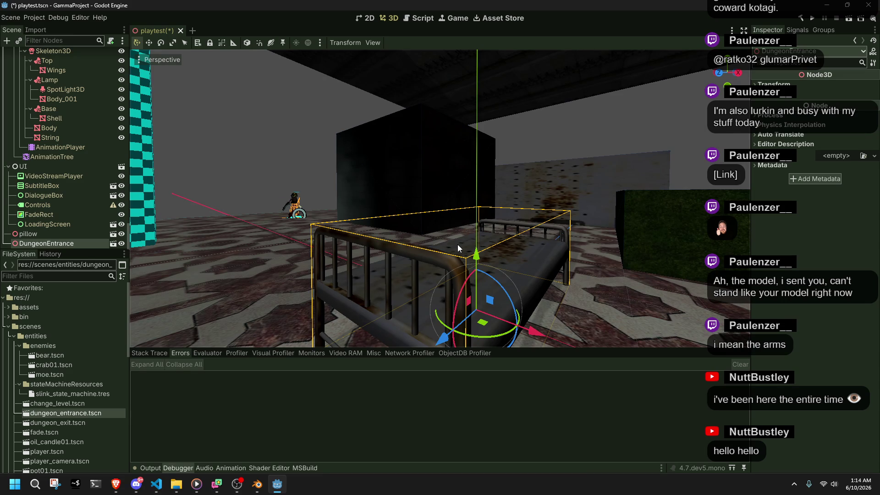
key("Delete")
left_click(420, 254)
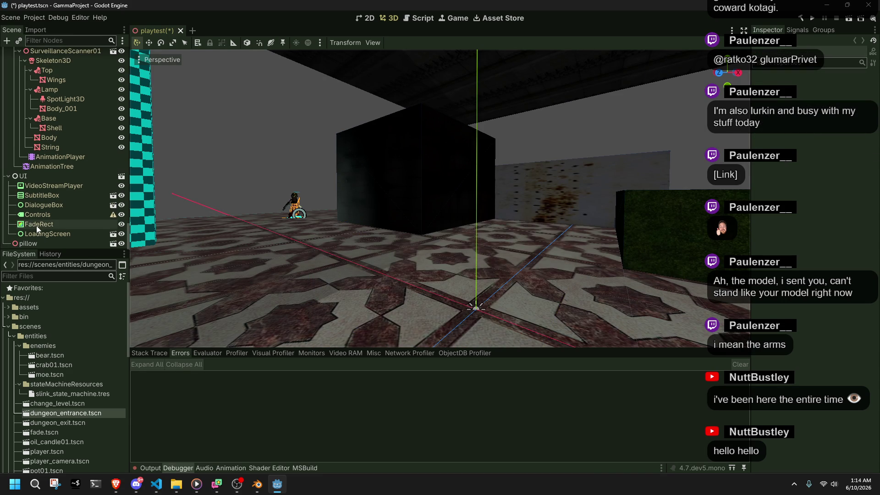
Return to the Godot editor and save the playtest scene with Ctrl+S.
key("alt+Tab")
left_click(476, 367)
key("ctrl+s")
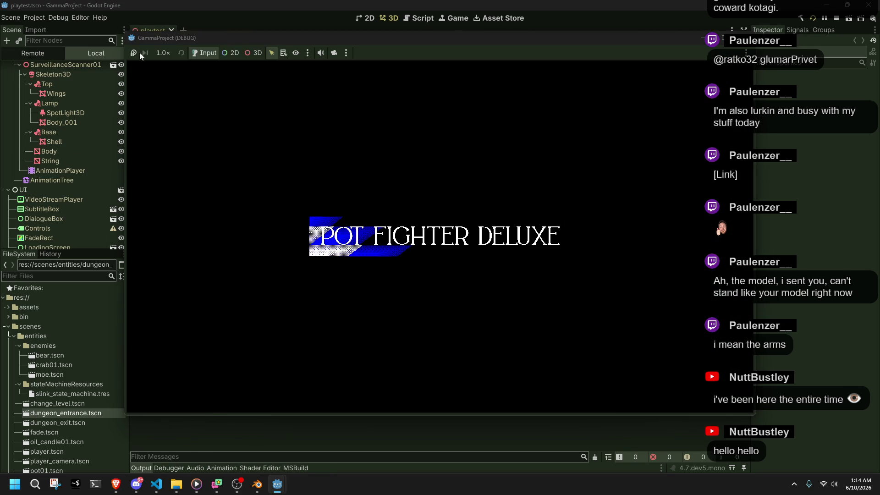
Show the Debugger's Errors list and open the first error's scene, dismissing the loading error.
left_click(208, 432)
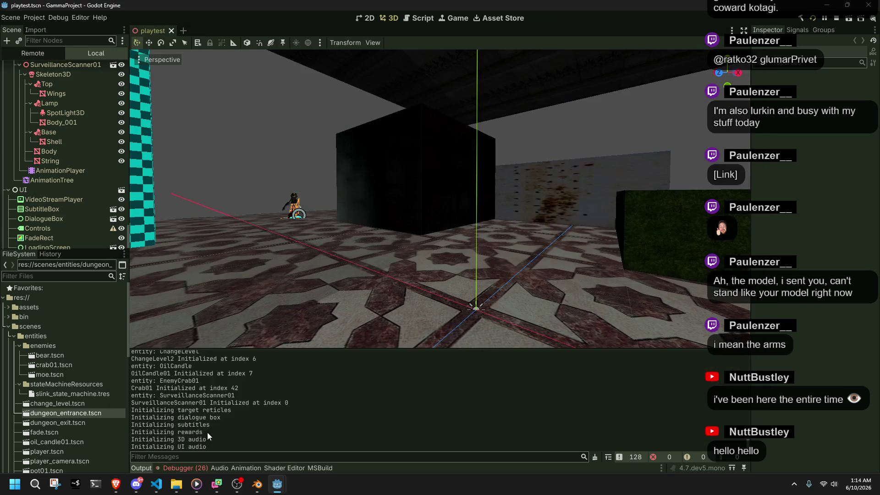
scroll(188, 419, "up", 20)
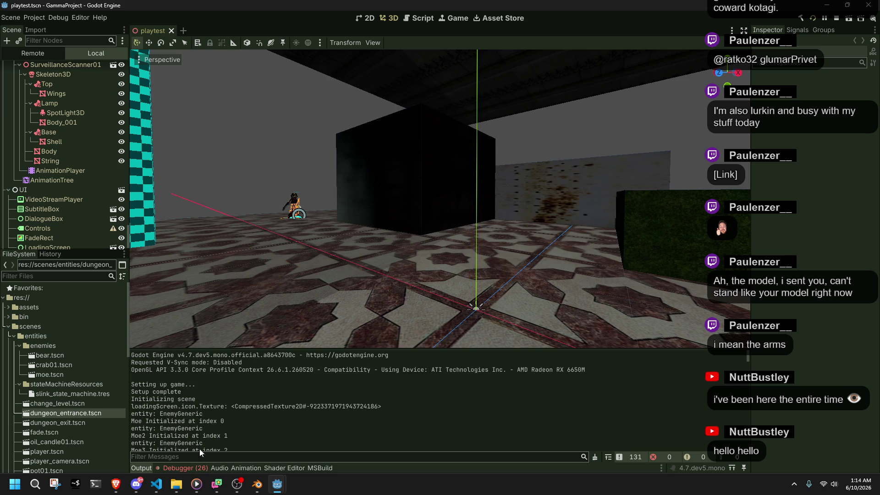
left_click(189, 468)
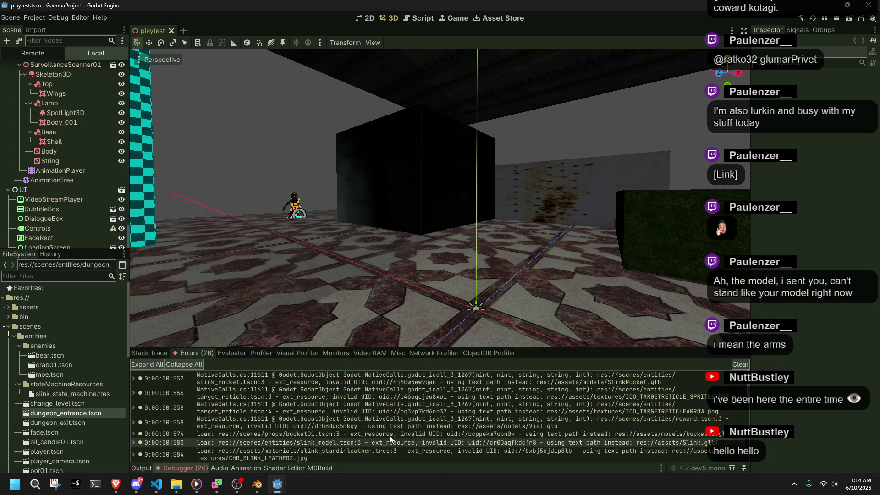
mouse_move(380, 376)
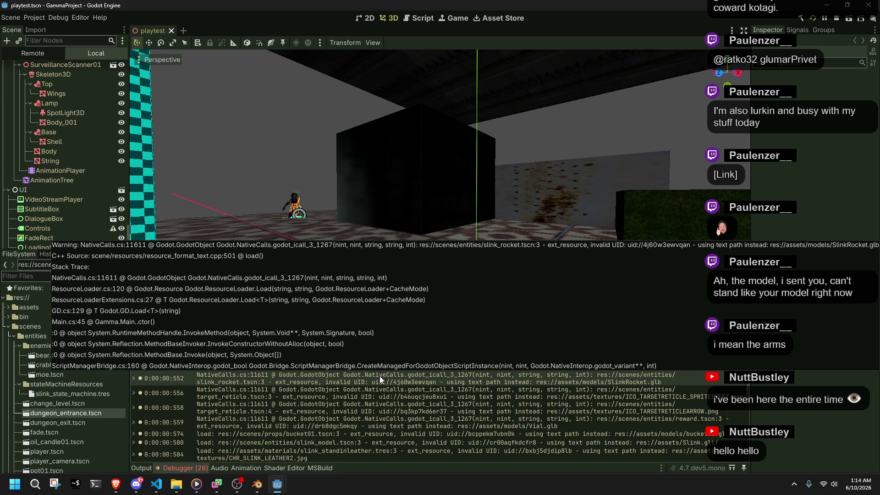
double_click(379, 376)
left_click(422, 266)
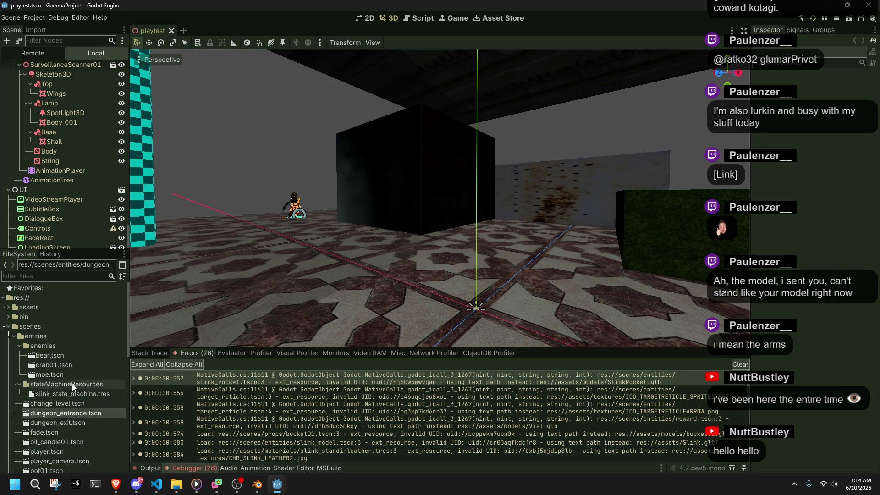
Collapse the entities, enemies, stateMachineResources and maps folders, then filter files for 'slink_rock'.
scroll(54, 346, "down", 5)
scroll(55, 361, "up", 5)
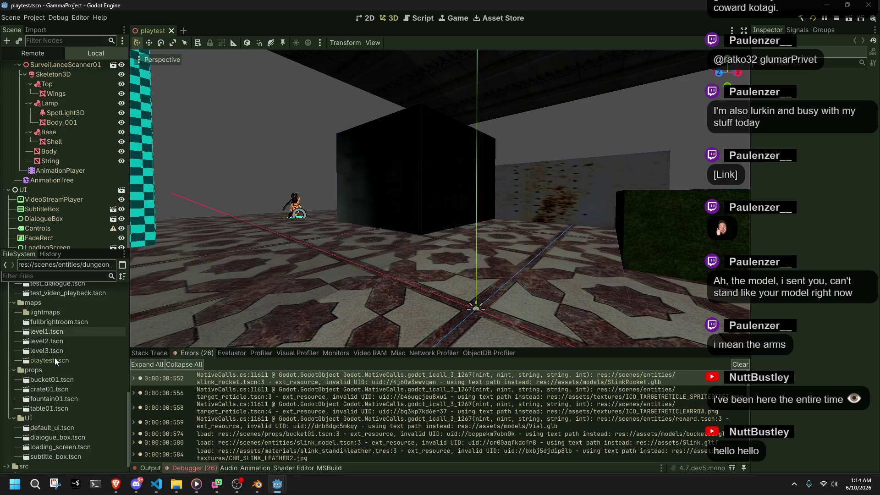
left_click(16, 337)
left_click(16, 337)
left_click(19, 345)
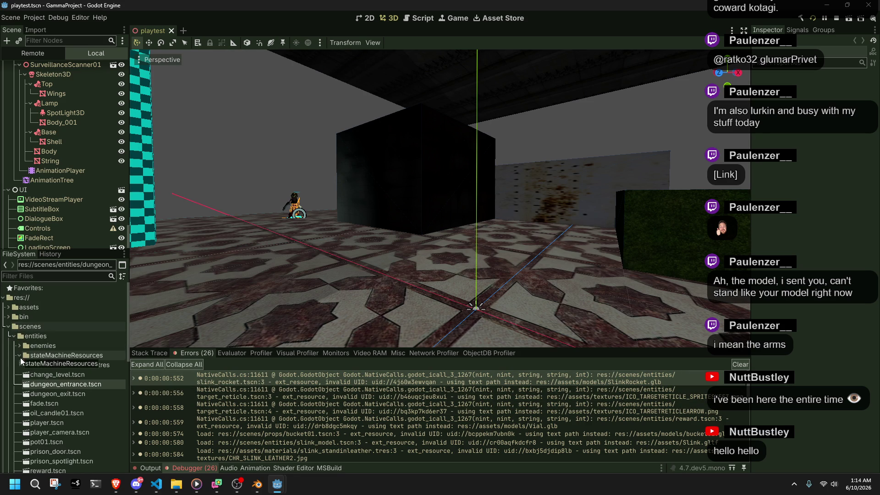
left_click(20, 356)
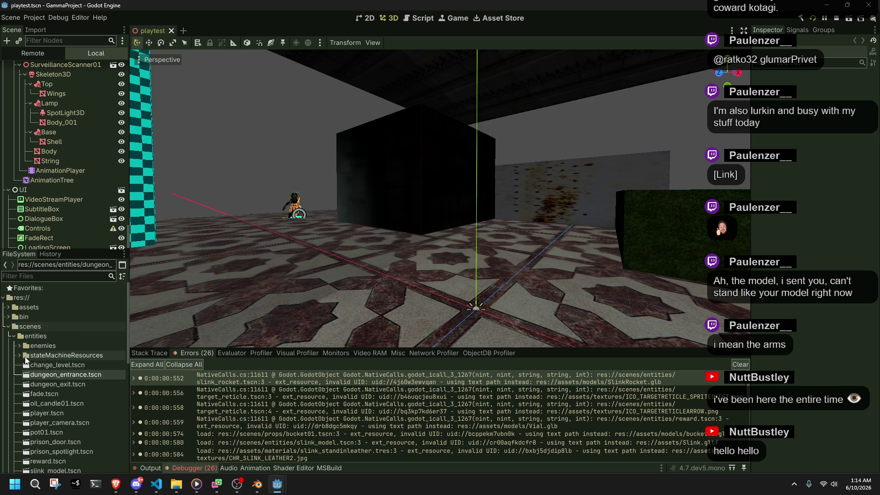
scroll(16, 434, "down", 5)
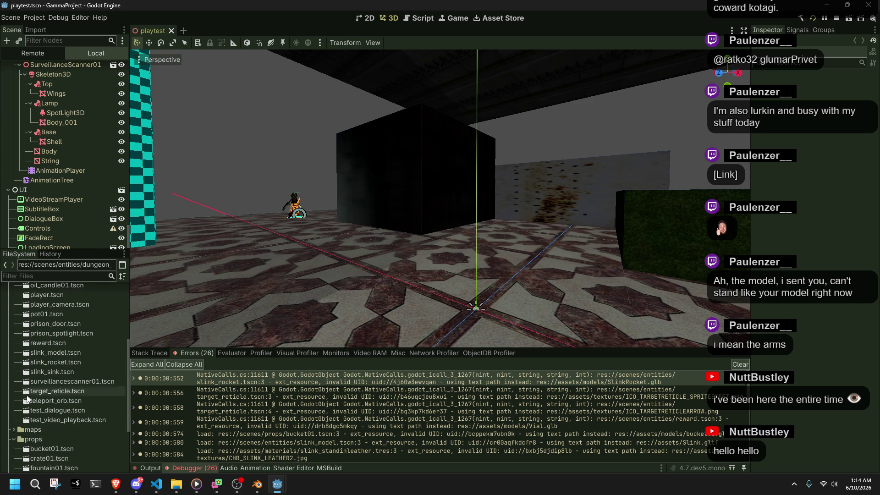
left_click(14, 429)
scroll(18, 435, "down", 1)
scroll(66, 456, "down", 1)
scroll(66, 454, "down", 2)
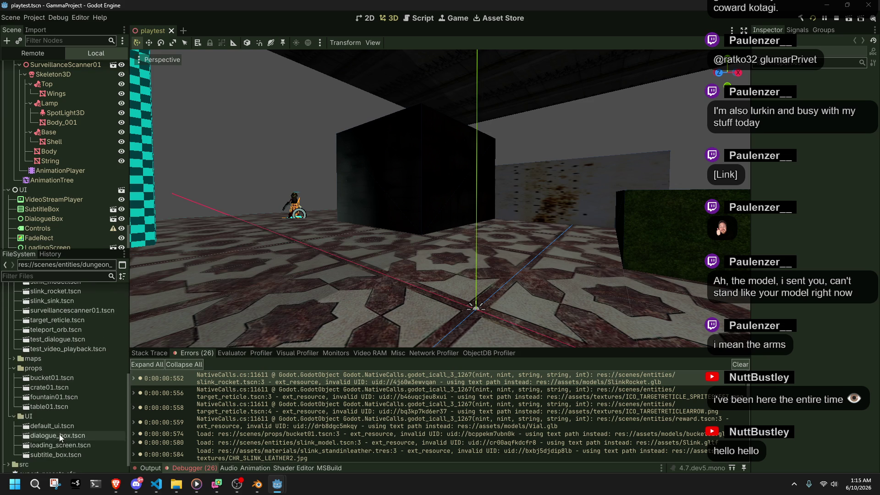
left_click(60, 279)
type("slink_rock")
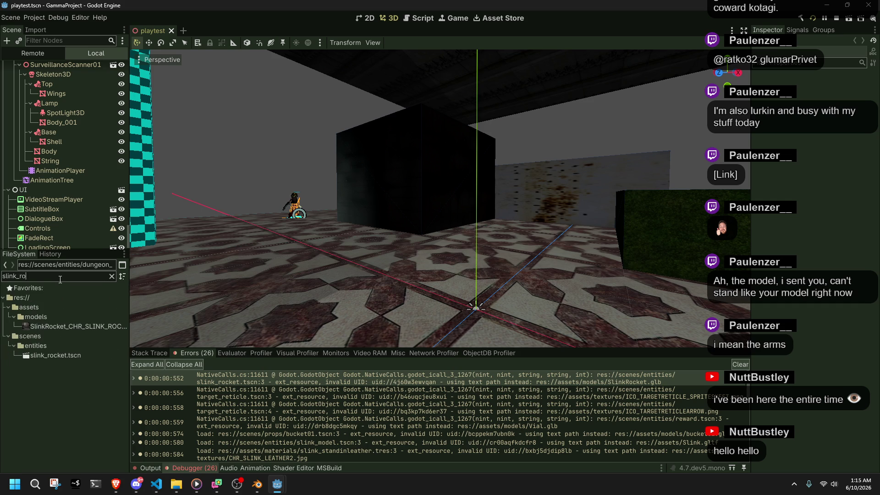
Open slink_rocket.tscn, inspect the Rocket mesh, and cancel a first attempt to delete SlinkRocket.
double_click(91, 357)
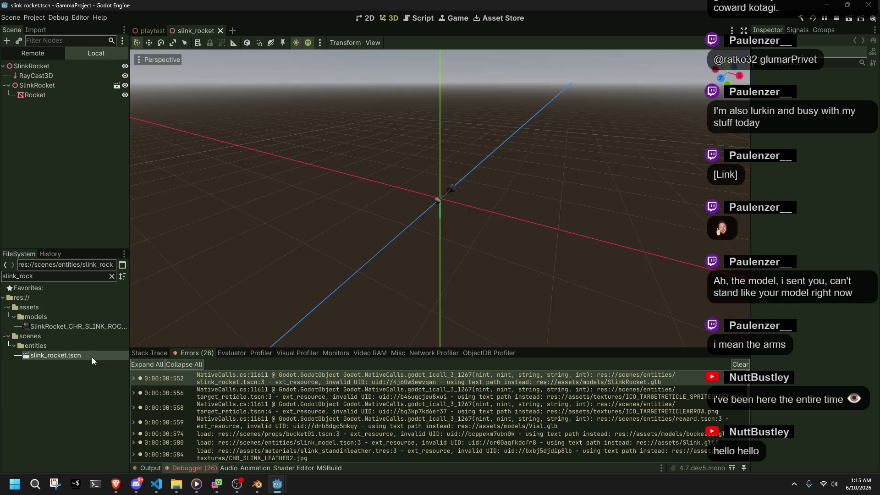
left_click(53, 95)
mouse_move(541, 235)
left_mouse_down()
mouse_move(374, 240)
mouse_move(327, 216)
left_mouse_up()
left_click(326, 216)
left_click(48, 94)
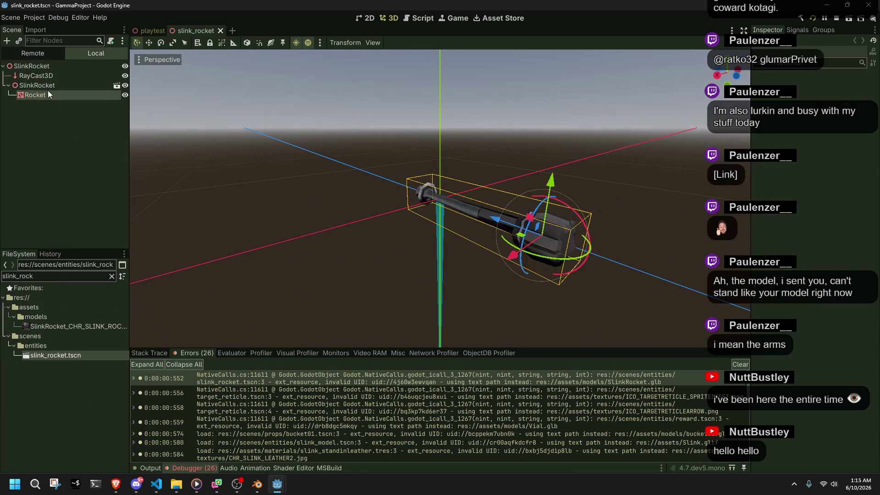
left_click(65, 134)
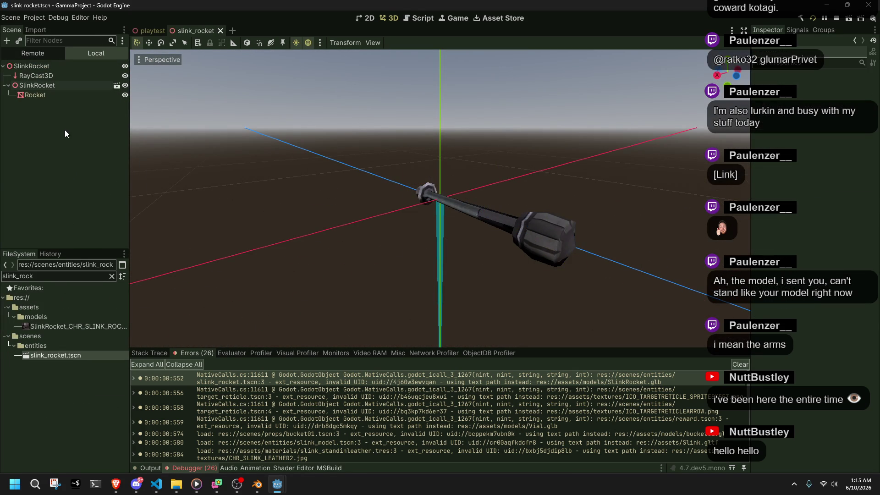
left_click(42, 94)
left_click(40, 86)
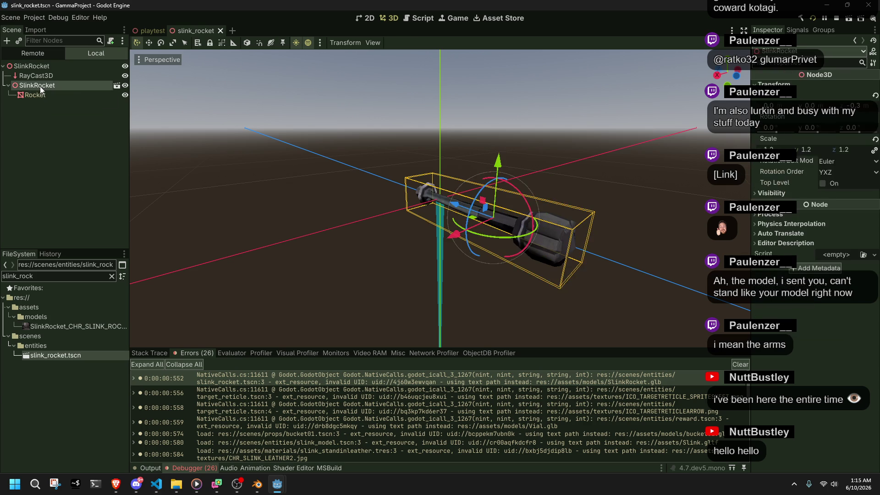
key("Delete")
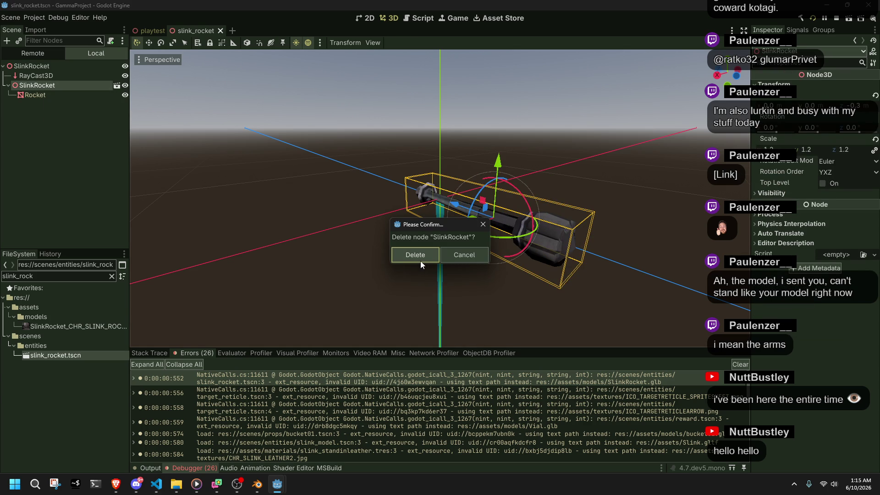
left_click(45, 275)
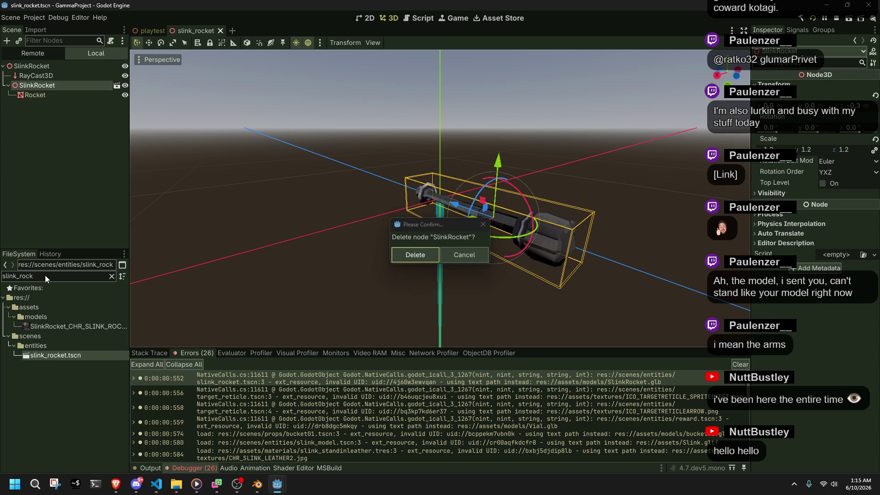
left_click(471, 258)
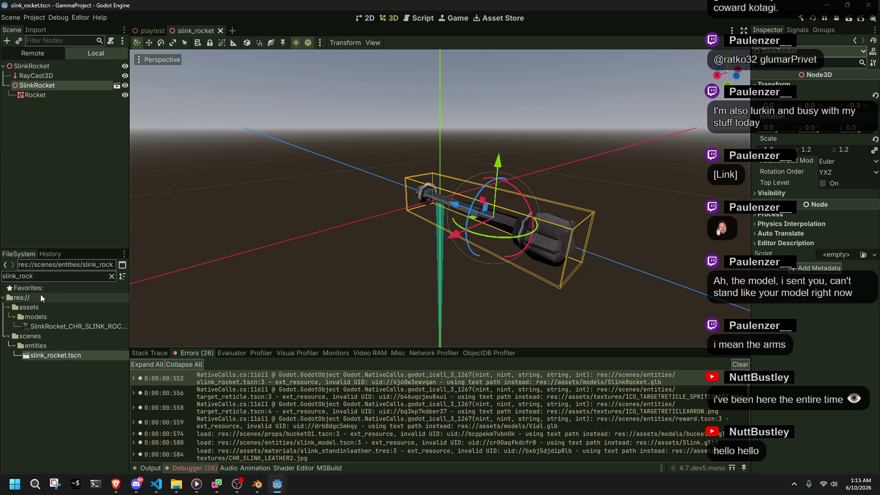
Broaden the file filter to all slink files and select the slinkrocket.gltf model.
double_click(48, 278)
left_click(49, 278)
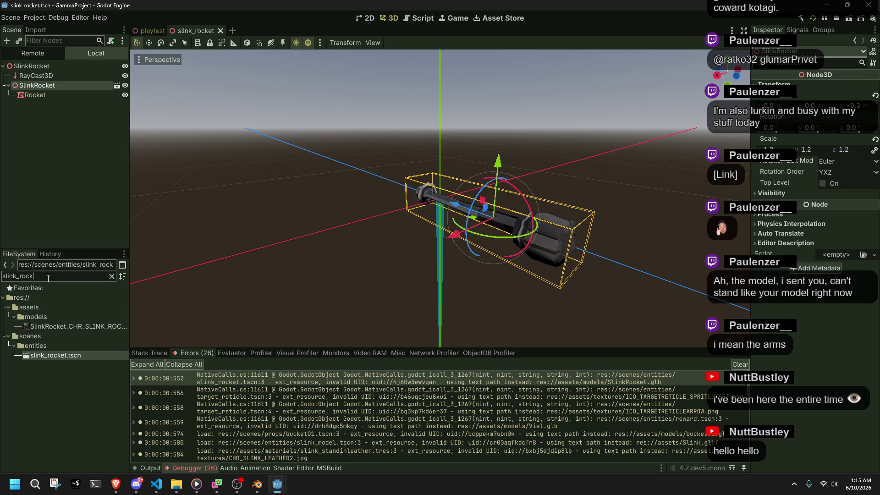
key("BackSpace")
key("BackSpace")
key("BackSpace")
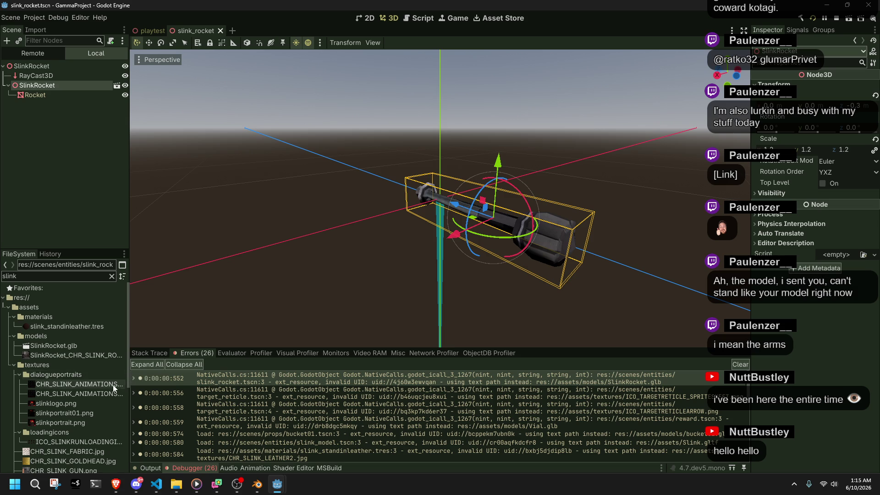
scroll(113, 385, "down", 2)
scroll(108, 386, "down", 4)
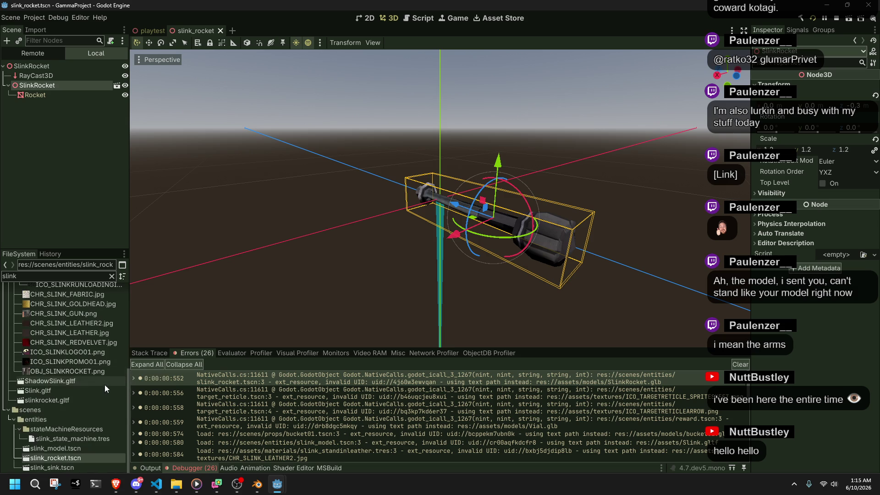
left_click(54, 400)
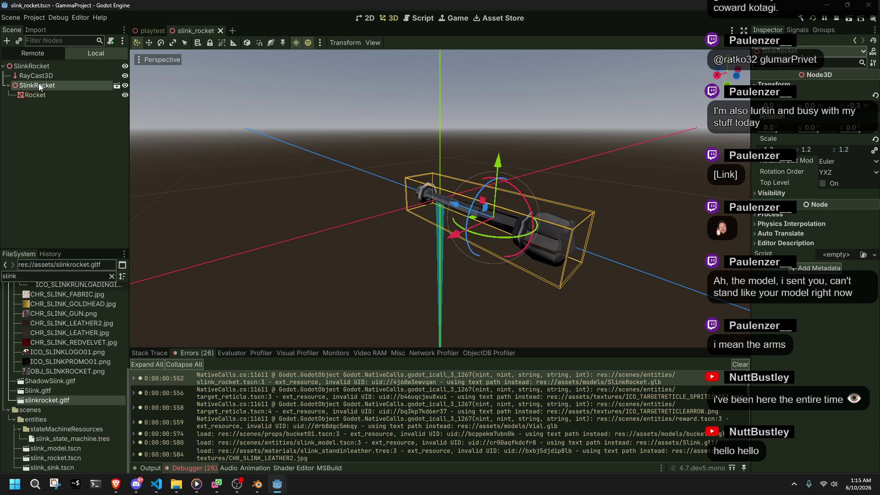
Select the SlinkRocket node and delete it, confirming the removal.
left_click(40, 111)
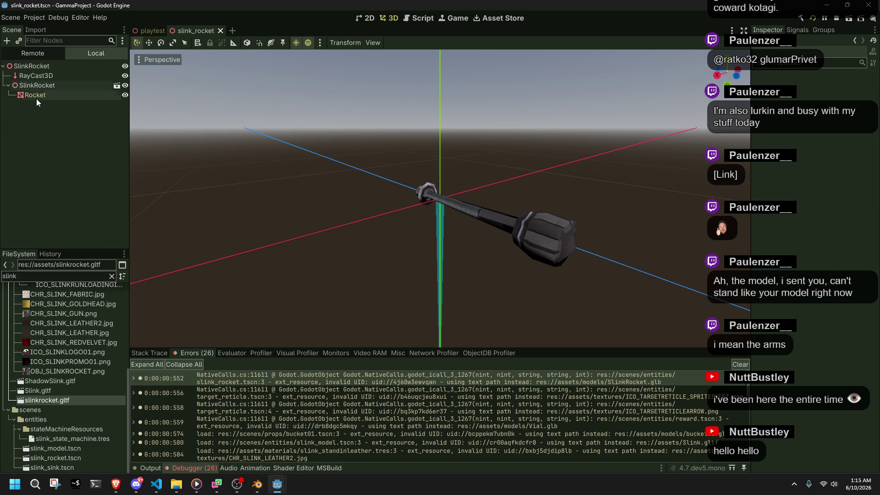
left_click(28, 86)
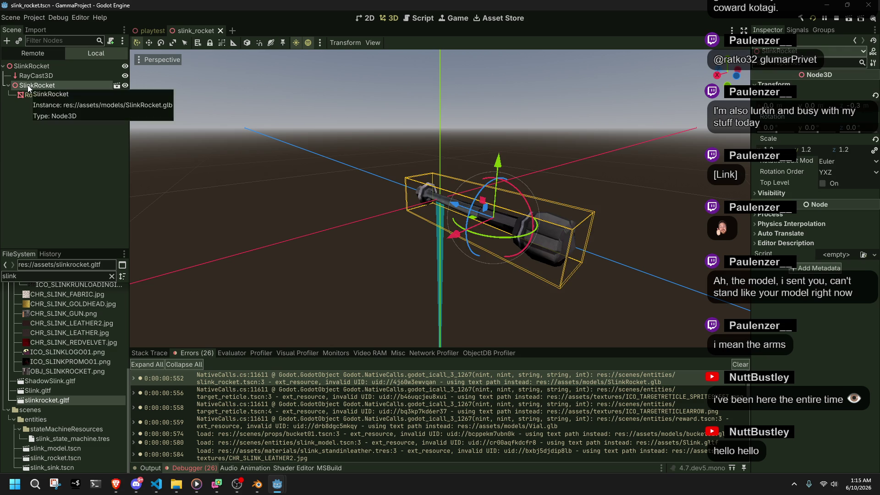
key("Delete")
left_click(394, 252)
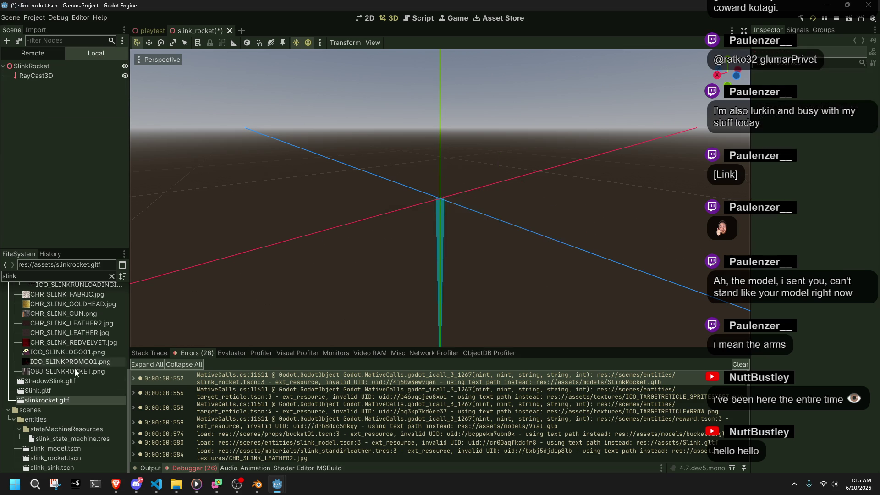
Try adding slinkrocket.gltf, shifting it along Z and scaling it to 1.4, then undo it.
left_click_drag(32, 400, 37, 71)
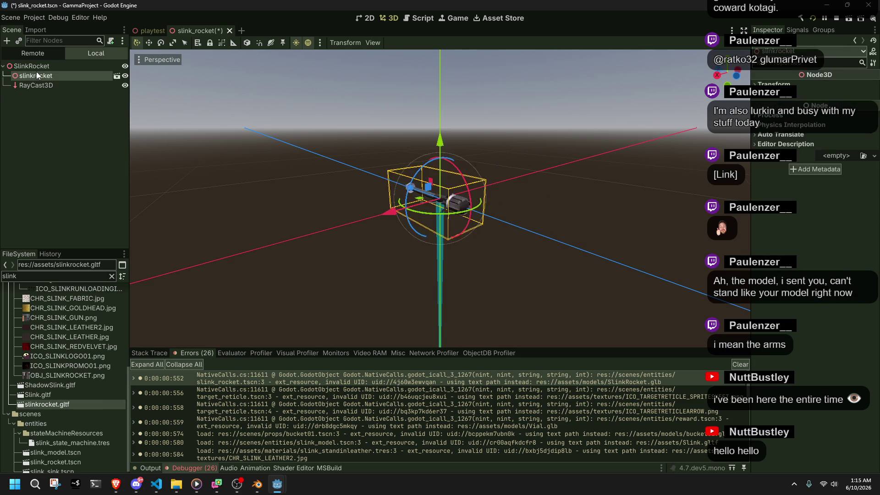
scroll(377, 218, "up", 5)
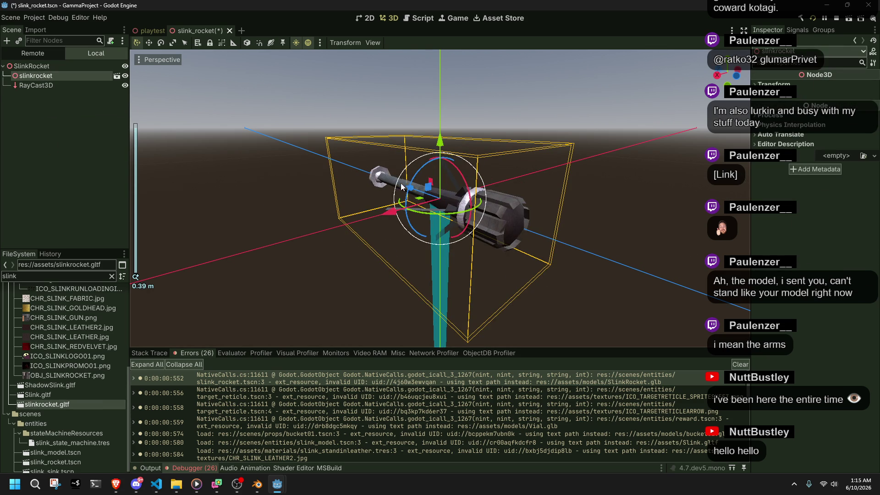
mouse_move(263, 204)
left_mouse_down()
mouse_move(387, 190)
mouse_move(515, 211)
left_mouse_up()
key("ctrl+z")
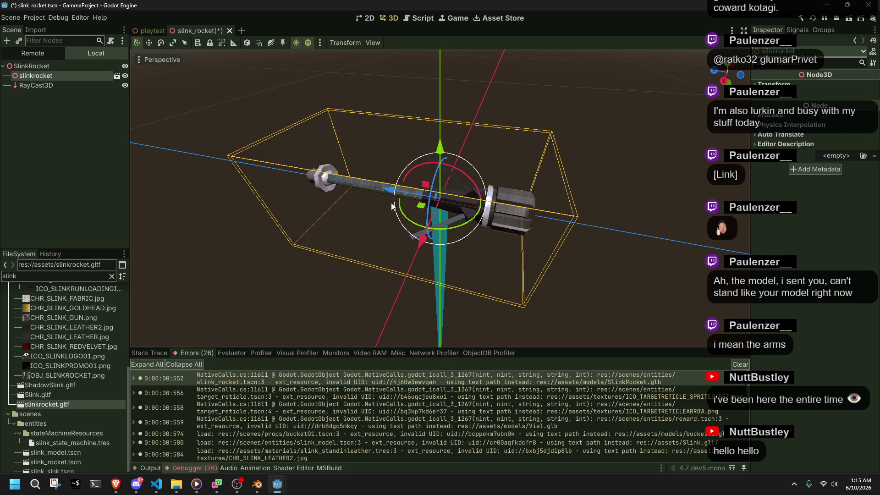
left_click_drag(416, 204, 416, 204)
mouse_move(646, 238)
left_mouse_down()
mouse_move(699, 232)
mouse_move(486, 219)
mouse_move(590, 167)
left_mouse_up()
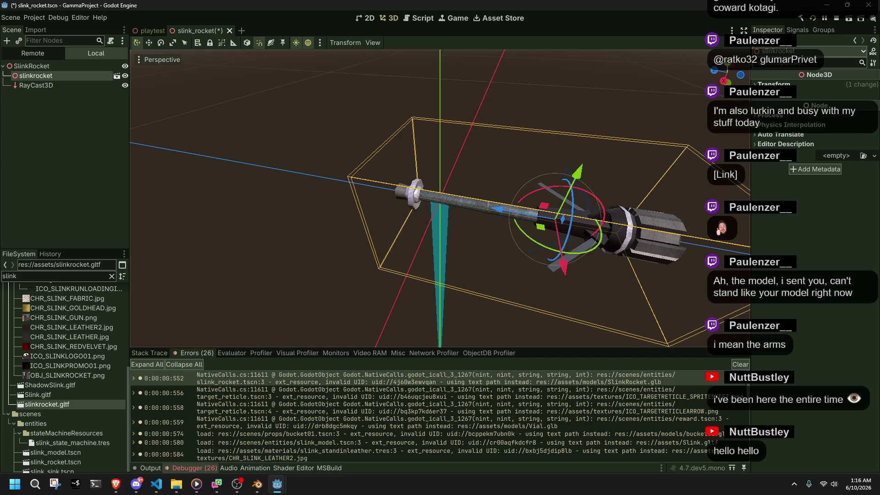
left_click(774, 84)
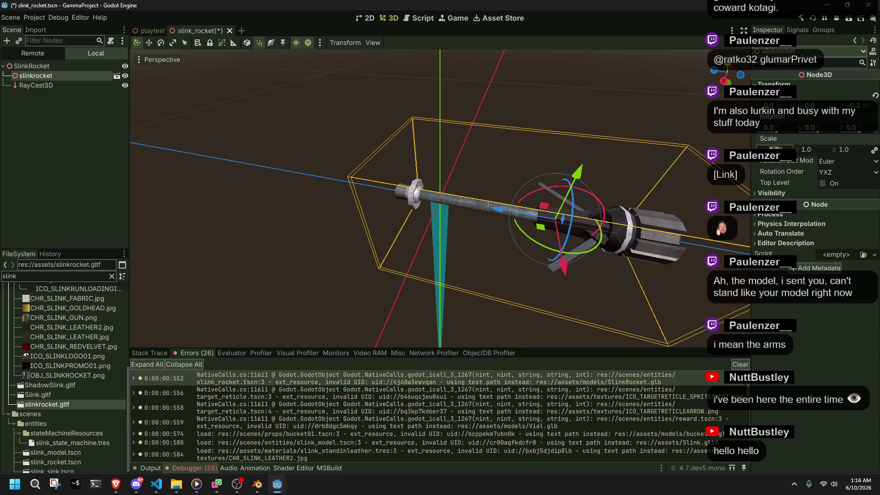
left_click_drag(779, 148, 797, 149)
scroll(437, 229, "up", 3)
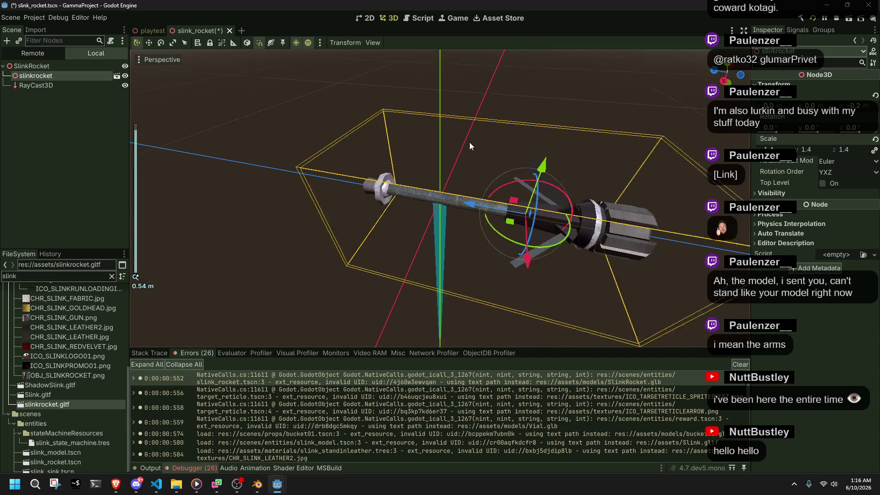
left_click_drag(437, 229, 348, 198)
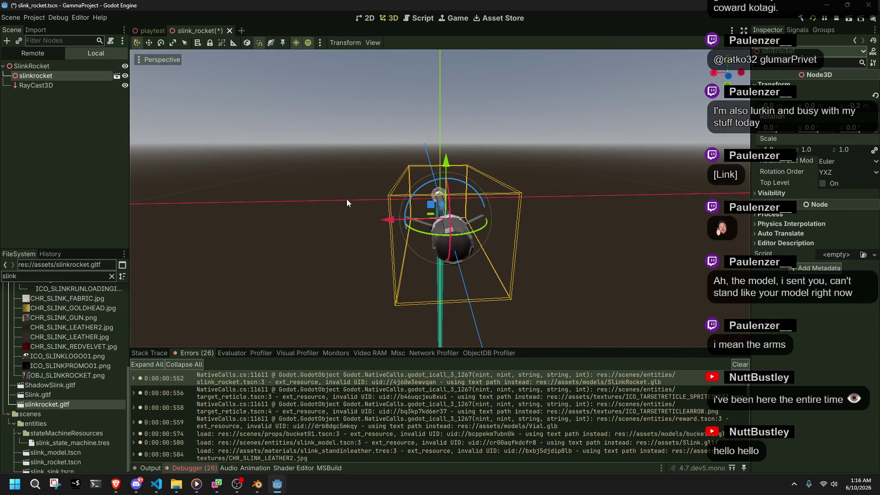
key("ctrl+z")
key("ctrl+z")
key("ctrl+z")
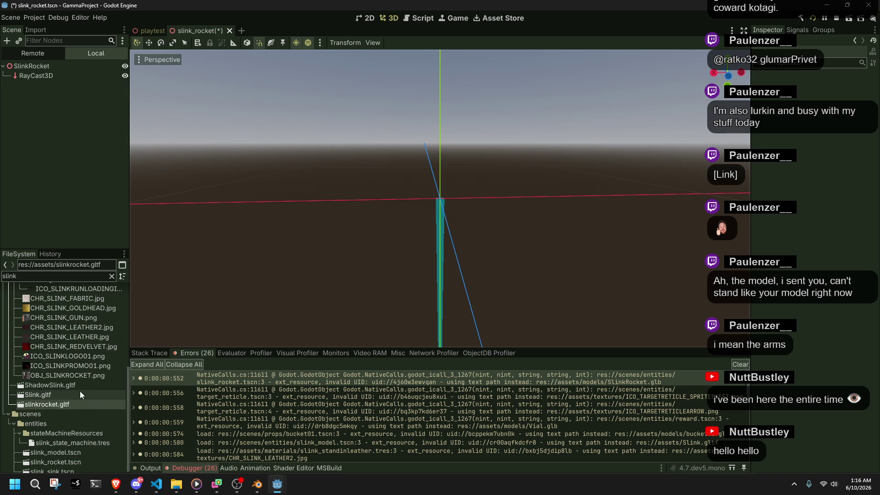
Add SlinkRocket.glb as a child, move it back along Z, scale it to 1.3, and save.
scroll(80, 401, "up", 5)
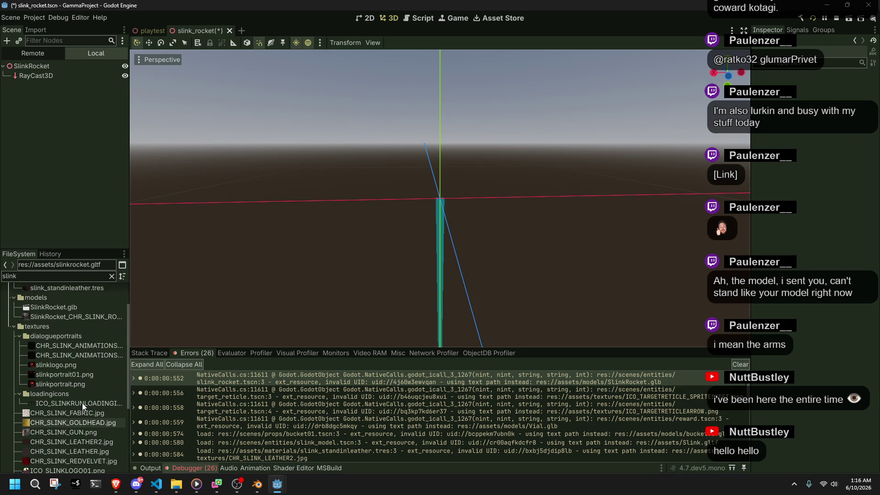
mouse_move(44, 312)
left_mouse_down()
mouse_move(53, 208)
mouse_move(34, 67)
left_mouse_up()
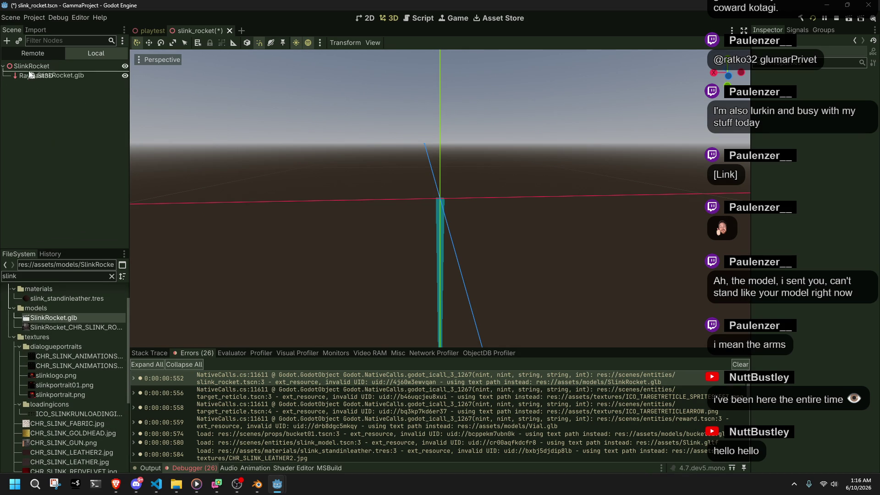
left_click_drag(443, 224, 465, 213)
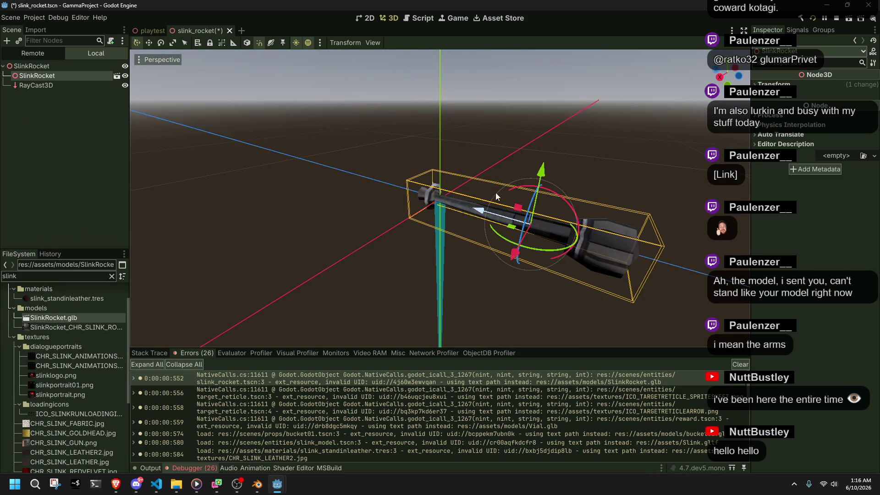
left_click(802, 83)
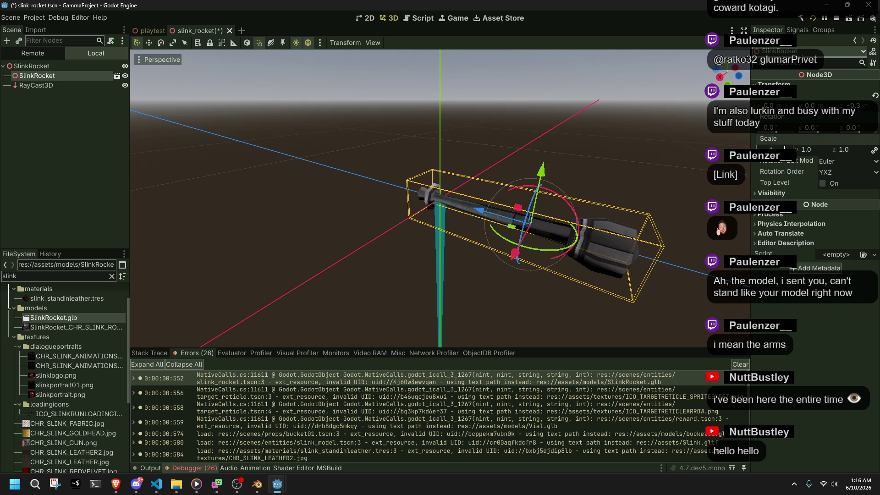
left_click_drag(784, 147, 785, 147)
key("ctrl+s")
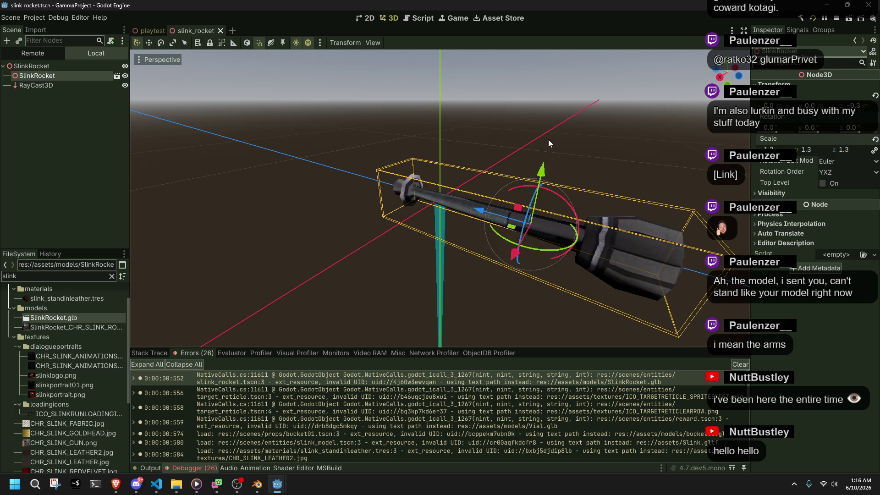
Move the SlinkRocket node below RayCast3D, enable Editable Children, and save the scene.
left_click(548, 139)
left_click_drag(32, 75, 52, 92)
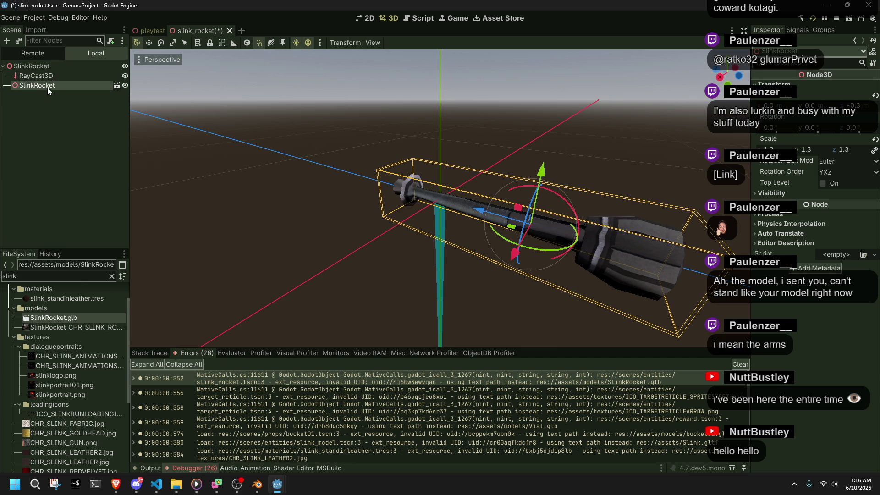
right_click(44, 86)
left_click(73, 224)
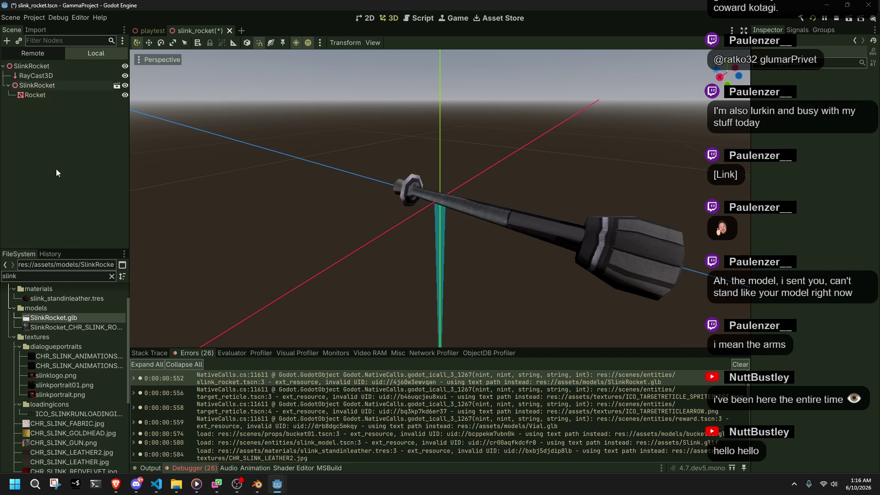
key("ctrl+s")
From the playtest level's Entities group, open Moe's scene and inspect its Plane and Base nodes.
left_click(147, 30)
left_click(9, 123)
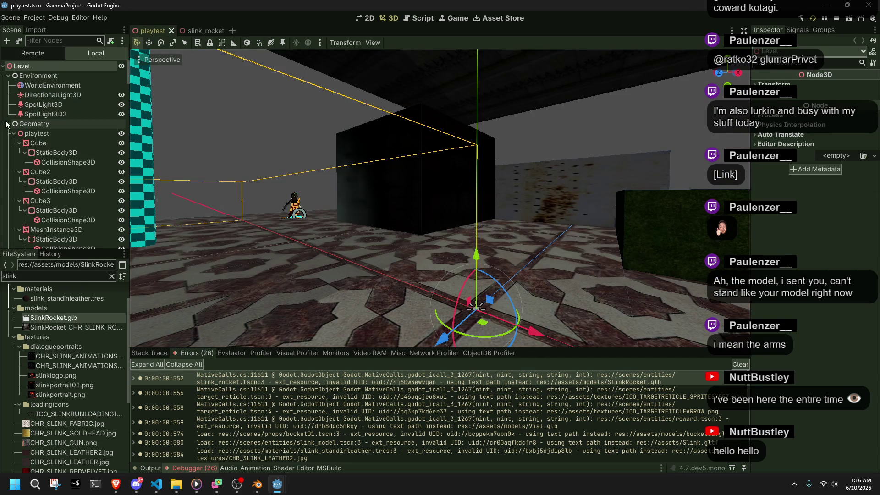
left_click(8, 133)
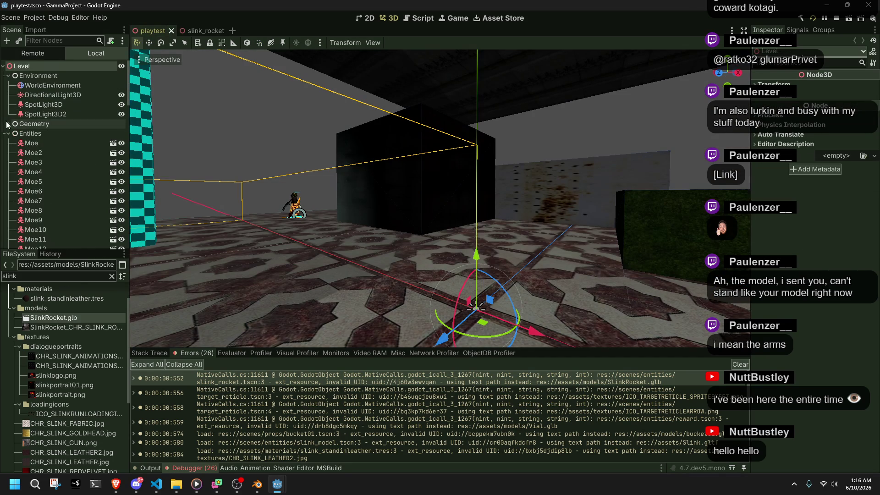
left_click(114, 142)
left_click(64, 122)
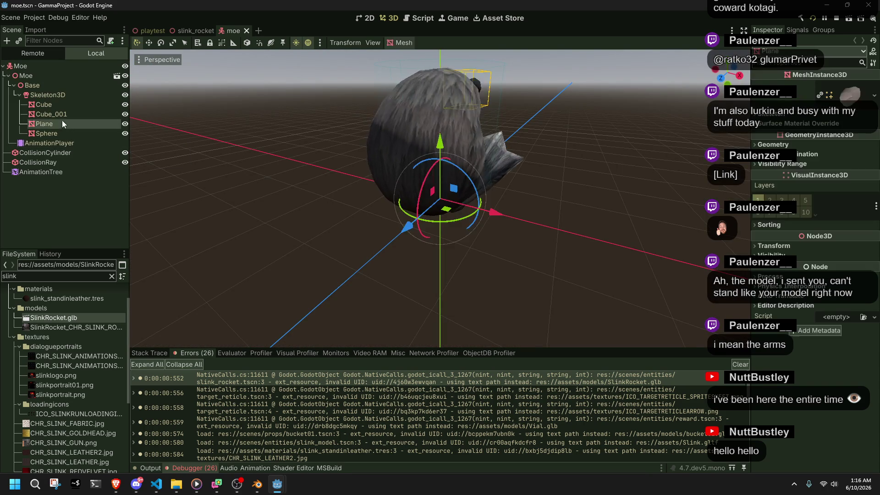
left_click(35, 84)
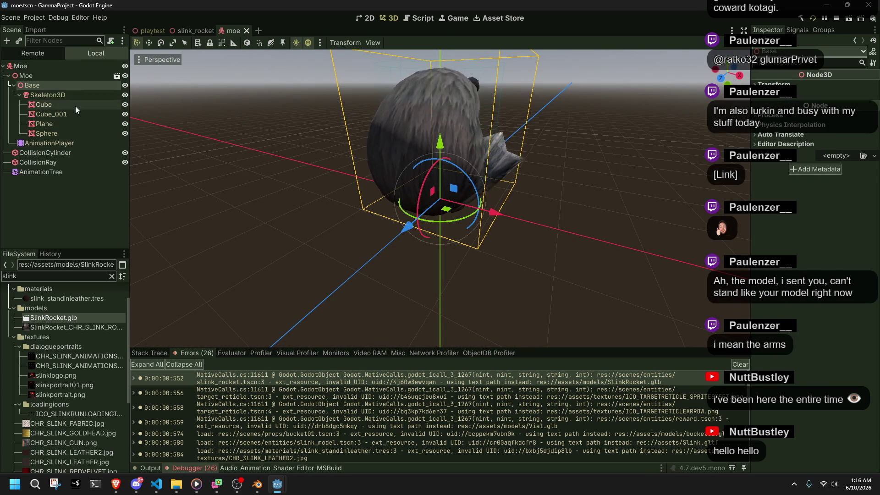
left_click(102, 246)
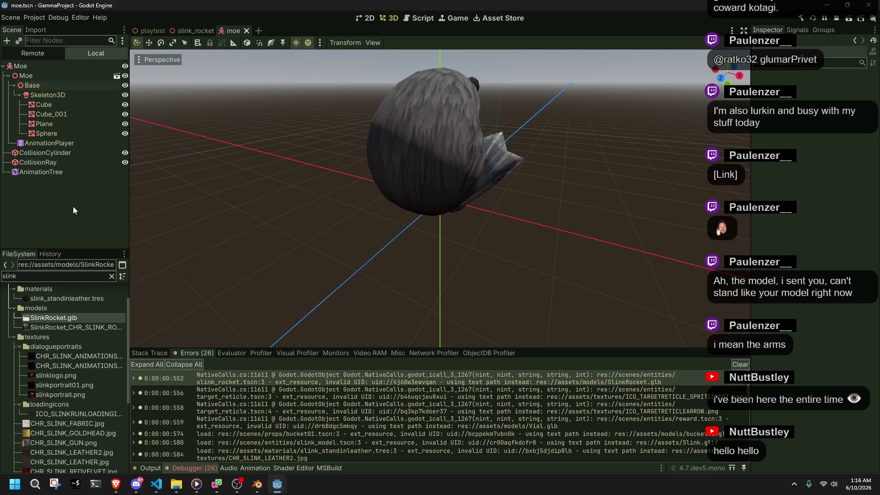
scroll(190, 441, "down", 10)
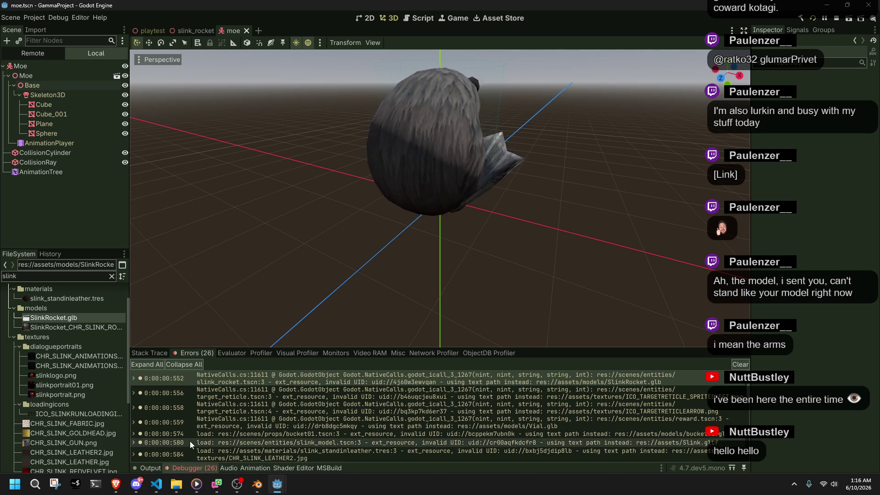
Expand the get_id_path error details and paste its source location into the file filter.
scroll(220, 401, "down", 3)
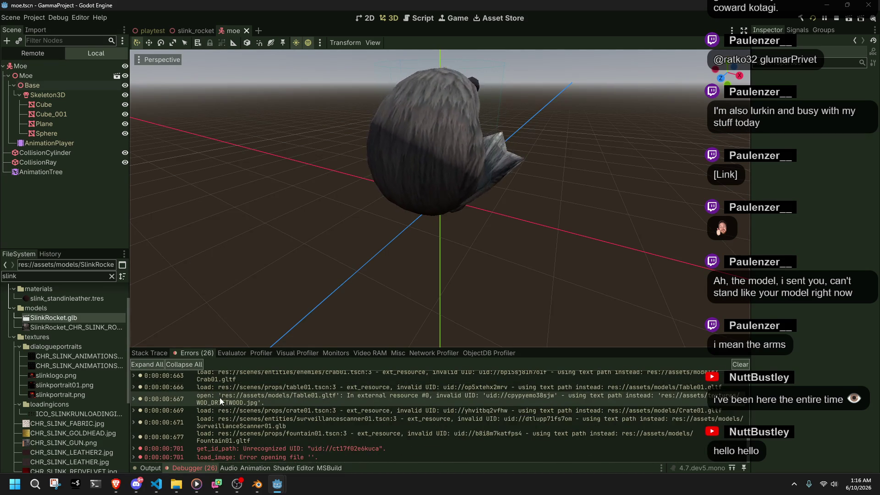
mouse_move(241, 454)
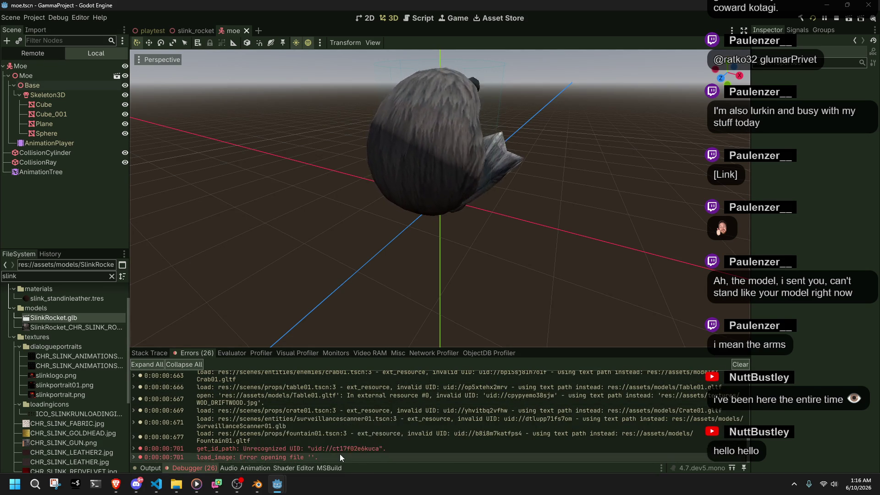
mouse_move(336, 451)
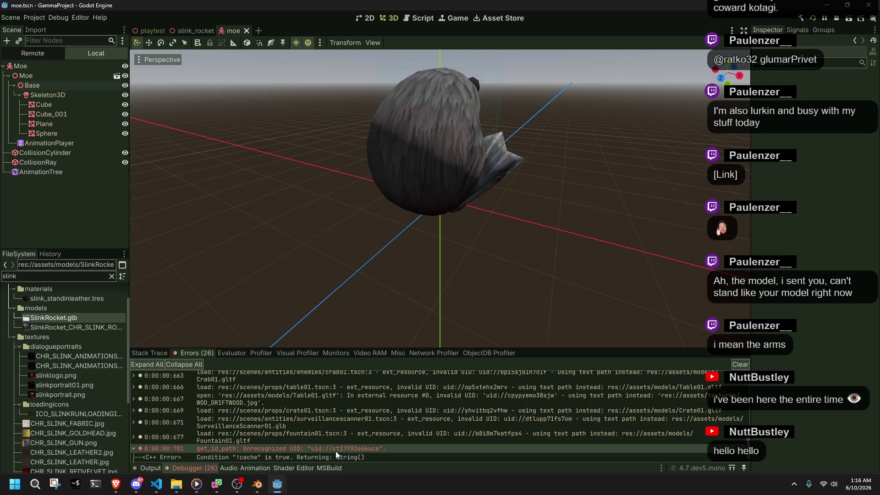
double_click(336, 451)
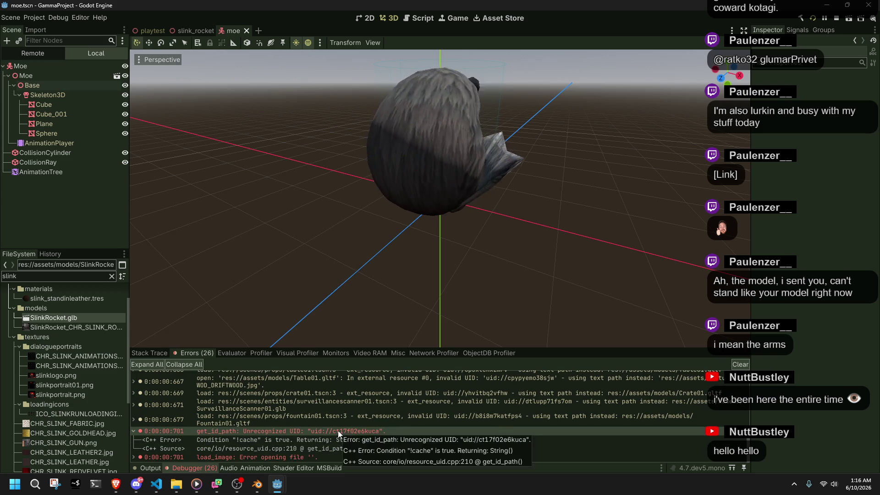
scroll(52, 290, "up", 3)
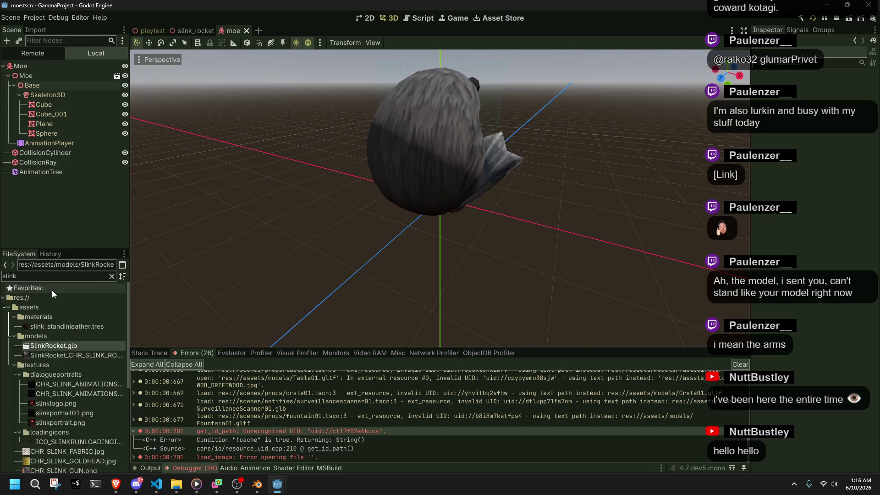
double_click(41, 277)
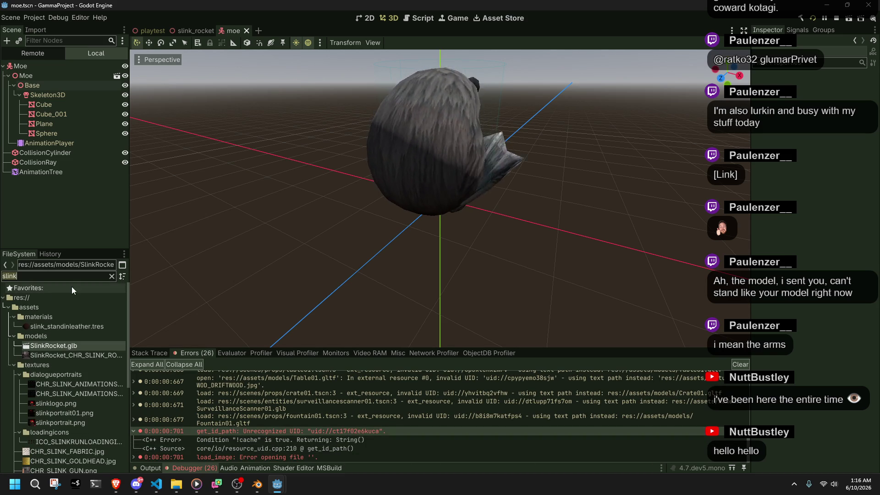
key("ctrl+v")
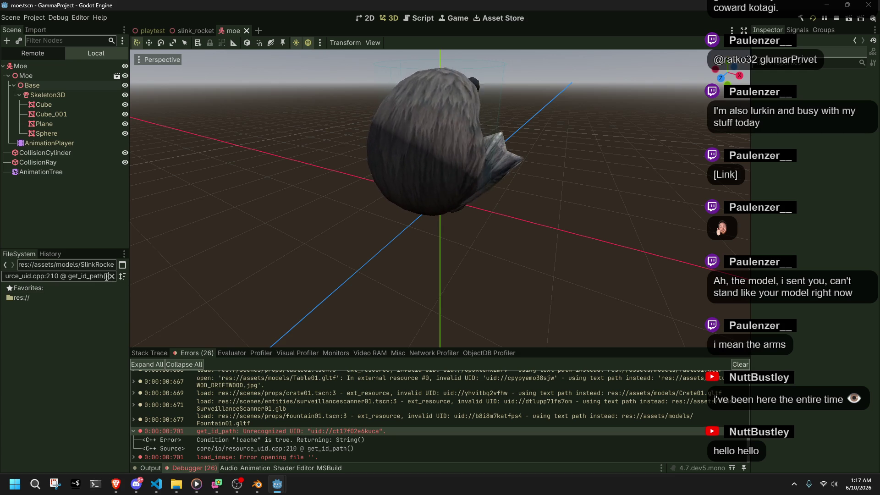
Collapse the error details, paste the copied error line into the file filter, then undo it.
double_click(312, 433)
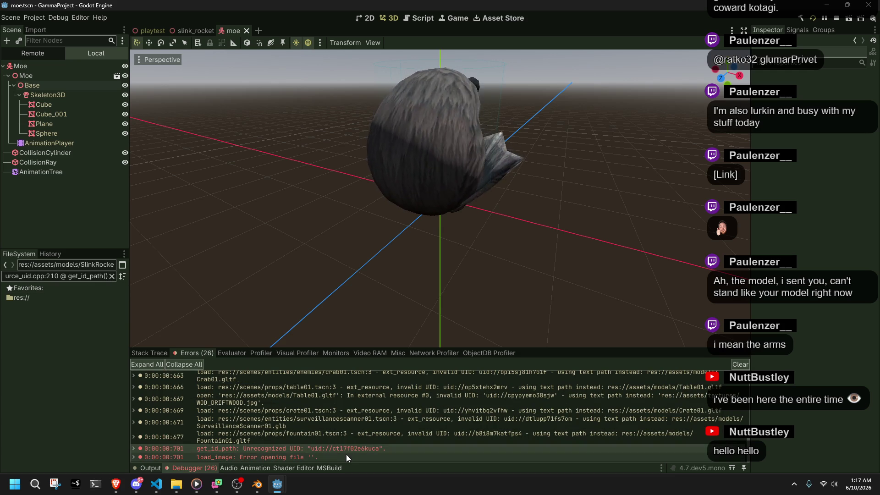
left_click(59, 277)
key("ctrl+v")
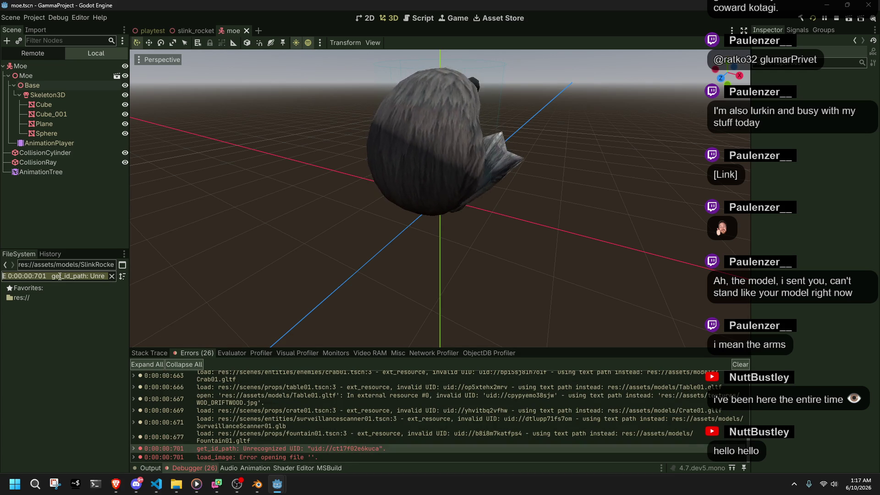
key("ctrl+z")
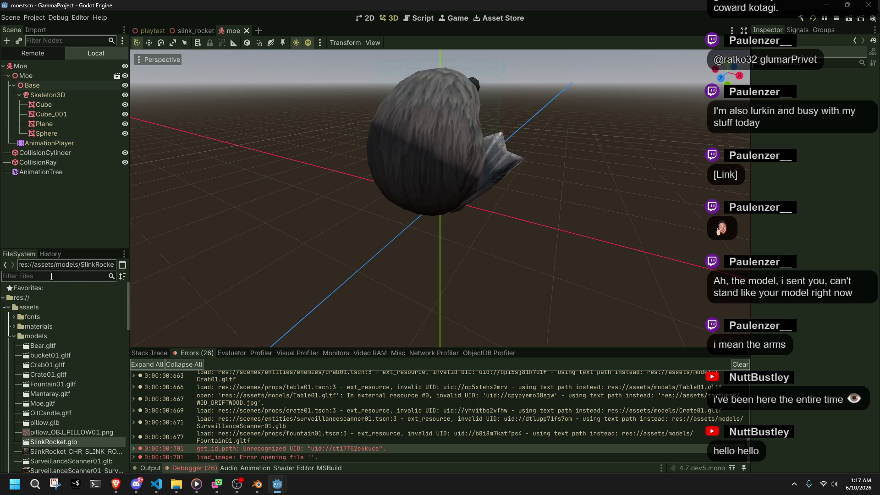
Look over the root folder options, the edit history panel and the FileSystem options.
right_click(14, 299)
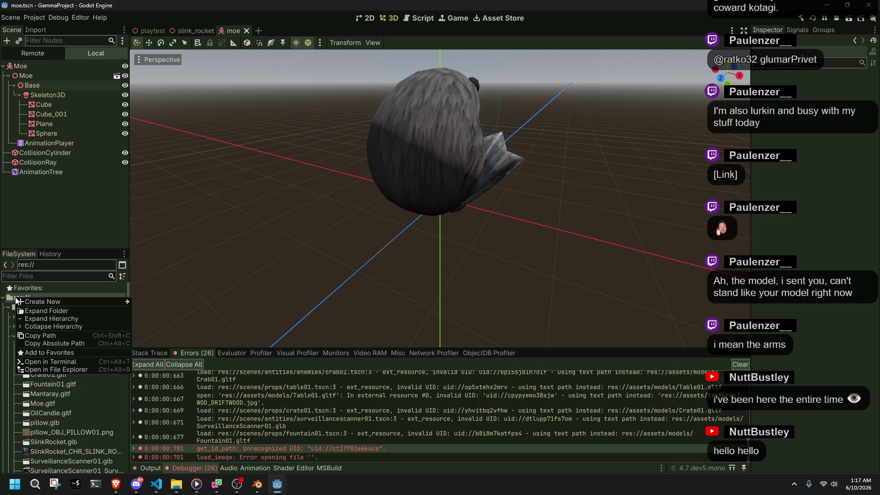
left_click(21, 272)
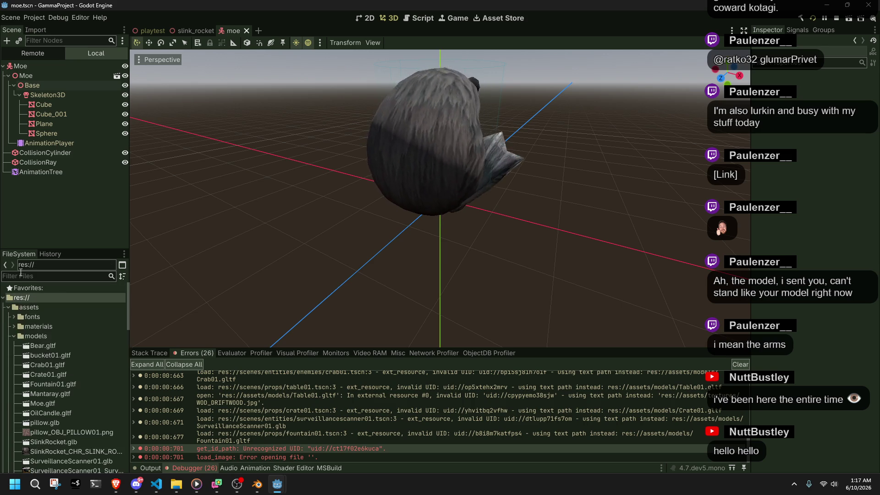
left_click(46, 251)
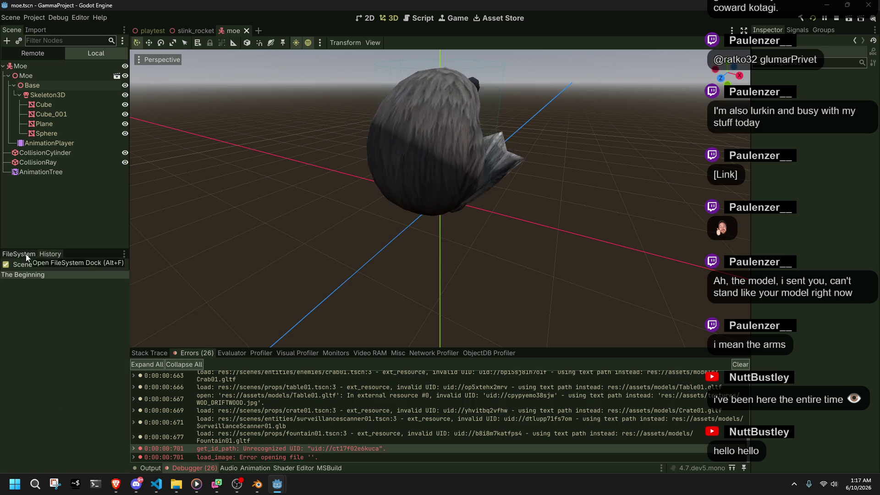
left_click(26, 254)
left_click(121, 257)
left_click(121, 256)
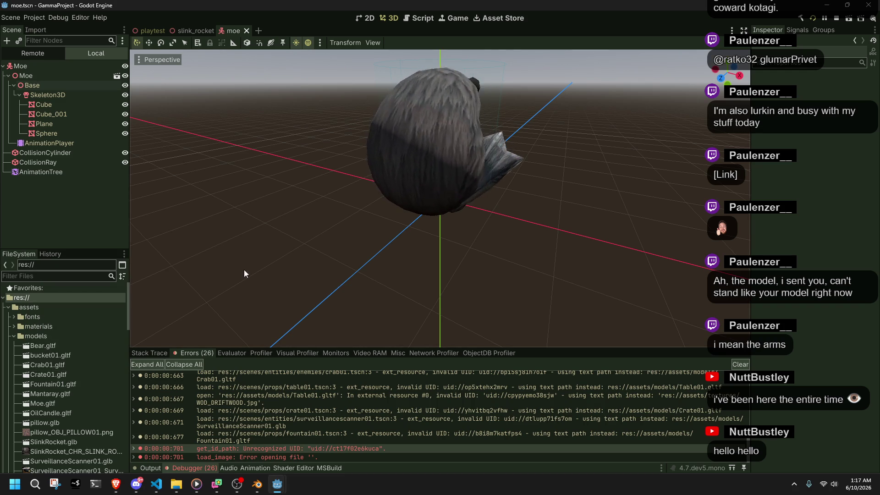
Scroll down the FileSystem dock and open export_presets.cfg in the script editor.
mouse_move(256, 460)
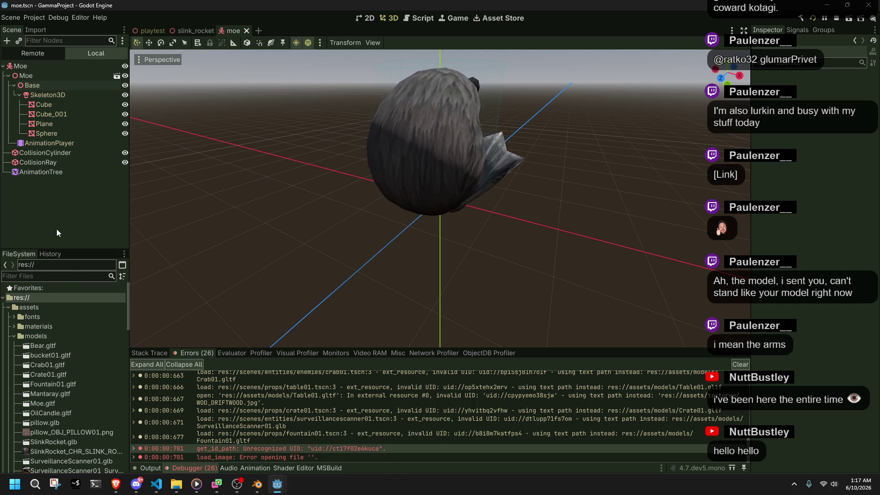
scroll(70, 386, "down", 2)
scroll(70, 386, "down", 20)
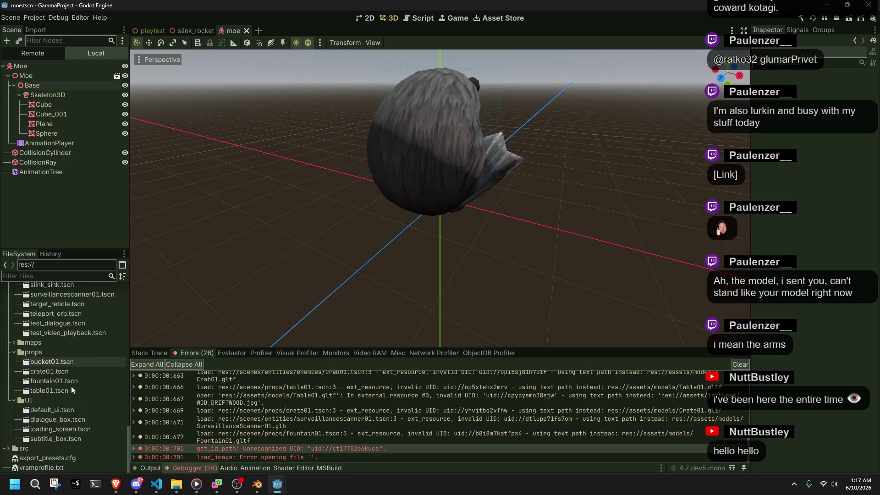
scroll(70, 386, "up", 3)
scroll(71, 386, "down", 3)
double_click(65, 457)
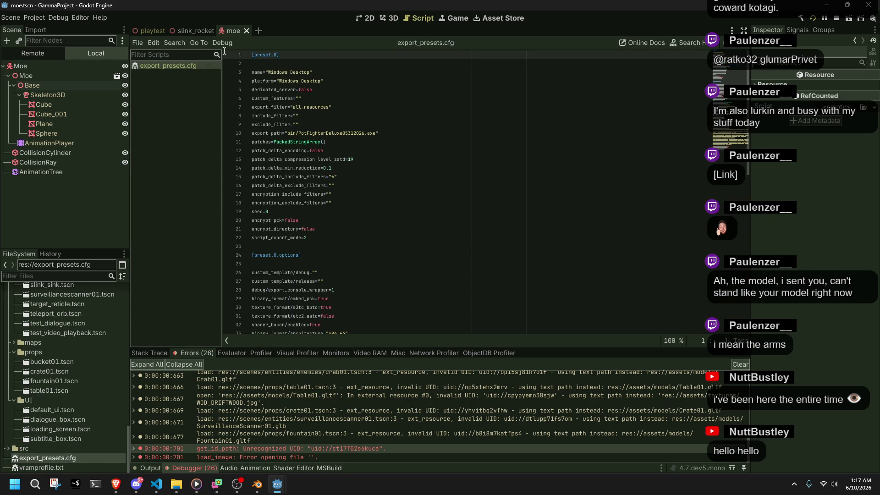
Close the moe scene and export_presets.cfg, returning to the playtest level scene.
left_click(247, 30)
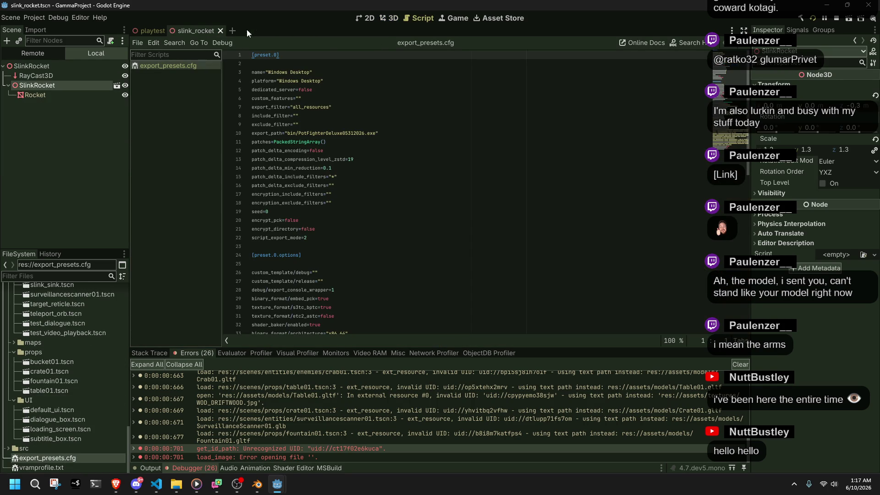
right_click(177, 68)
left_click(192, 89)
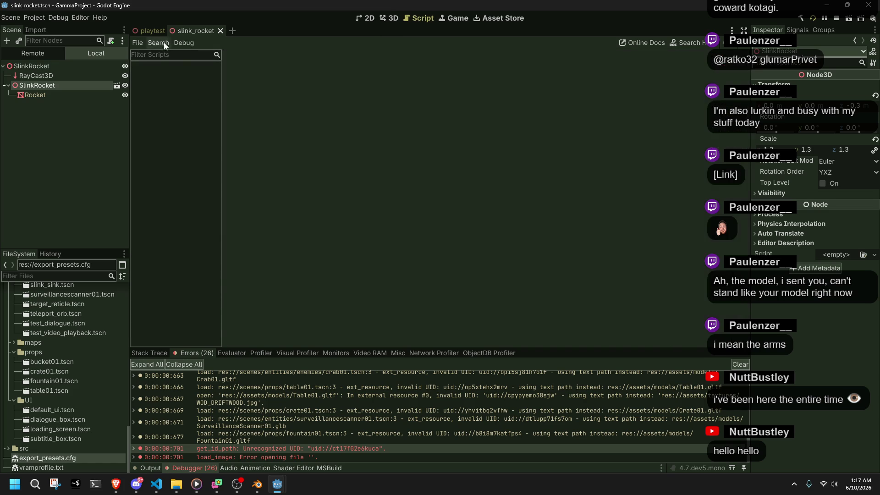
left_click(153, 31)
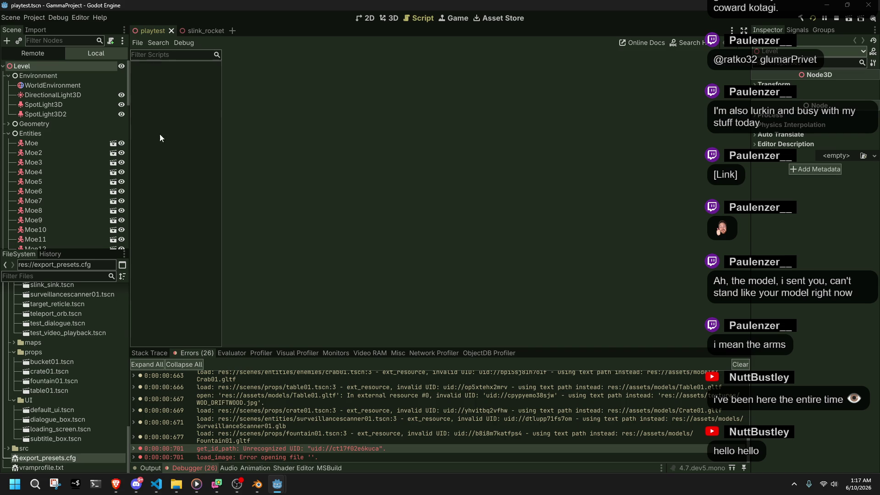
Select SpotLight3D2, clear the logged errors, then run the project and stop it.
left_click(48, 151)
left_click(41, 113)
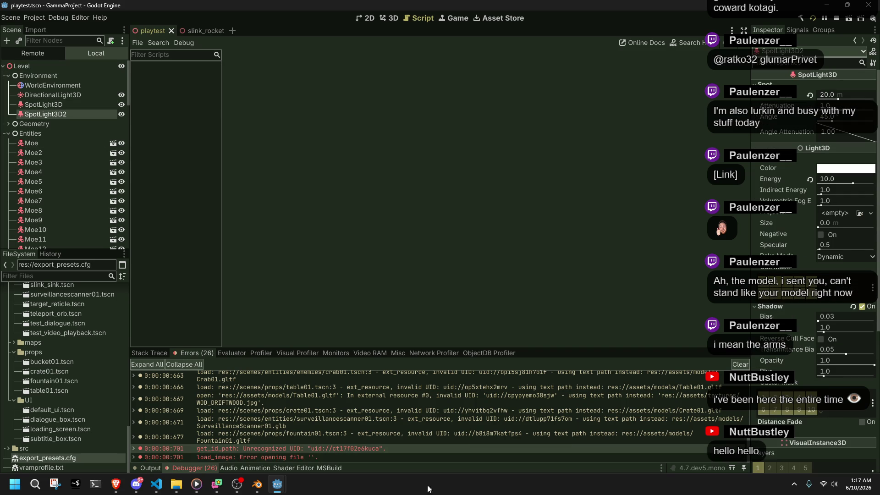
scroll(60, 380, "up", 10)
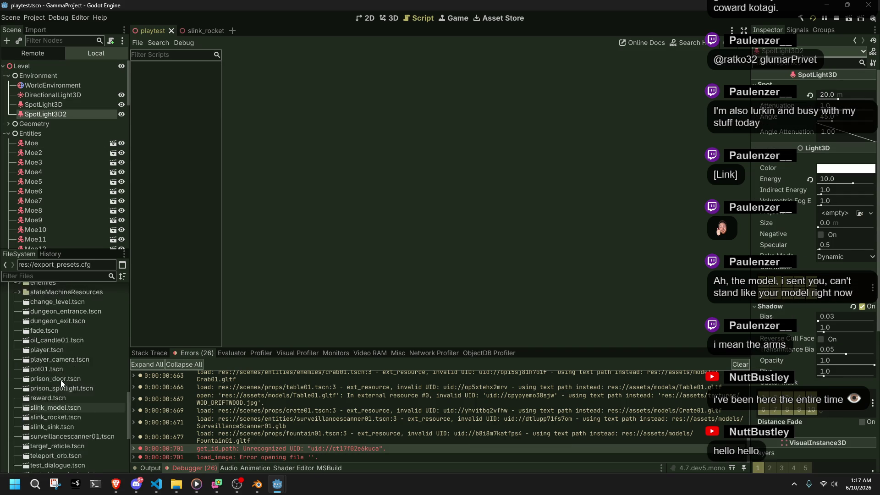
scroll(61, 381, "up", 8)
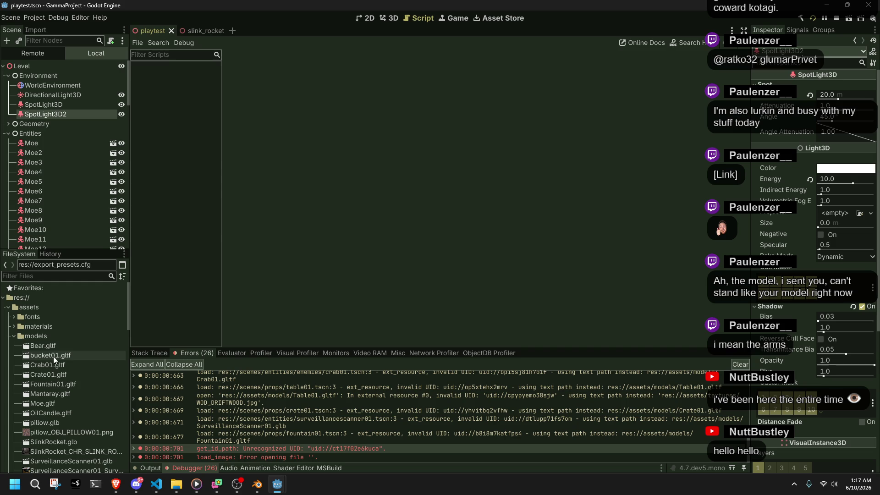
scroll(348, 400, "up", 5)
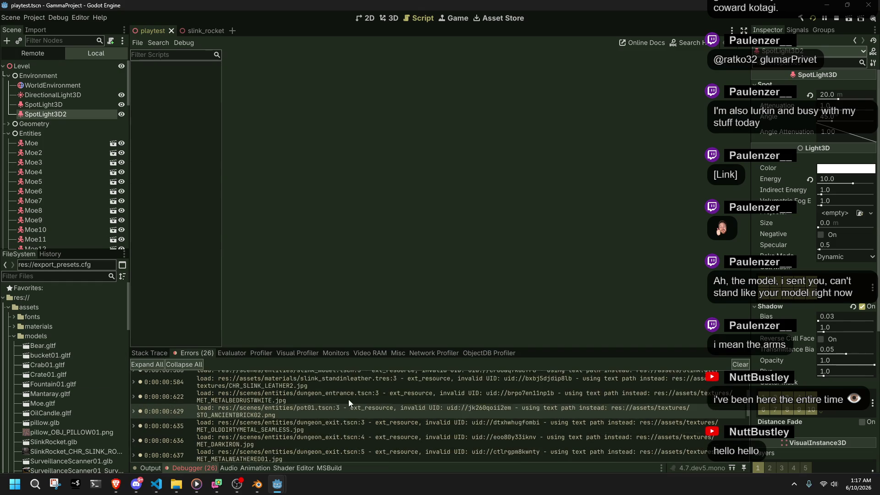
left_click(740, 364)
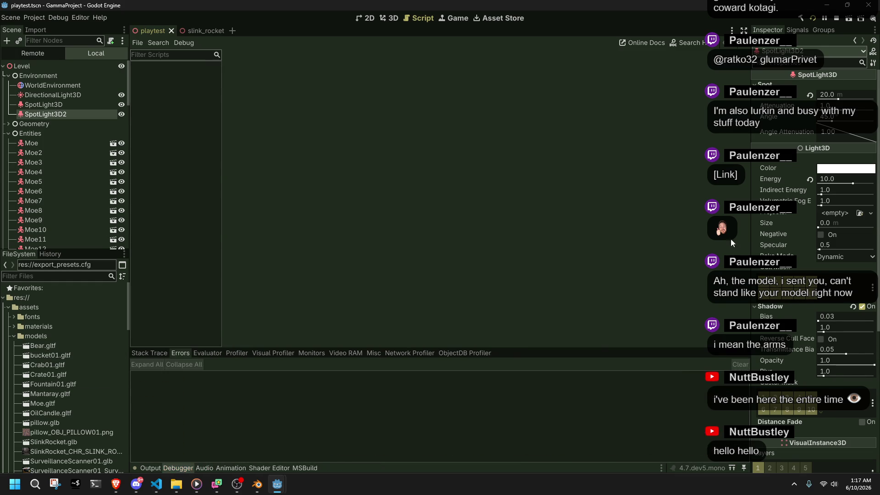
left_click(815, 18)
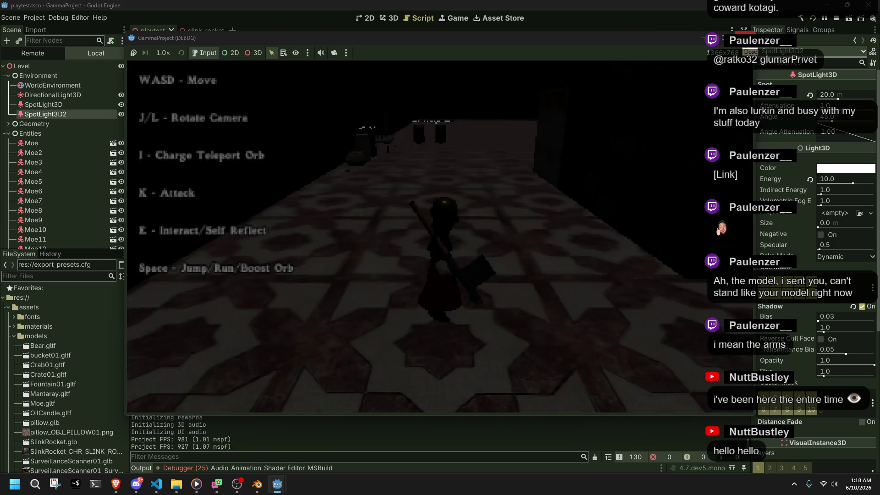
key("F8")
In Main.cs, replace the 4 in DEFAULT_LOAD_DELAY = 4.0f with 0 and save.
left_click(157, 483)
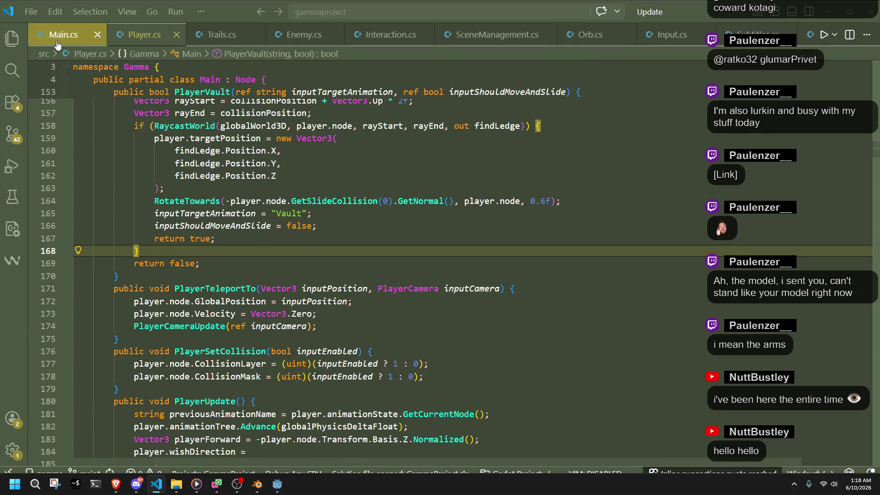
left_click(57, 45)
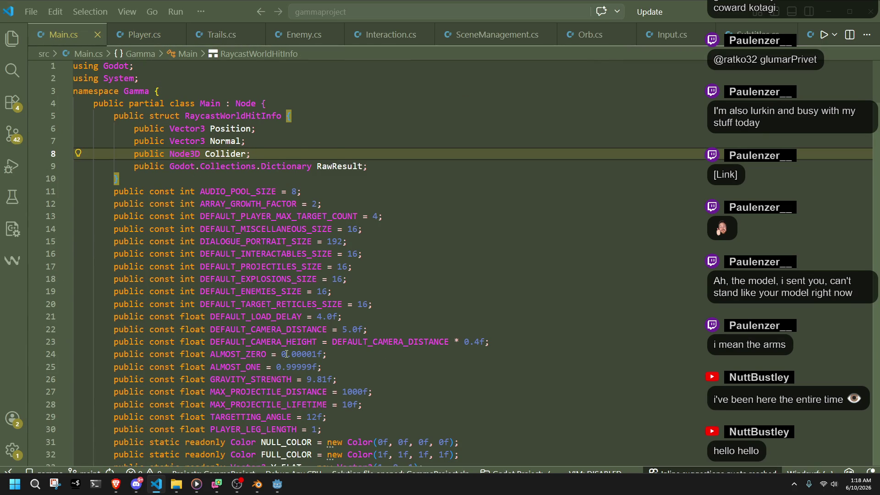
scroll(286, 354, "down", 3)
scroll(311, 364, "up", 4)
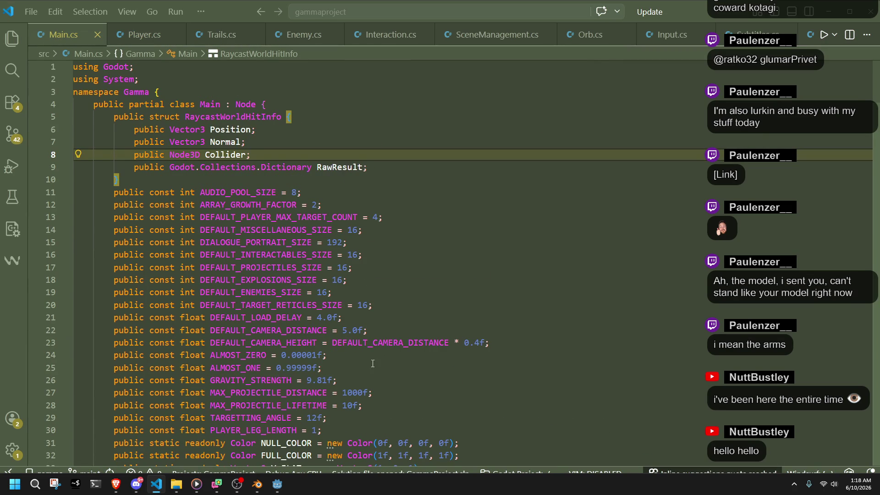
double_click(320, 317)
type("0")
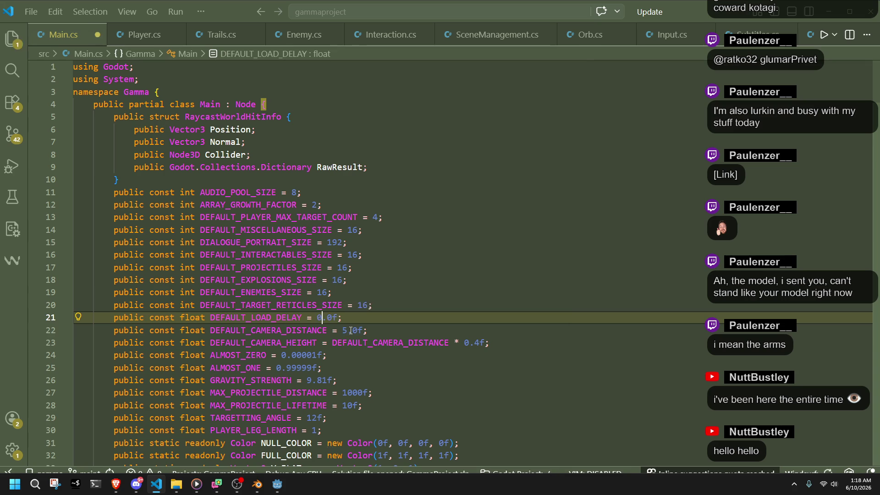
key("ctrl+s")
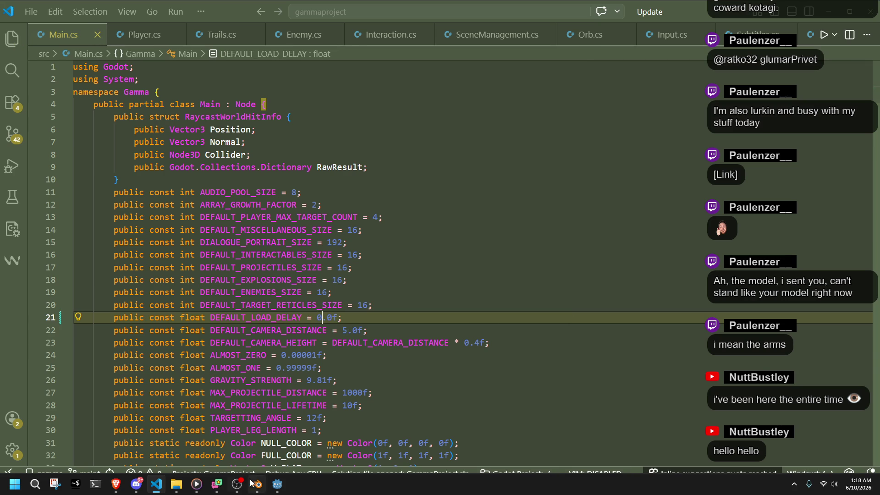
left_click(277, 484)
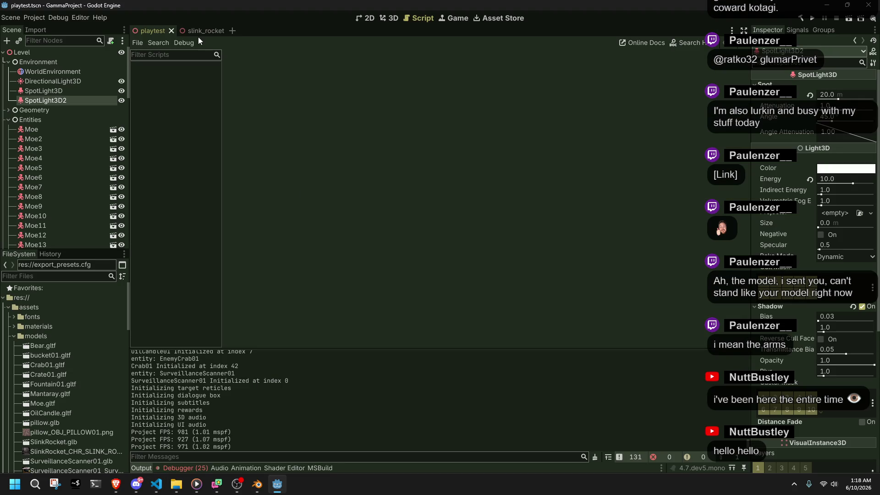
Run the project with the zero load delay, then close it and view the Errors list.
left_click(815, 18)
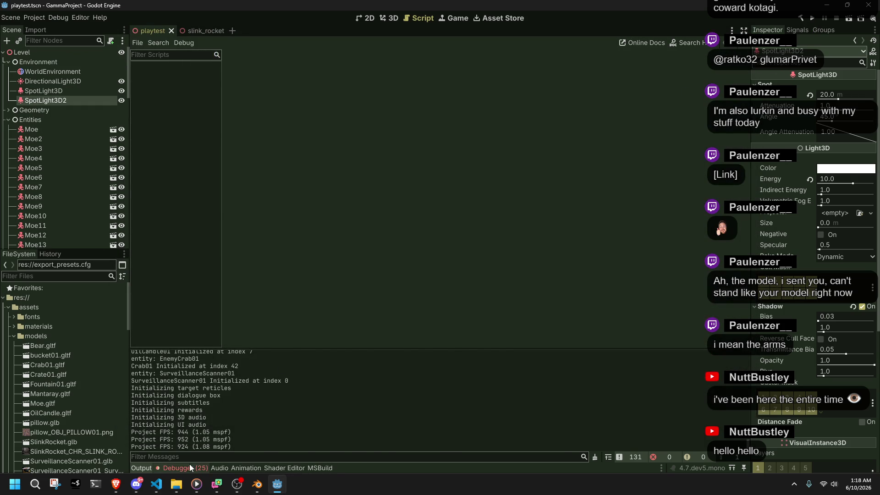
left_click(186, 468)
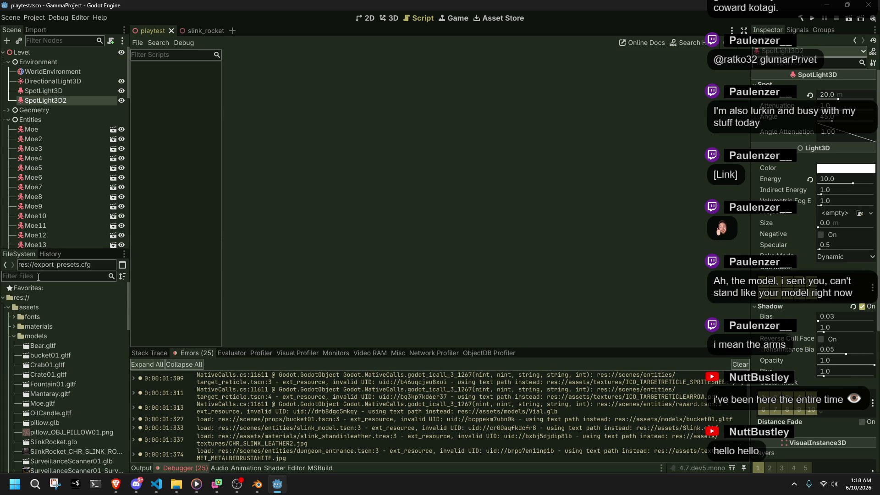
type("target")
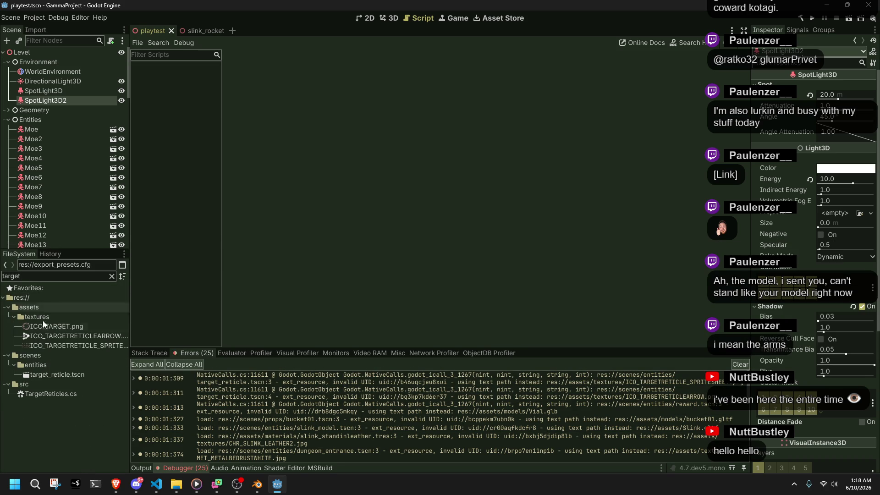
double_click(57, 375)
left_click(36, 73)
left_click(34, 63)
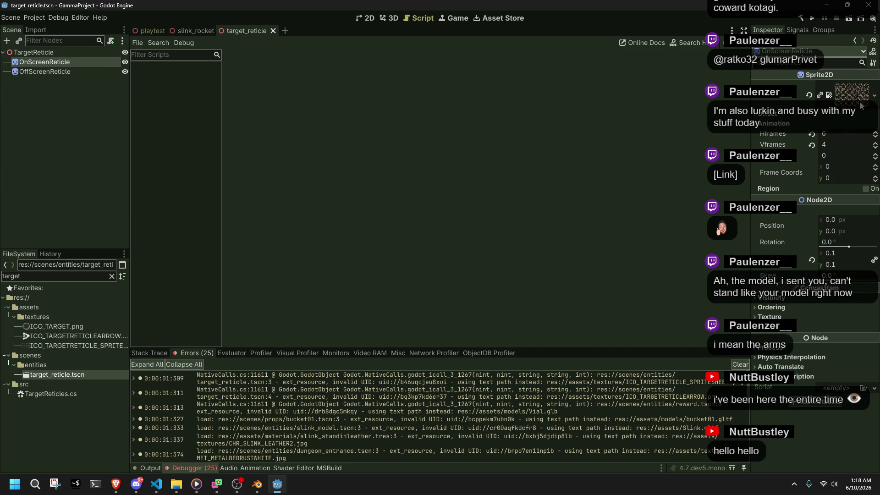
left_click(874, 95)
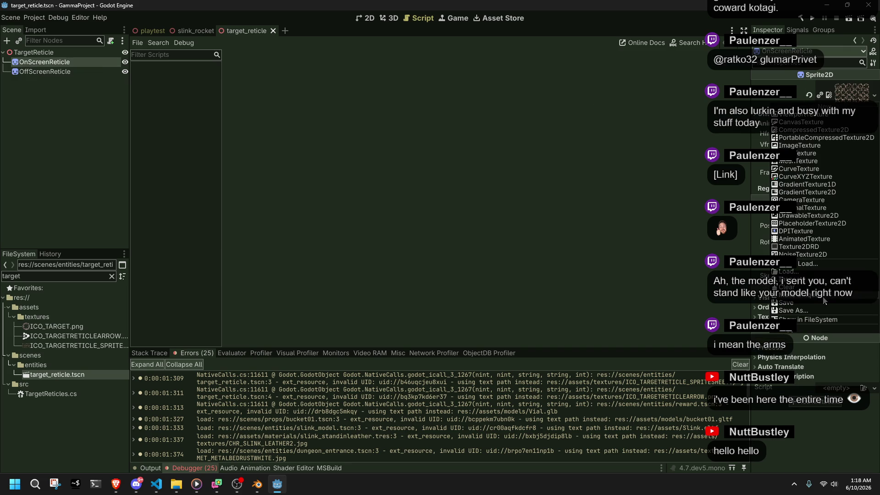
left_click(825, 302)
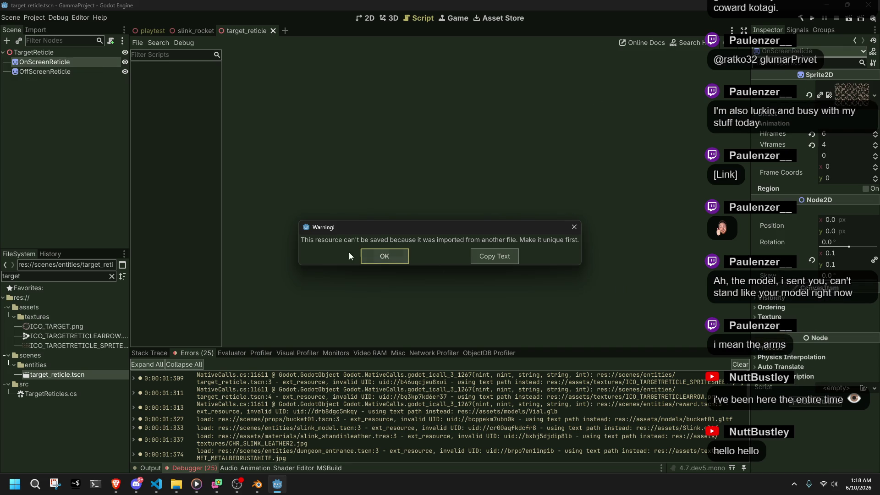
left_click(375, 257)
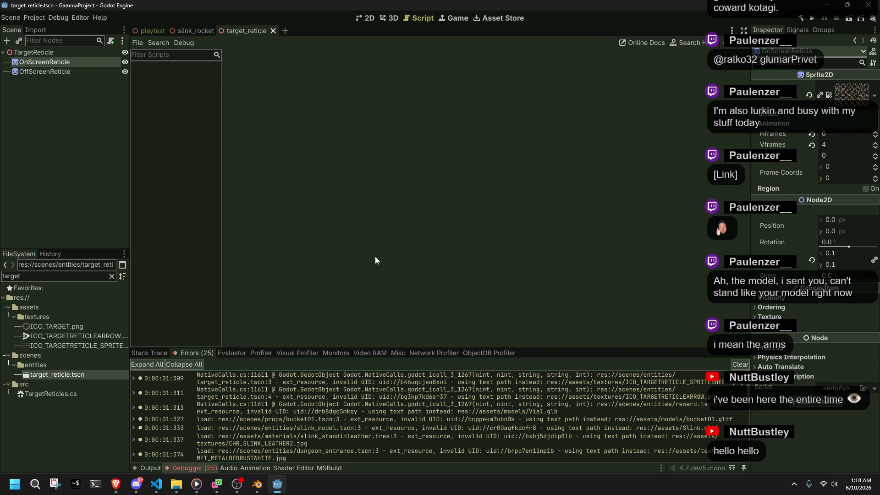
left_click(36, 71)
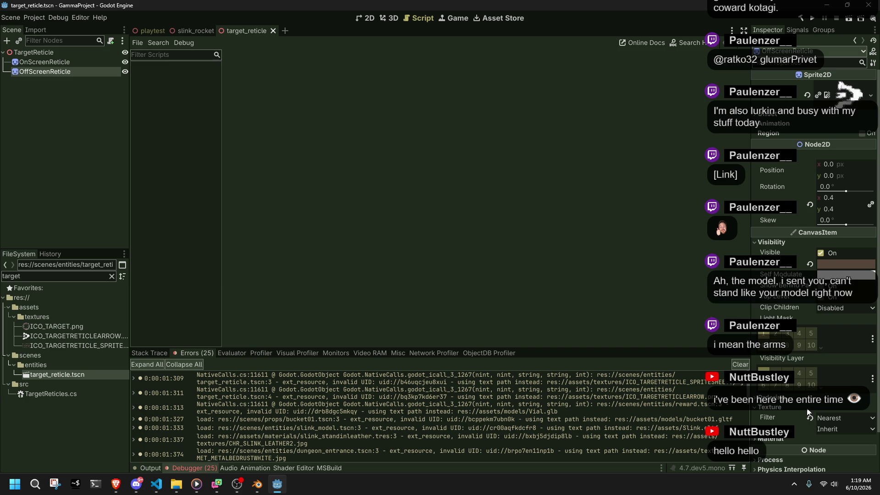
scroll(807, 412, "down", 2)
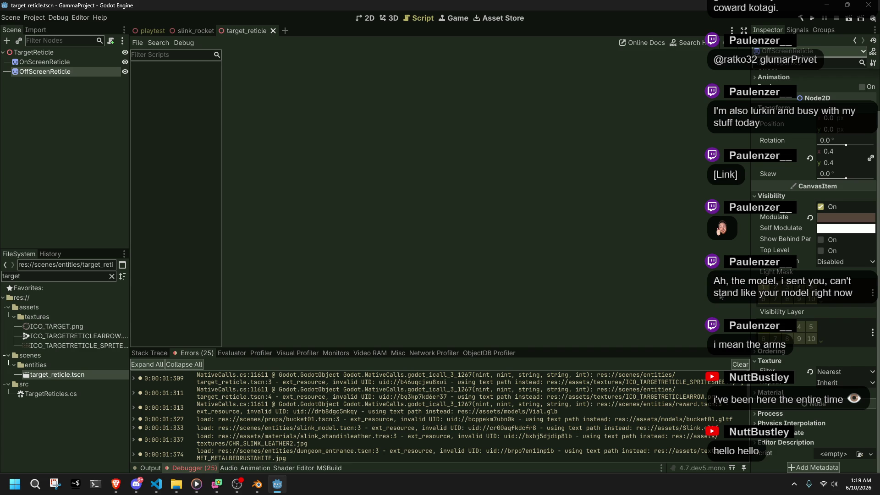
scroll(784, 200, "up", 2)
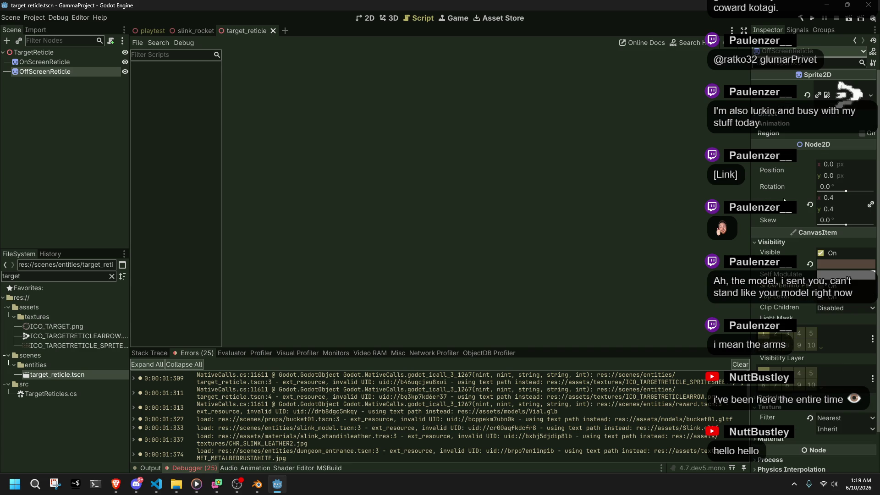
Select the OnScreenReticle sprite and view it in the 2D workspace.
left_click(33, 61)
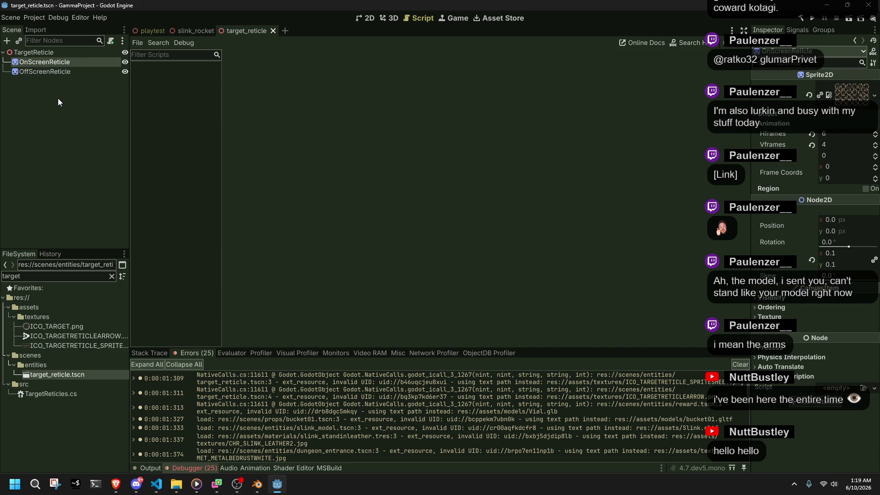
left_click(373, 20)
scroll(192, 119, "up", 4)
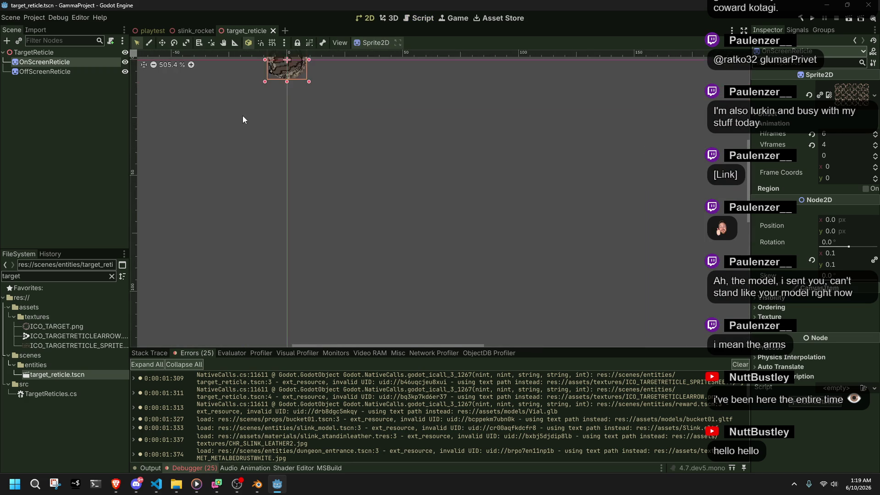
scroll(348, 210, "up", 13)
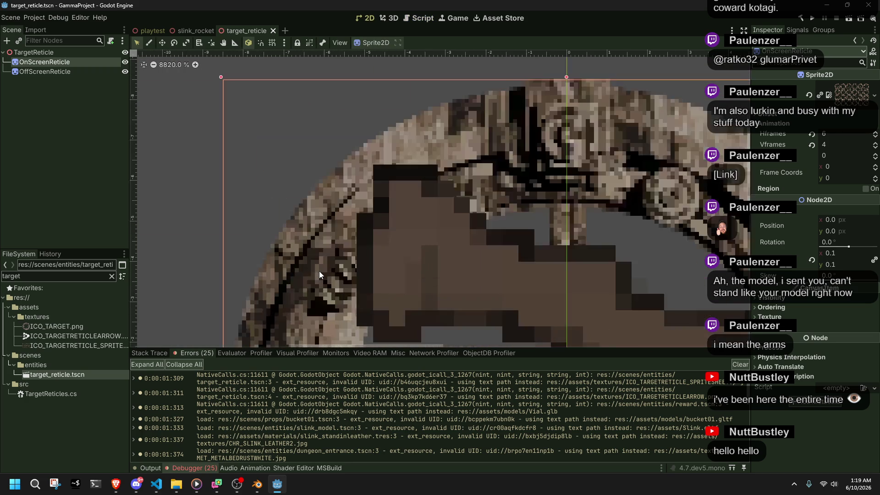
scroll(319, 270, "down", 10)
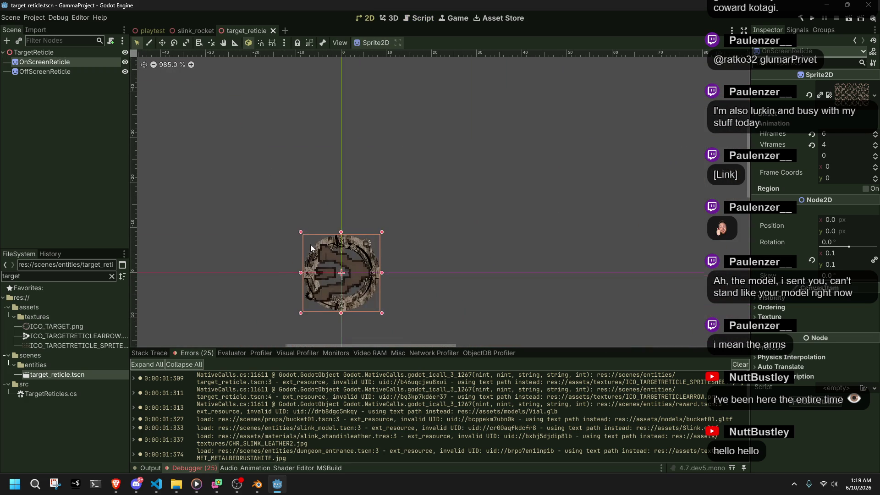
left_click(67, 70)
left_click(54, 62)
Set the OnScreenReticle Transform scale to 0.15 and save the target_reticle scene.
left_click(813, 260)
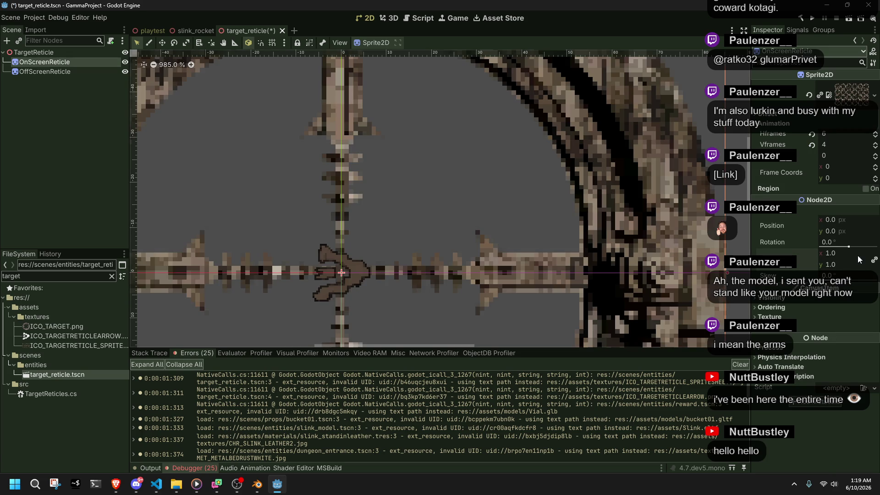
key("Return")
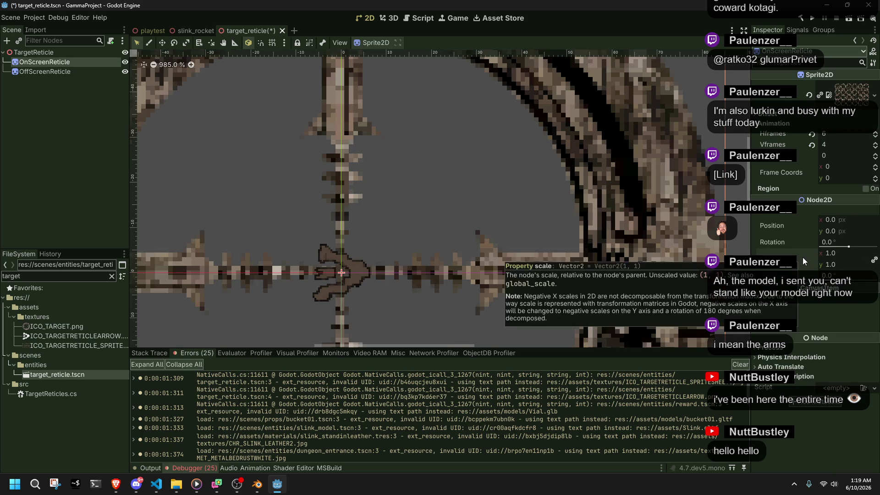
key("ctrl+z")
left_click(834, 256)
key("Return")
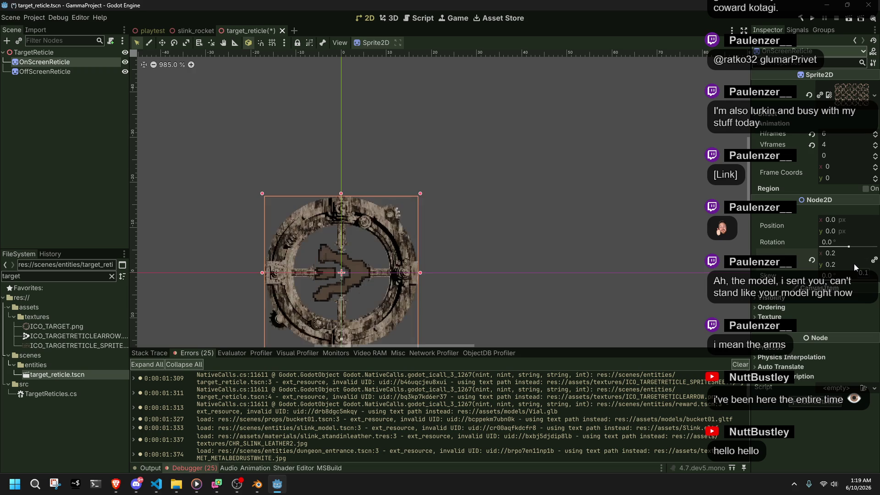
key("ctrl+s")
left_click(834, 254)
type("0.15")
key("Return")
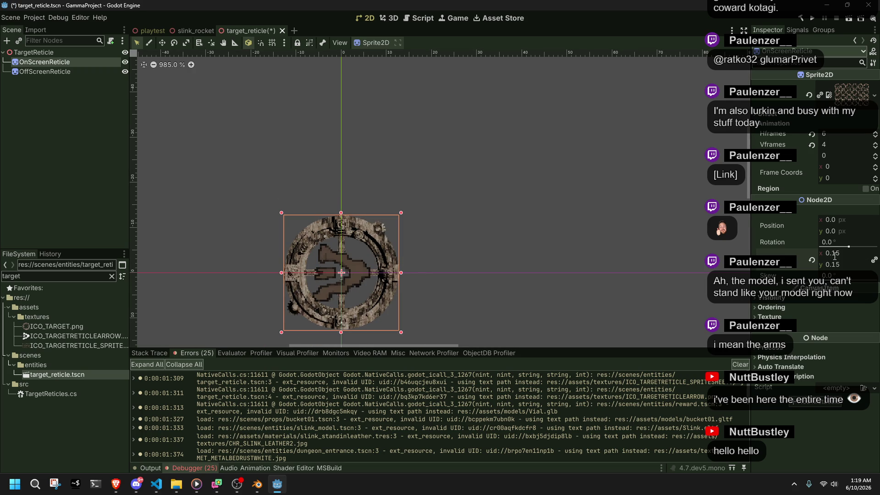
left_click(558, 160)
key("ctrl+s")
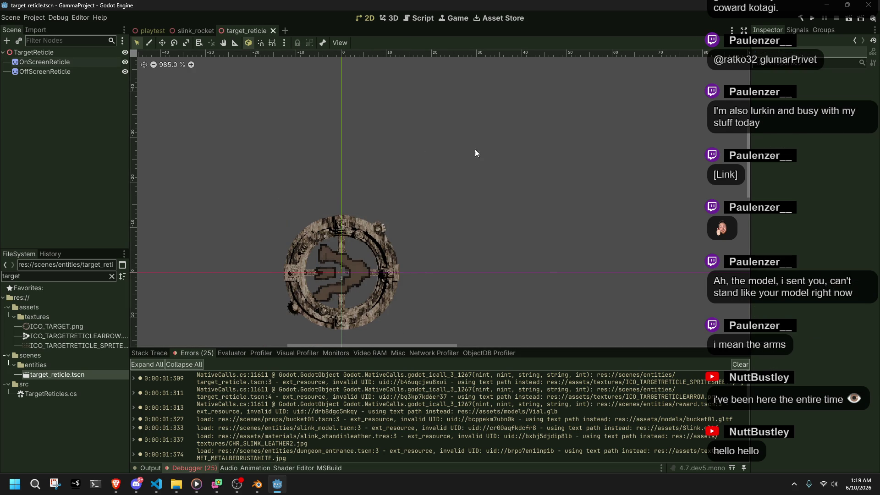
Test-run the game, stop it, and review the Debugger's error list.
left_click(812, 20)
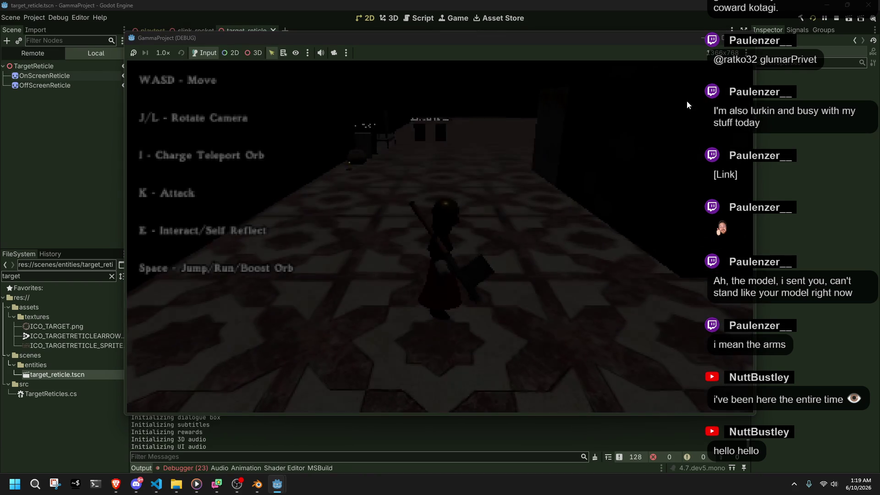
key("F8")
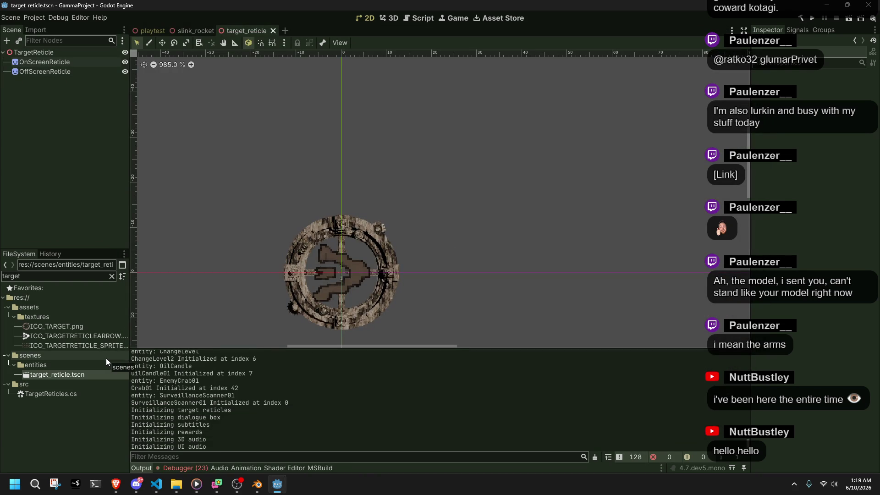
left_click(182, 467)
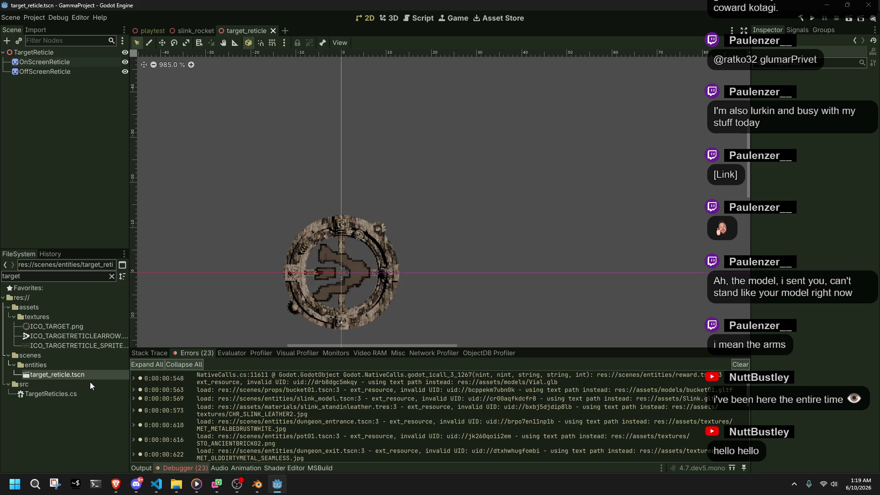
left_click(41, 277)
Filter for 'rewar', open reward.tscn, and inspect its RayCast3D, Cube and Vial nodes.
type("rewar")
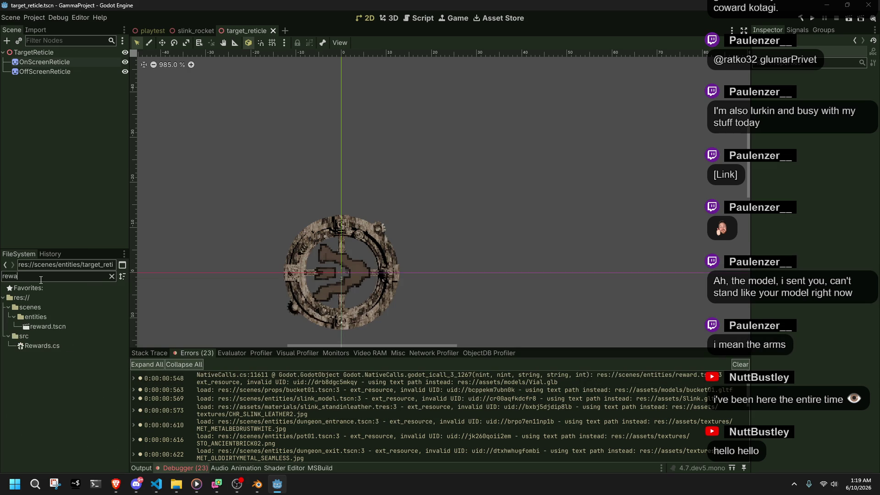
double_click(63, 328)
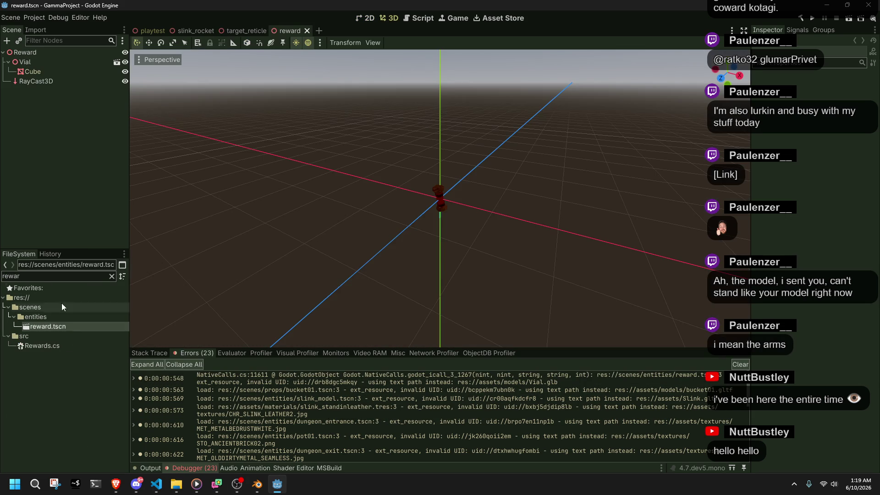
left_click(40, 82)
left_click(37, 72)
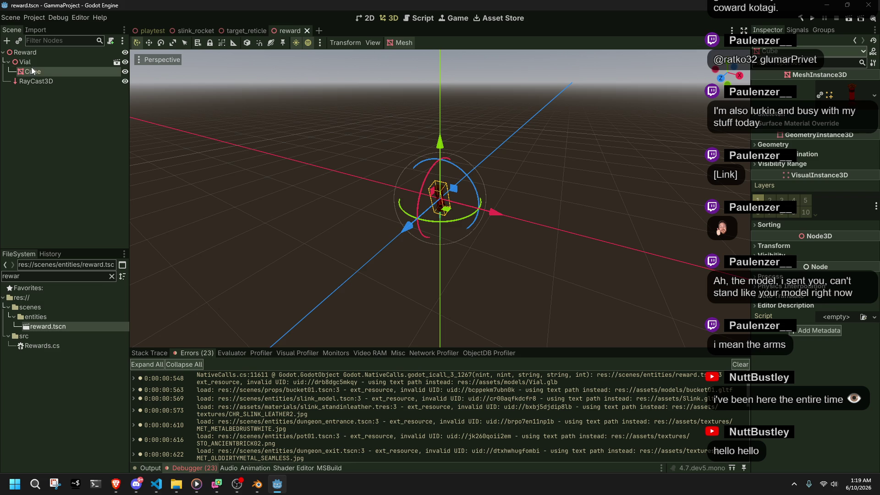
right_click(29, 63)
left_click(1, 109)
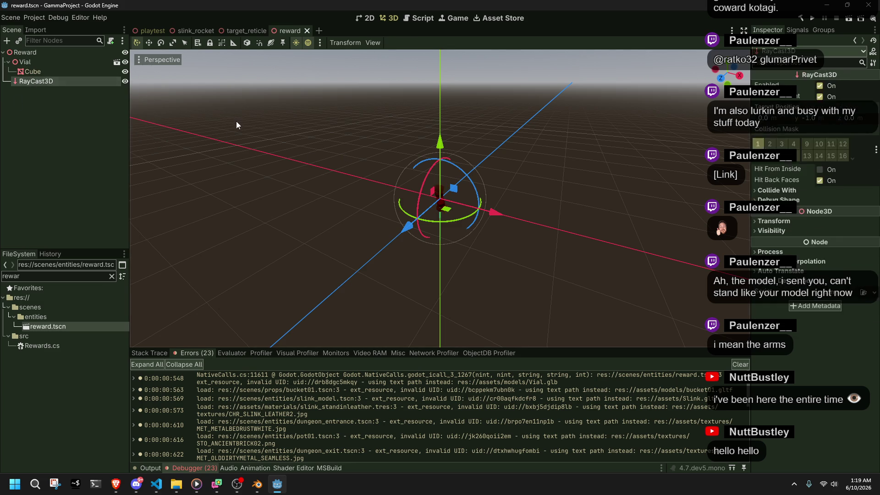
left_click(297, 179)
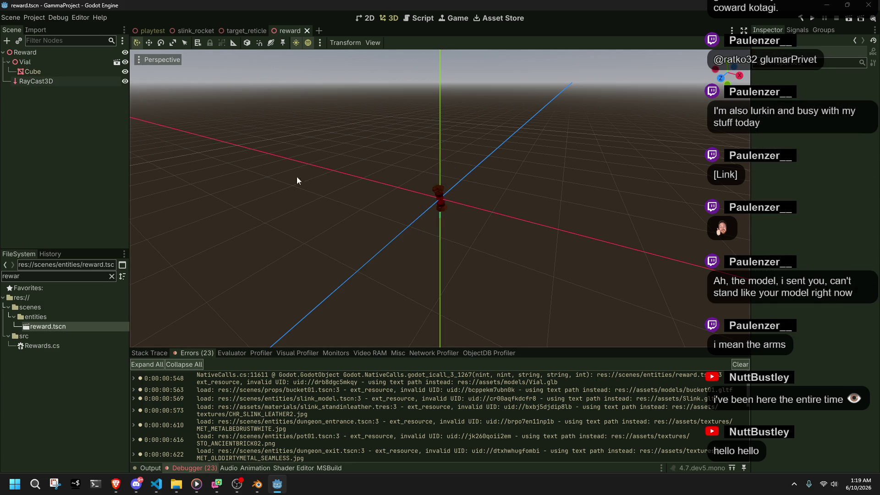
Run the game once with the reward scene open, then stop it.
left_click(810, 21)
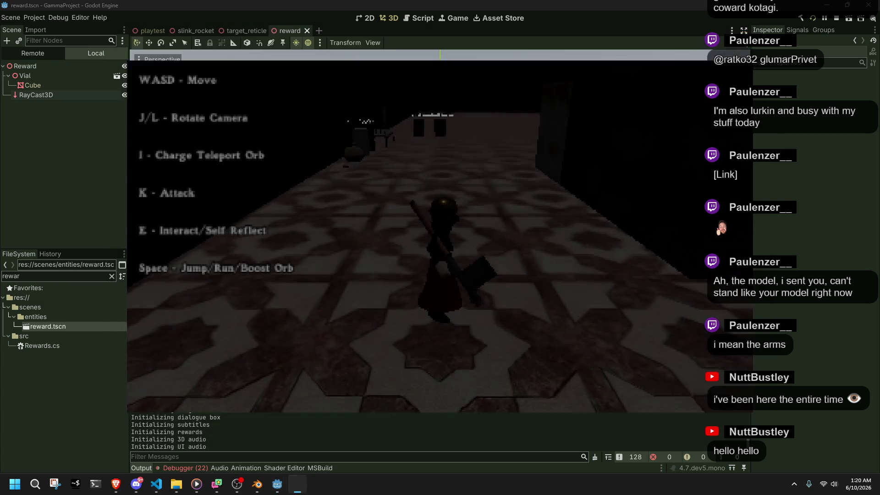
left_click(746, 38)
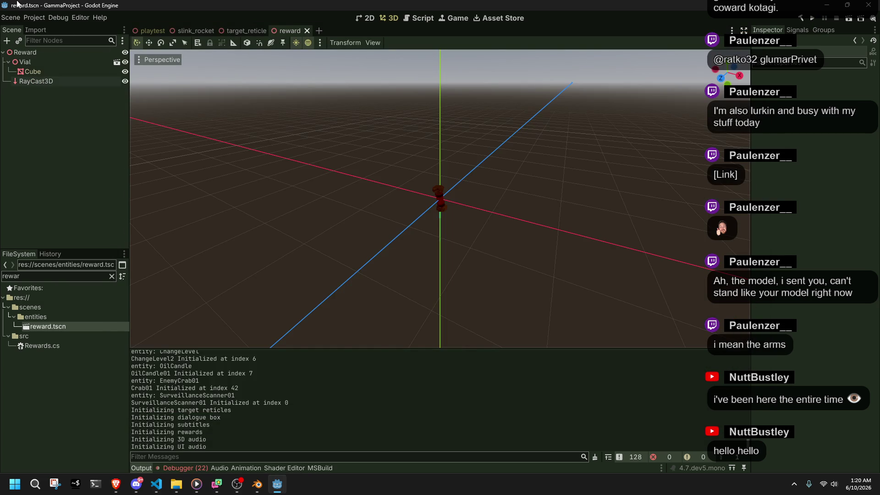
left_click(10, 18)
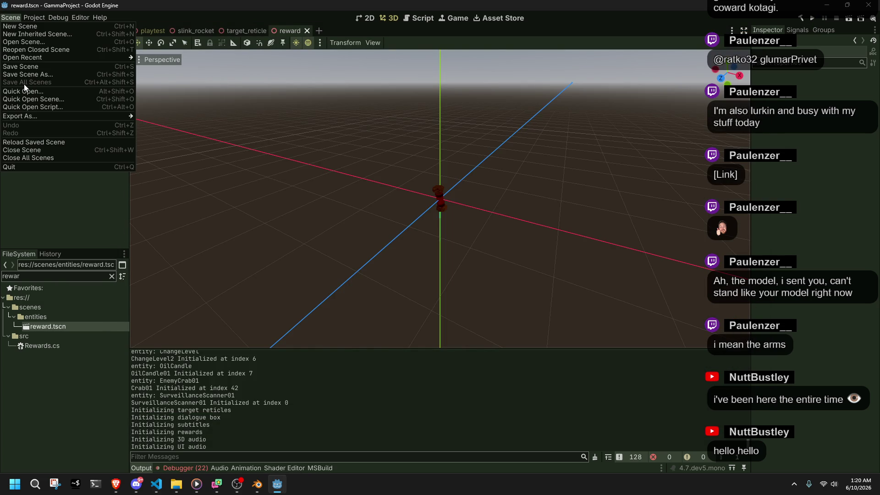
left_click(242, 98)
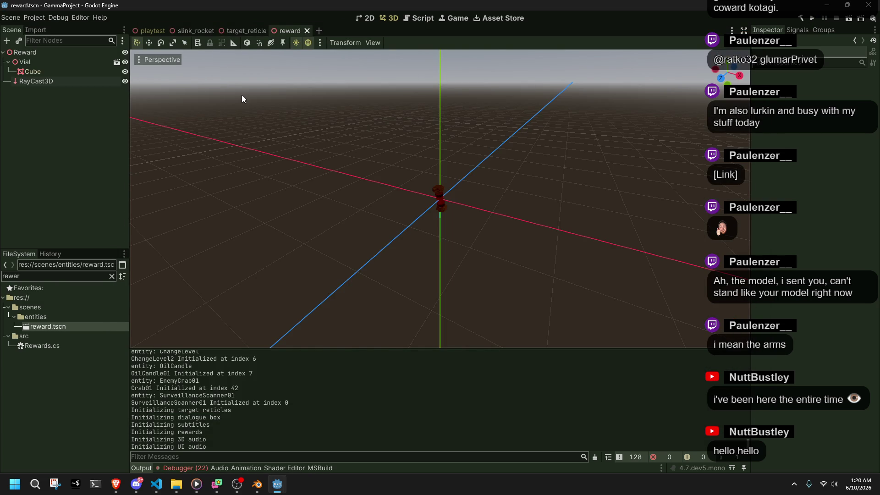
key("alt+Tab")
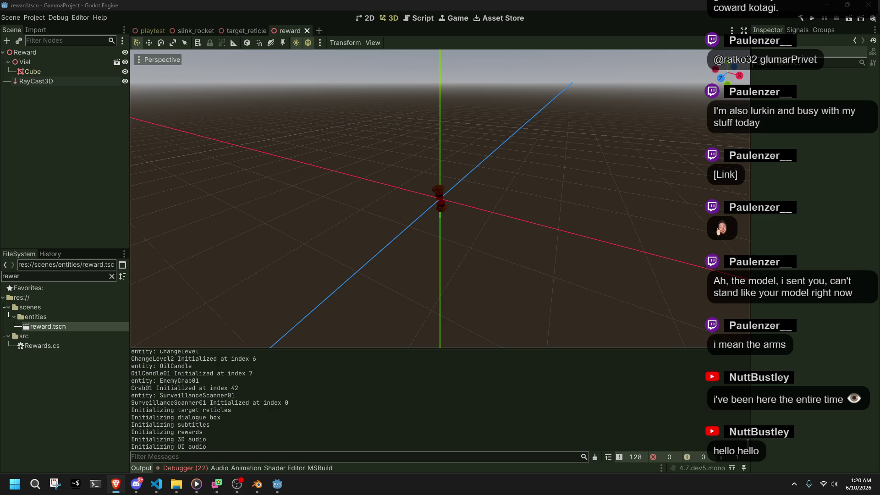
left_click(11, 18)
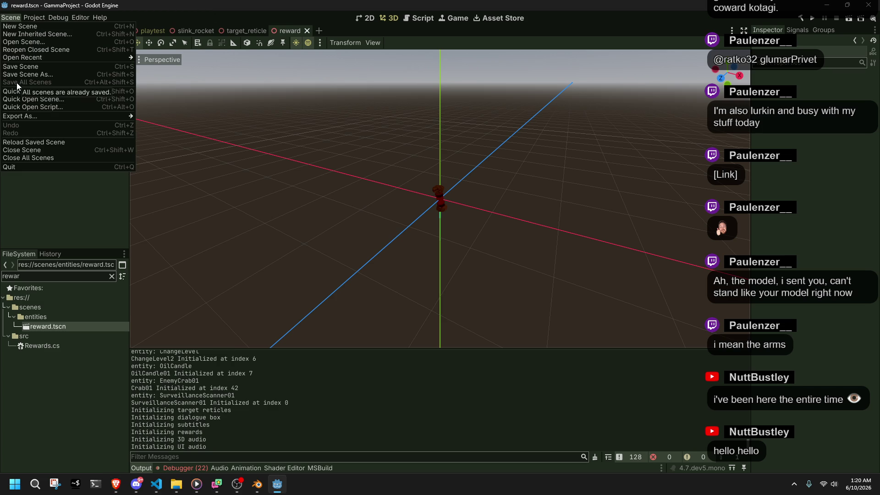
key("alt+Tab")
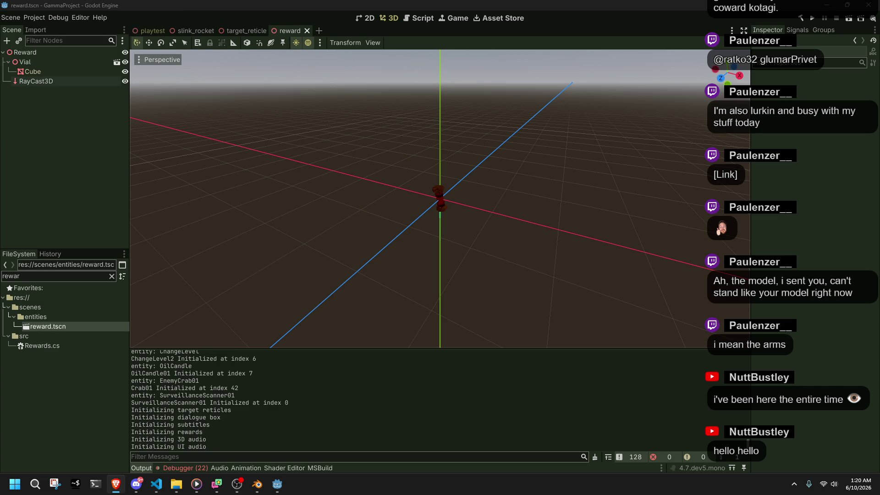
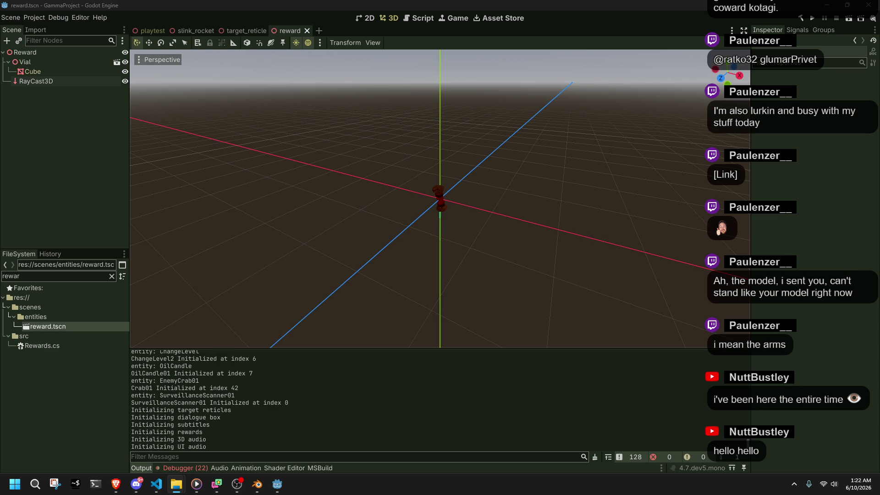
Return to the Godot editor showing reward.tscn and open the Scene menu.
left_click(116, 484)
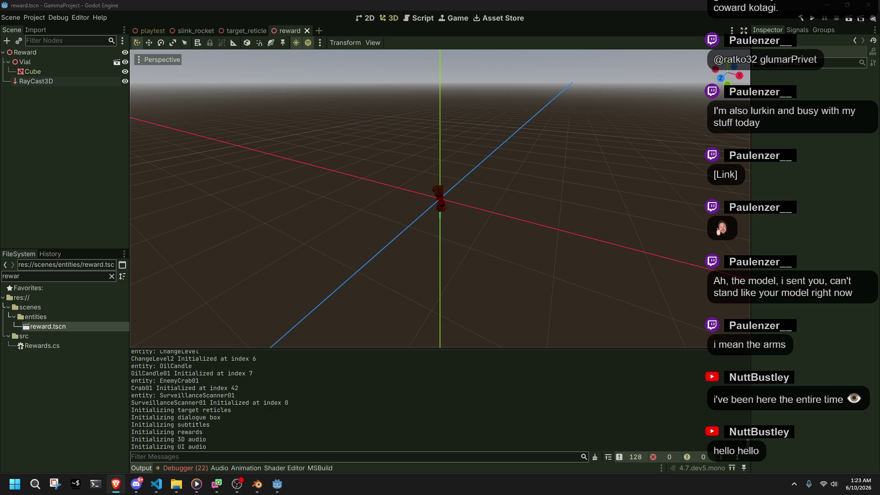
left_click(381, 222)
left_click(10, 18)
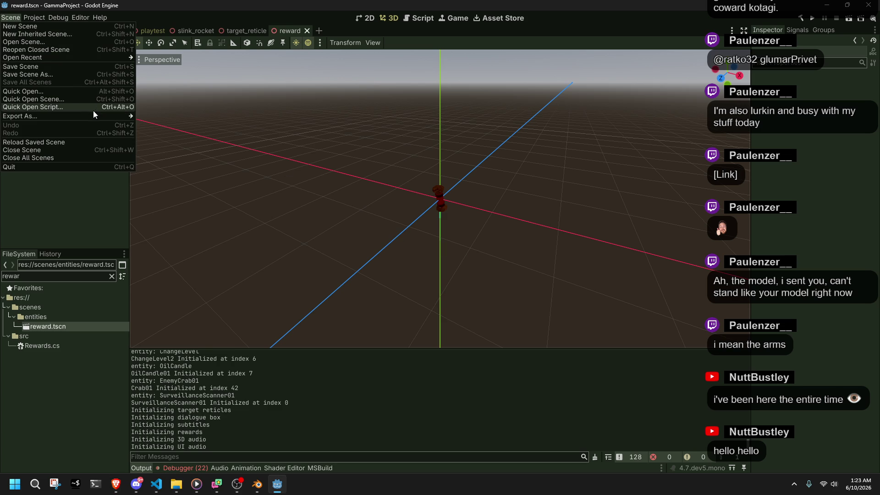
left_click(85, 98)
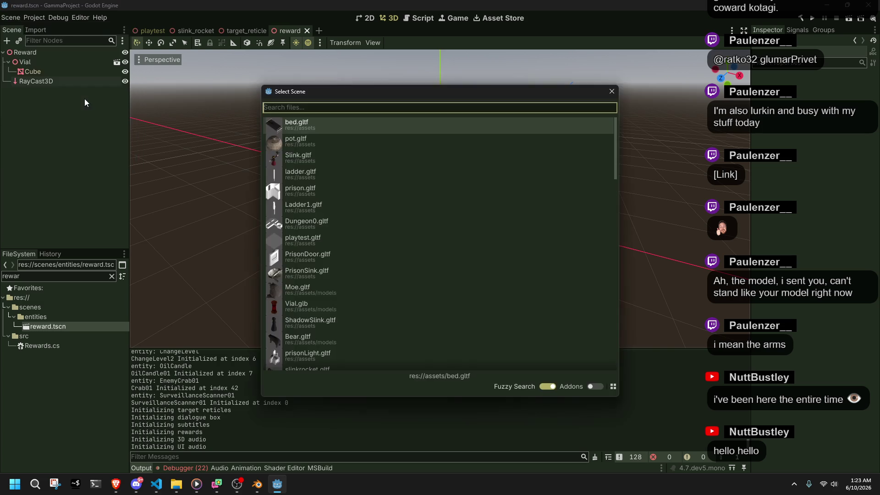
scroll(384, 297, "down", 10)
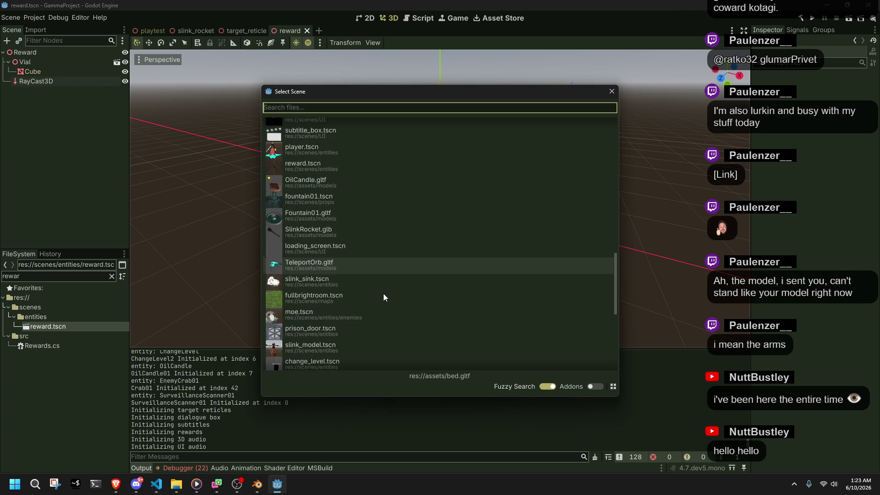
scroll(384, 297, "down", 3)
left_click(595, 387)
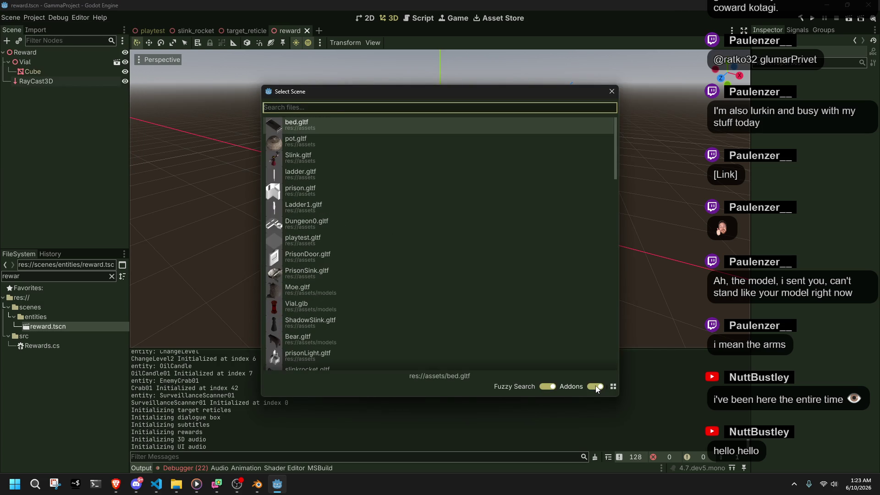
left_click(596, 387)
left_click(613, 386)
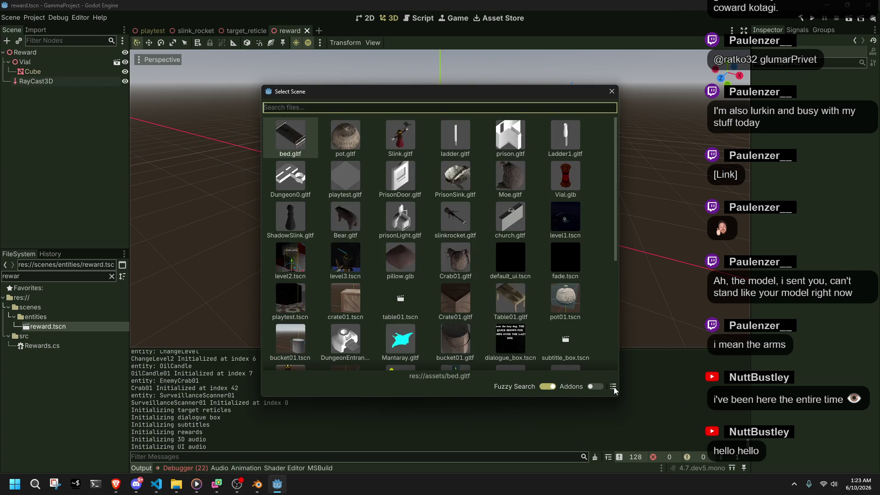
scroll(409, 301, "down", 5)
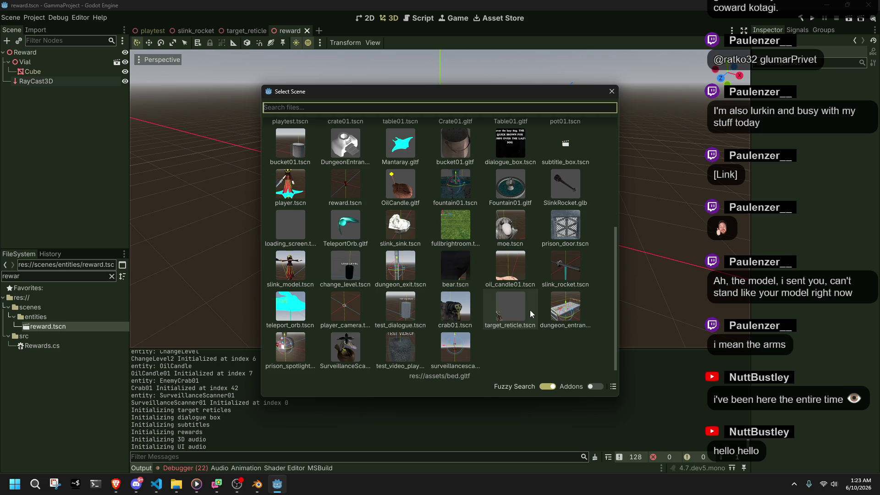
scroll(530, 313, "up", 5)
scroll(504, 237, "down", 5)
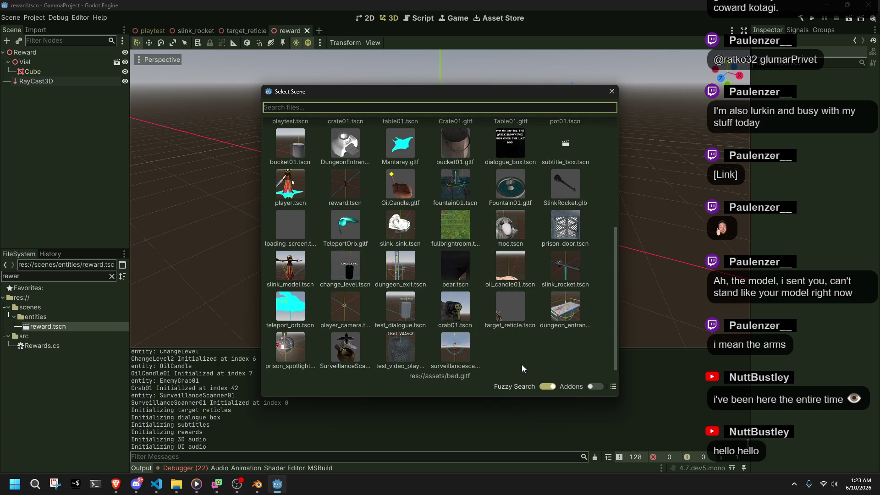
scroll(521, 365, "up", 5)
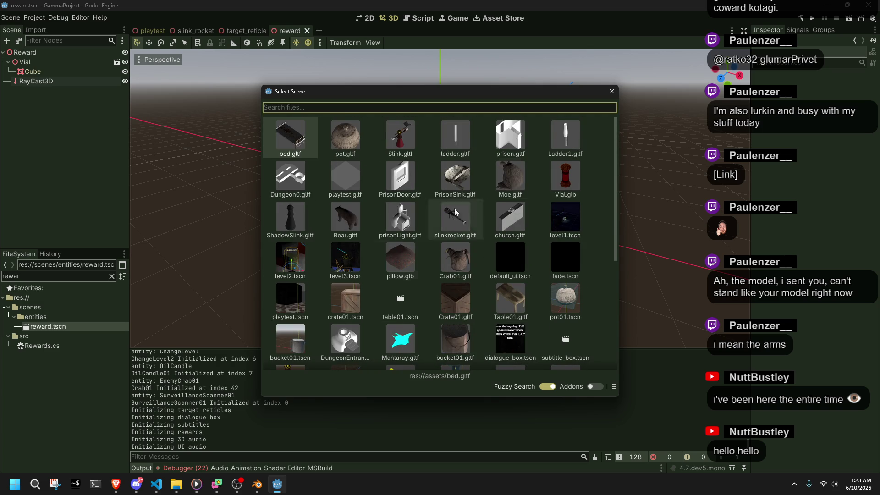
left_click(614, 90)
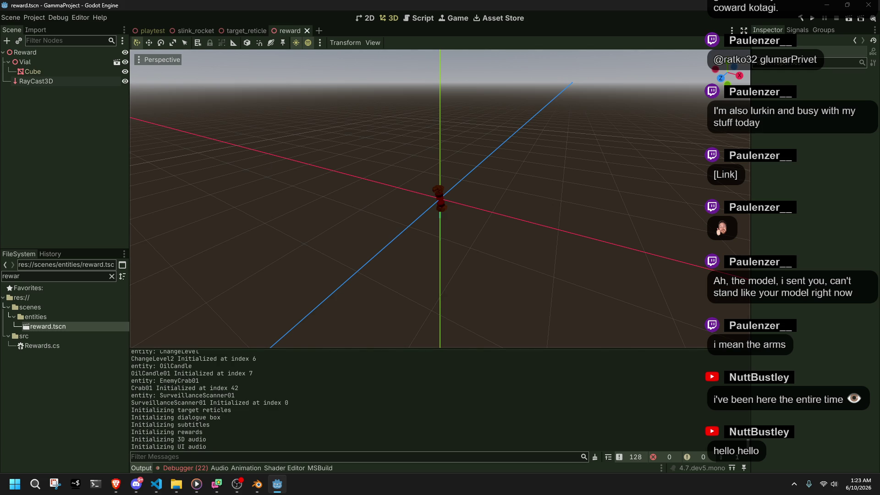
key("alt+Tab")
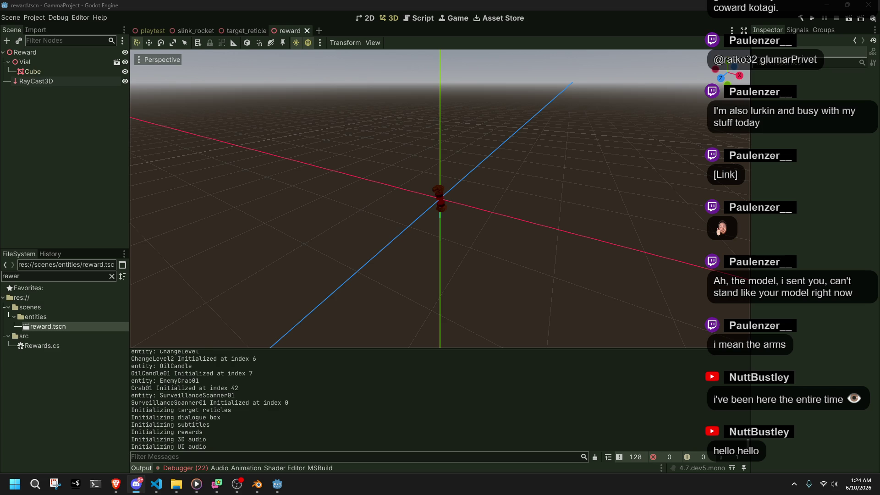
left_click(199, 467)
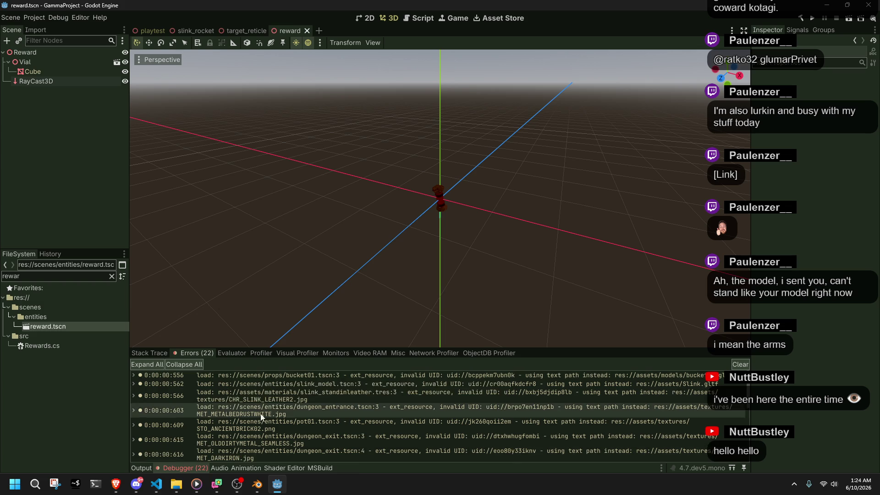
Filter the FileSystem dock for 'bucket' and open bucket01.tscn.
double_click(35, 278)
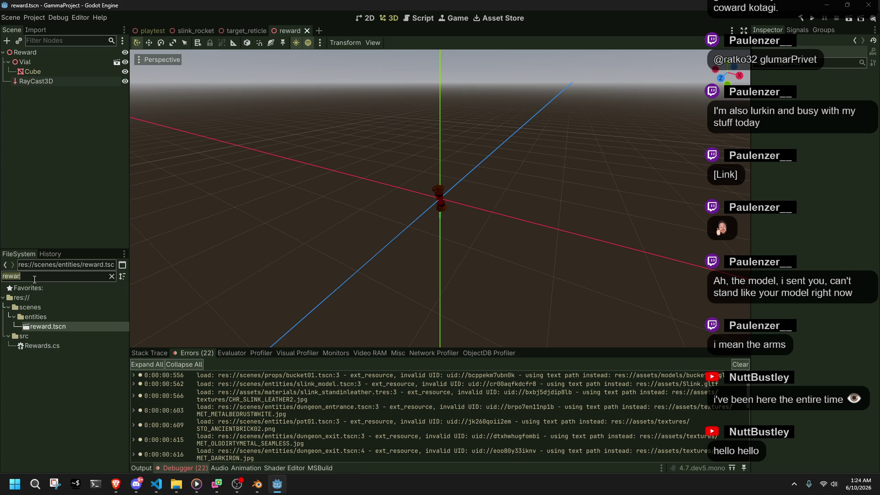
type("bucket")
left_click(52, 356)
double_click(51, 359)
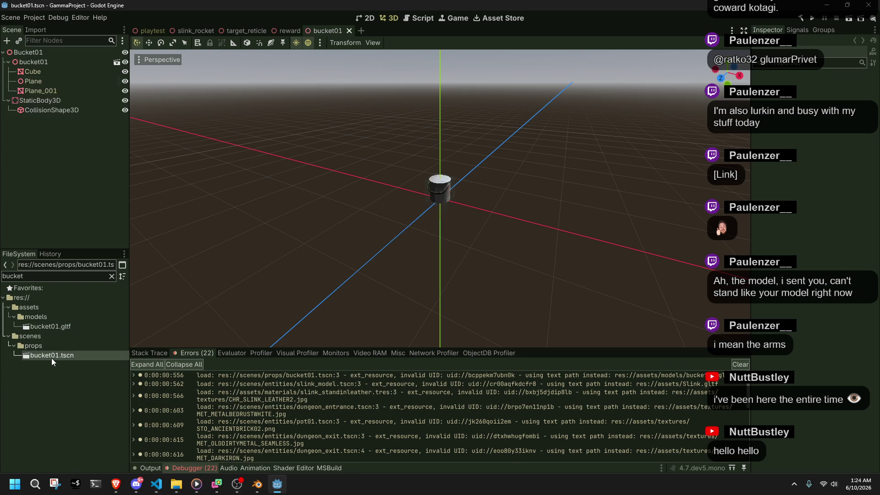
Trial-move the bucket model along X and Y, undo both moves, and save the restored scene.
left_click(33, 64)
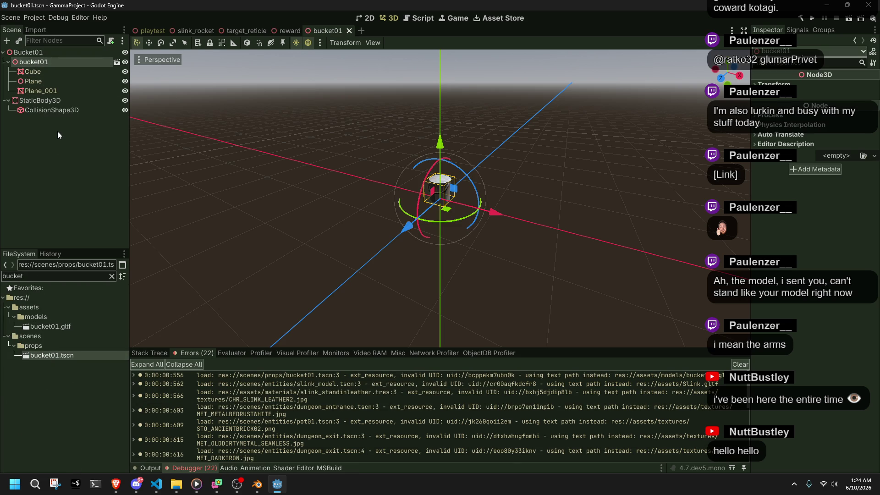
scroll(436, 237, "up", 5)
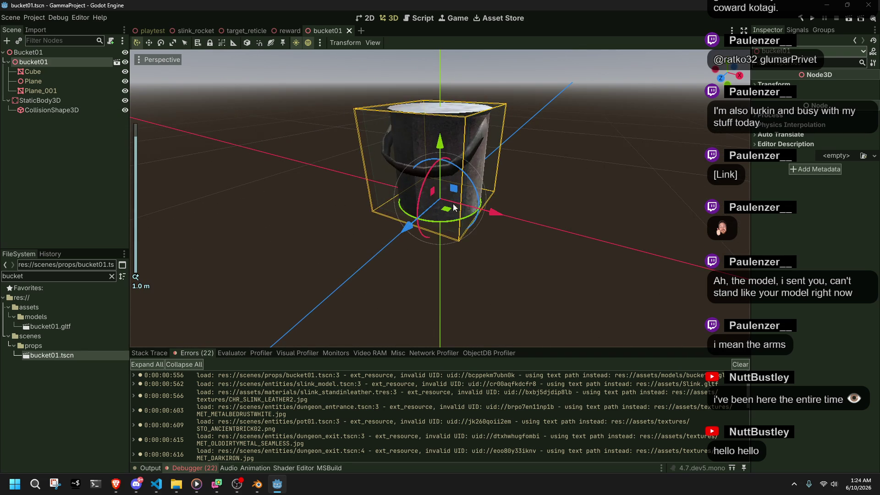
left_click_drag(504, 213, 485, 209)
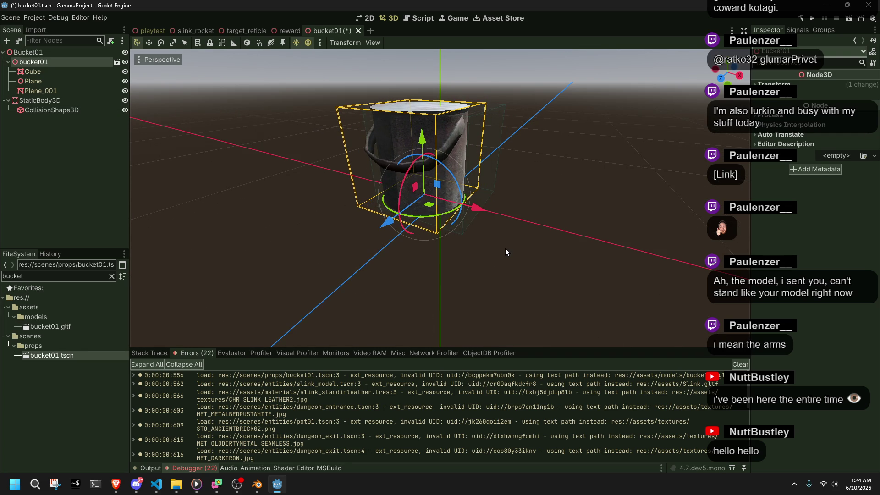
key("ctrl+z")
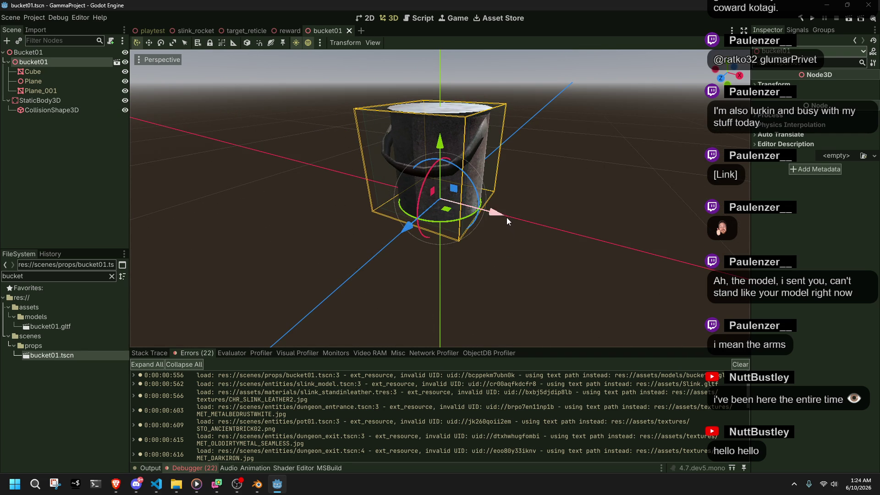
left_click_drag(450, 147, 455, 127)
key("ctrl+s")
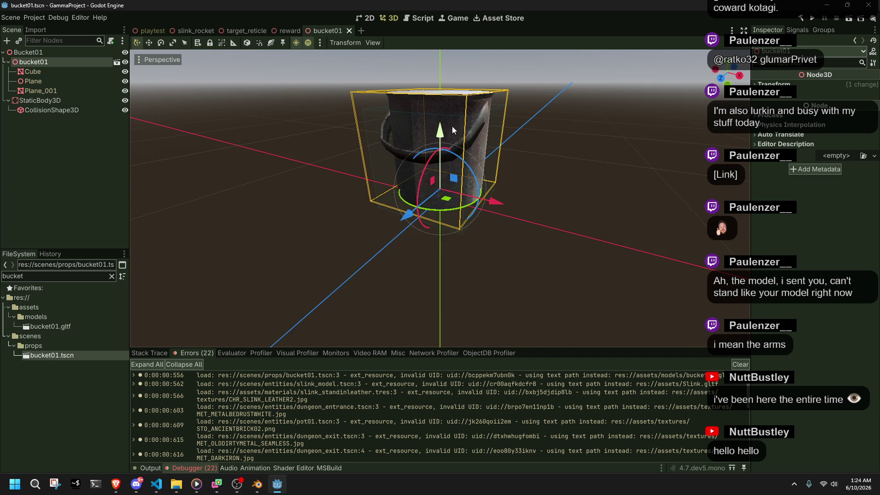
key("ctrl+z")
key("ctrl+s")
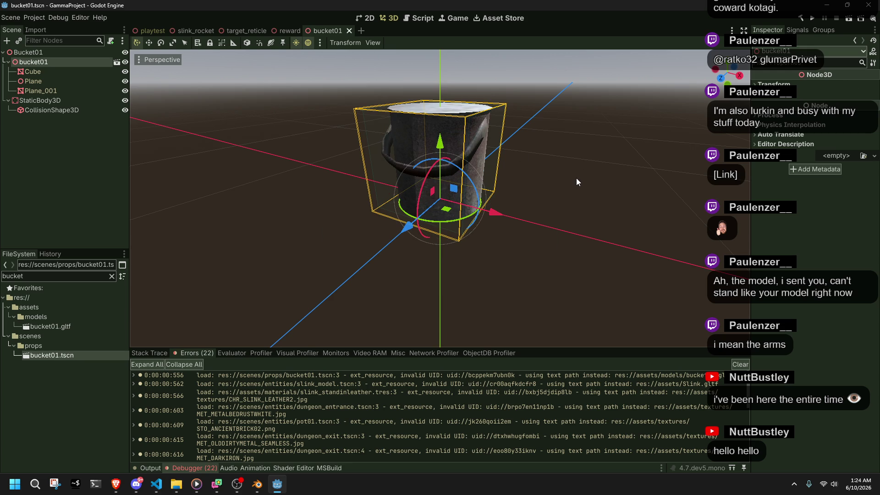
Hide and re-show the bucket model, save, then test-run the game and close it.
left_click(29, 136)
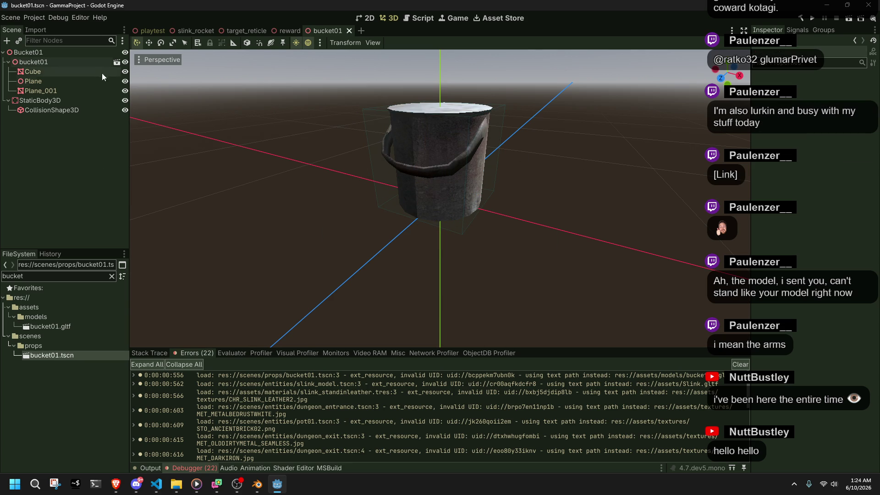
left_click(125, 62)
left_click(125, 61)
key("ctrl+s")
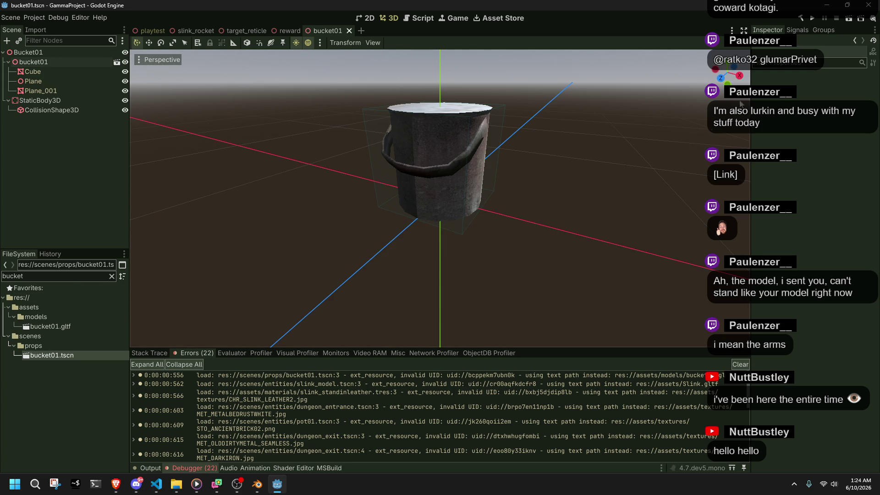
left_click(814, 19)
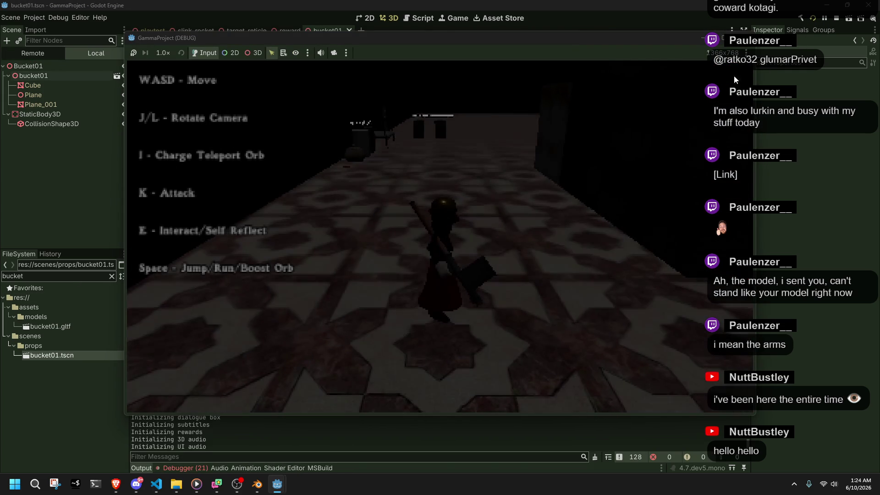
key("F8")
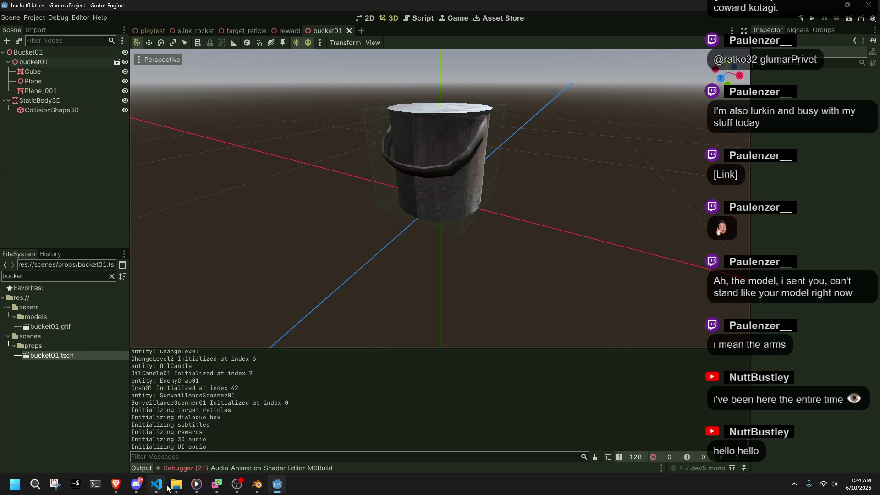
Close the Godot editor window, confirming the close.
mouse_move(177, 484)
left_click(877, 4)
left_click(877, 5)
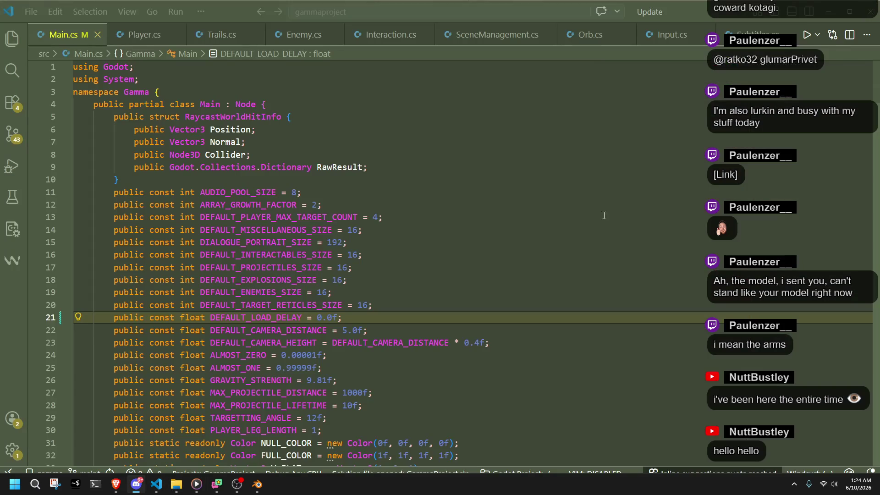
mouse_move(176, 484)
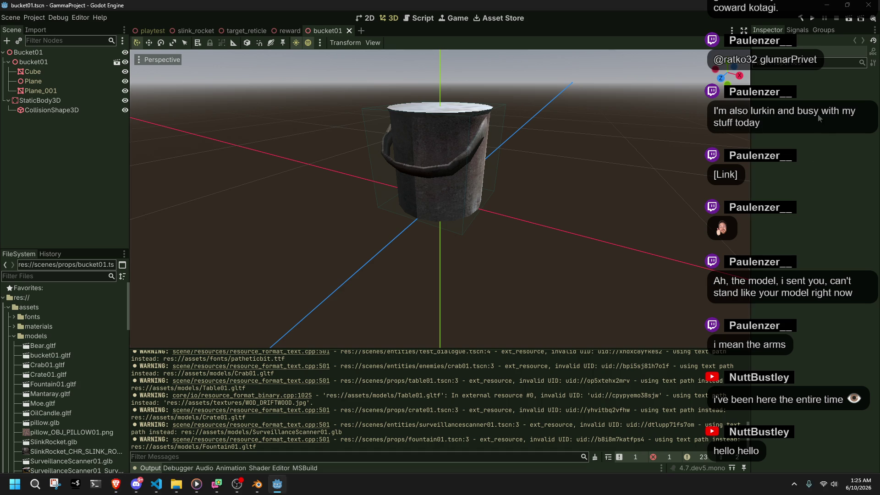
scroll(389, 400, "up", 15)
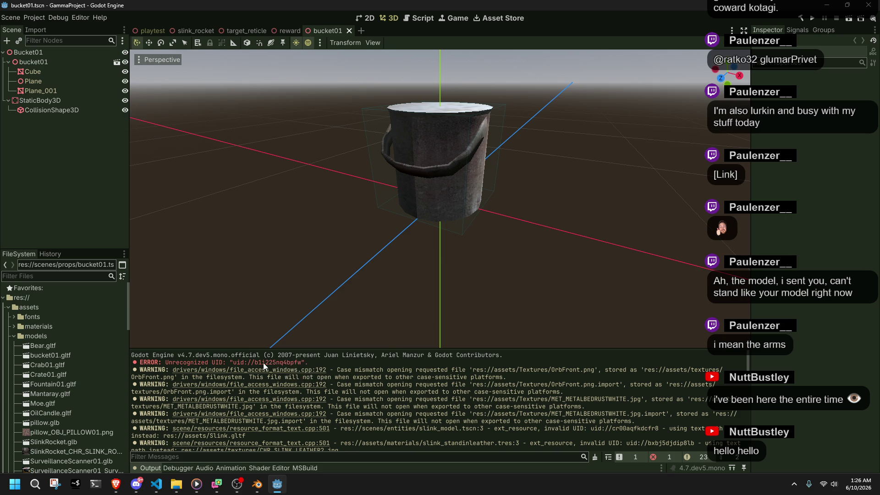
scroll(272, 369, "down", 2)
scroll(271, 374, "down", 4)
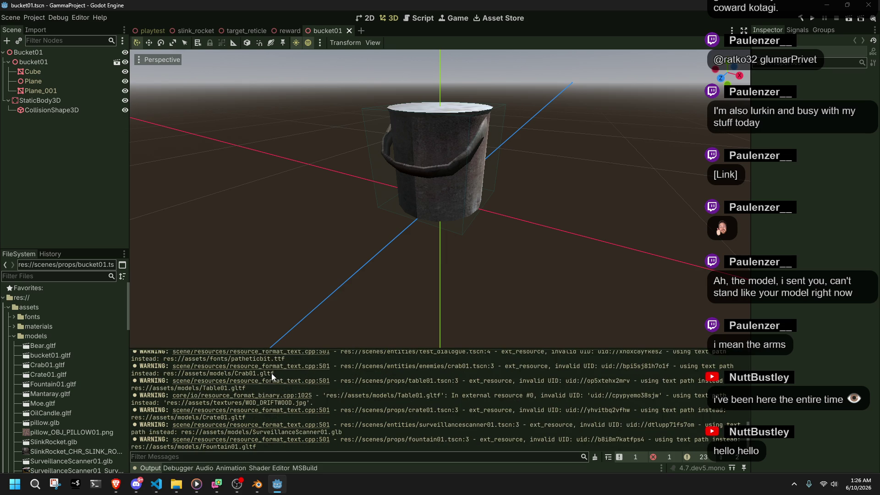
left_click(258, 441)
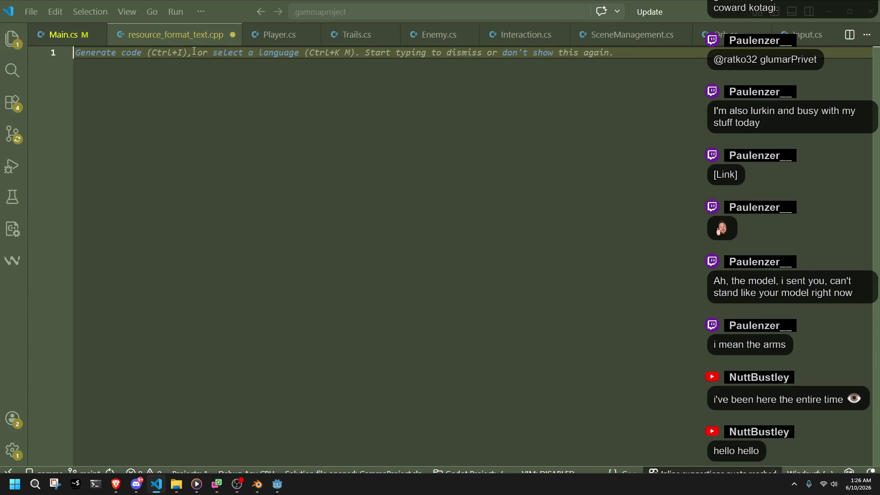
left_click(231, 35)
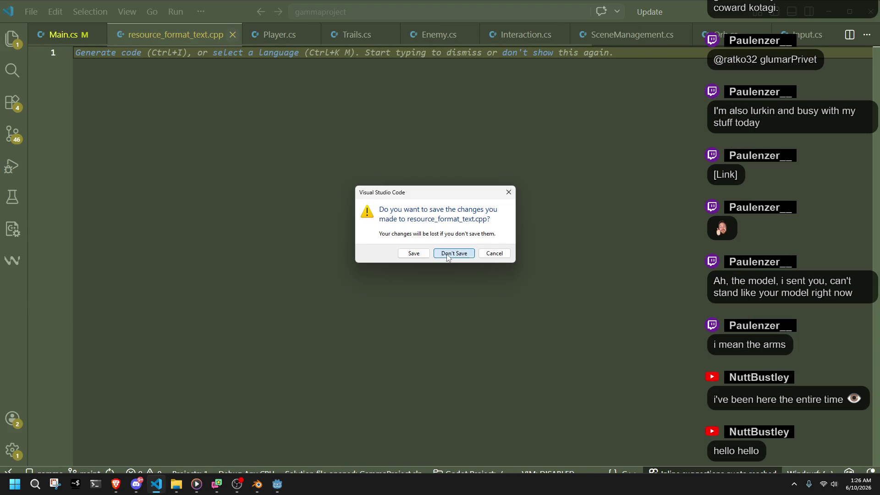
left_click(448, 253)
left_click(277, 484)
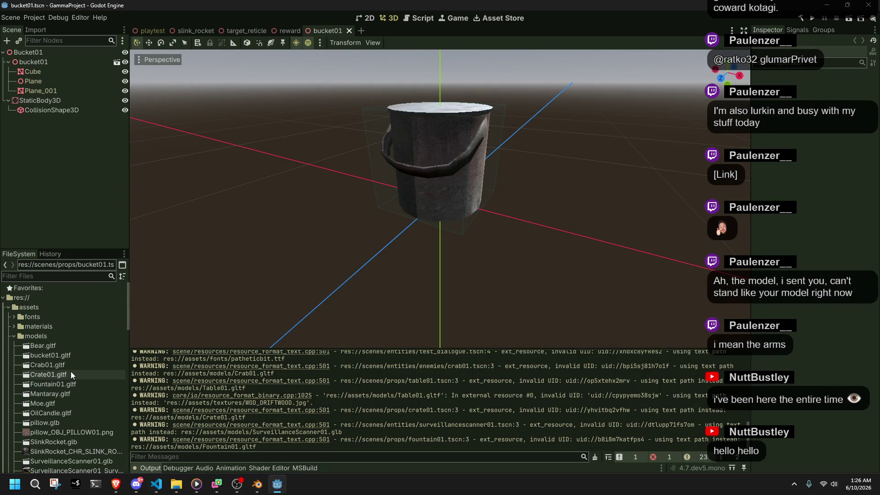
Run the project and view the Debugger's 21 invalid resource UID errors, then switch to VS Code.
scroll(64, 374, "down", 15)
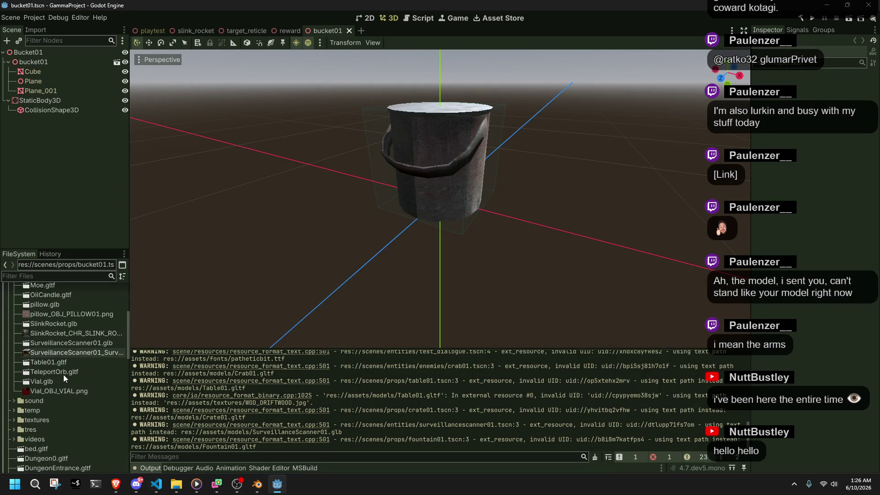
scroll(63, 373, "up", 5)
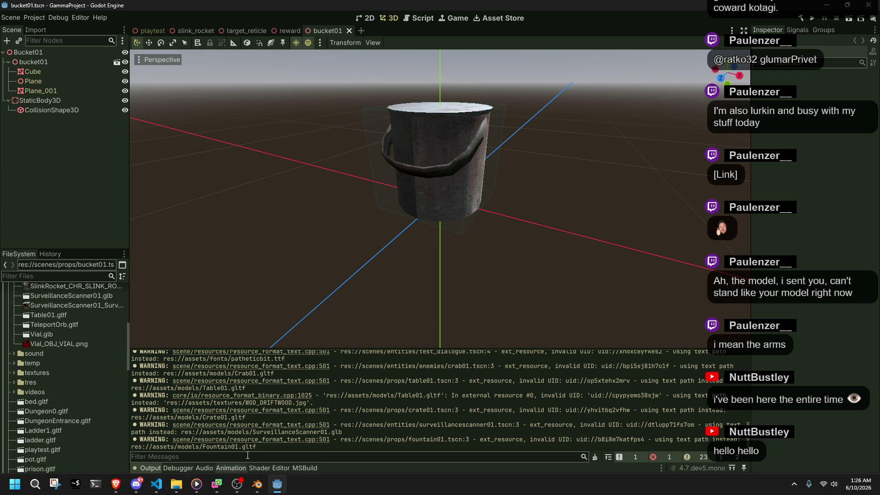
left_click(815, 18)
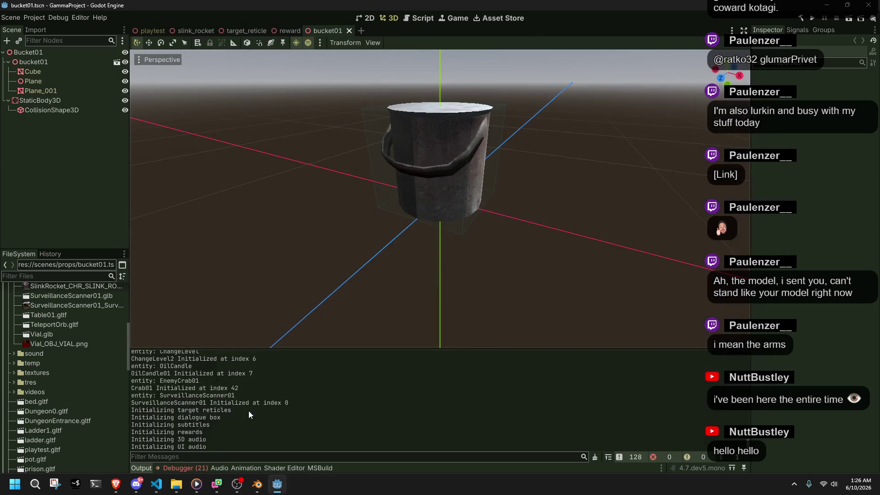
left_click(184, 468)
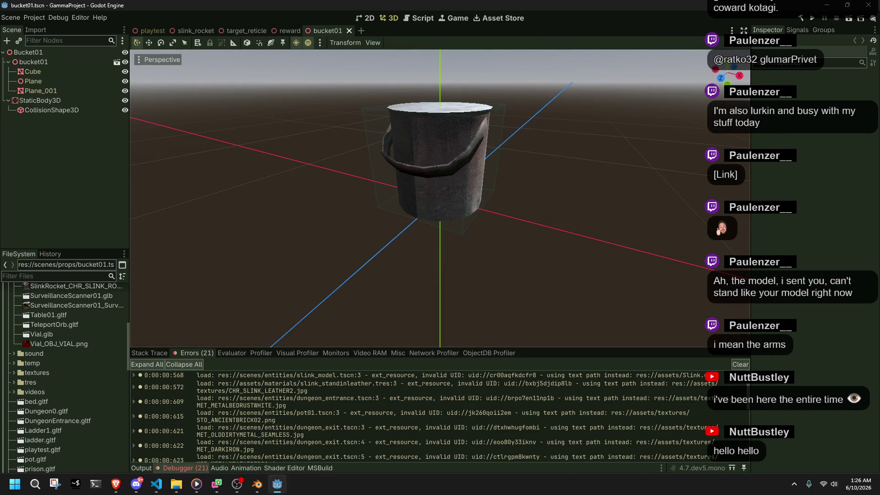
key("alt+Tab")
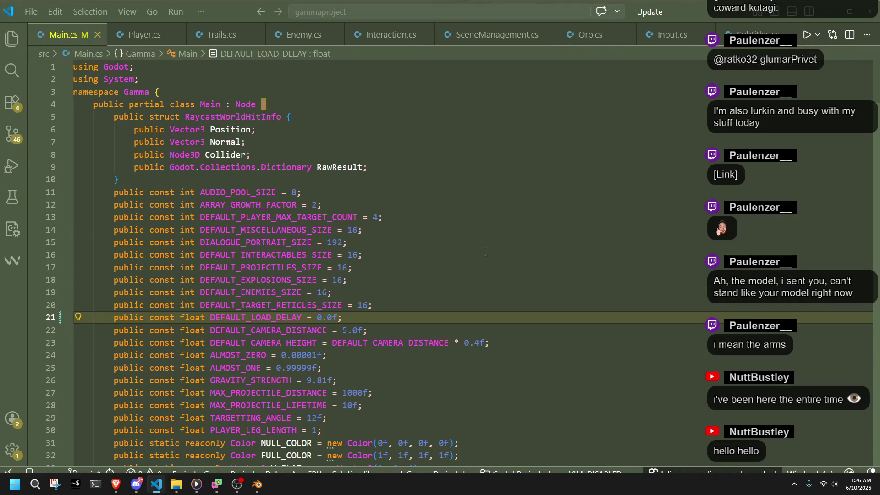
left_click(491, 249)
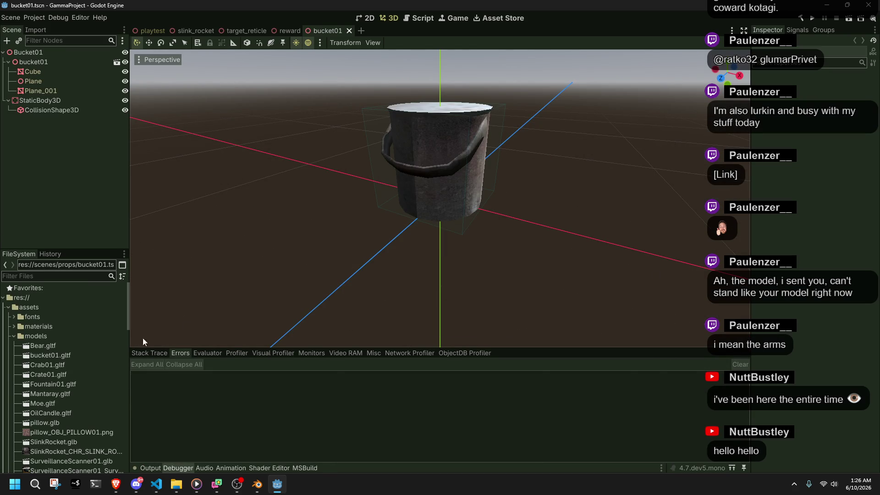
Flip between the Debugger's Stack Trace and Errors tabs, then return to the Output log.
left_click(143, 354)
left_click(185, 355)
left_click(143, 354)
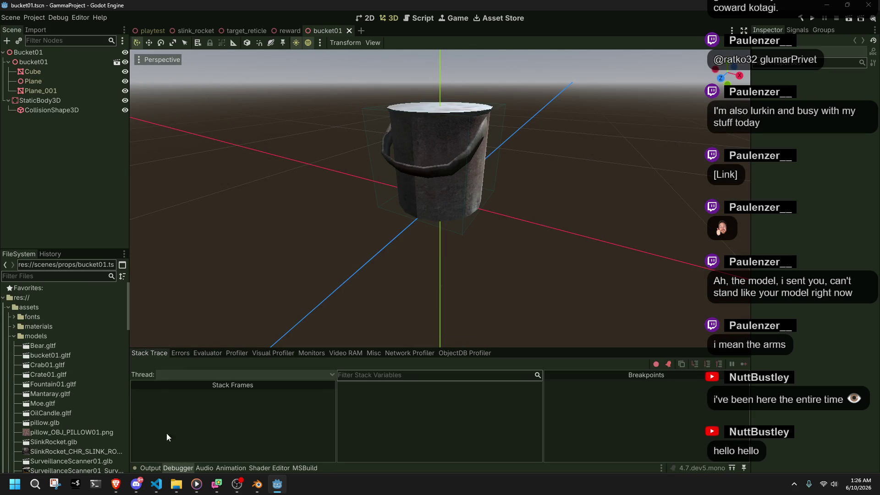
left_click(150, 468)
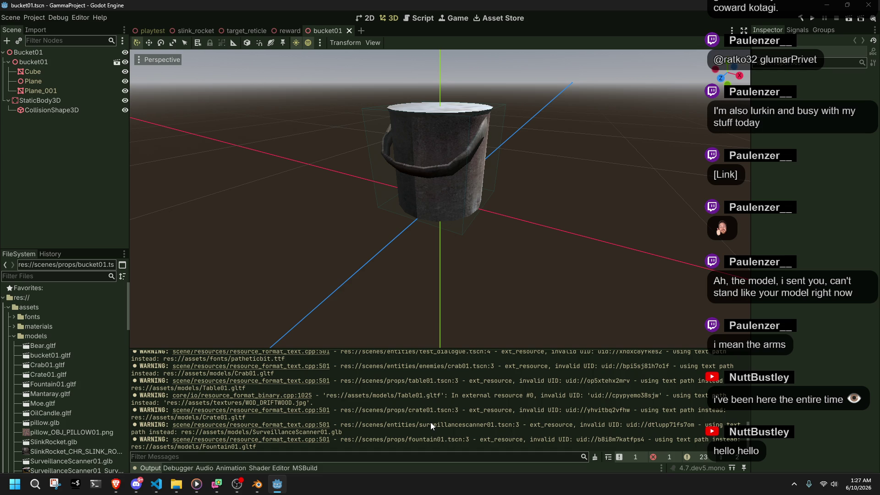
key("super+e")
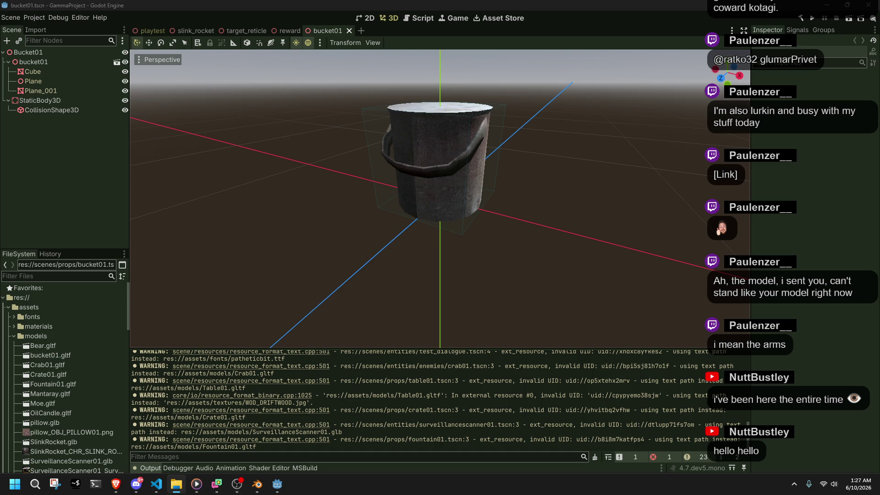
Close the bucket01, playtest, slink_rocket, target_reticle and reward scene tabs.
left_click(348, 31)
left_click(163, 31)
left_click(170, 31)
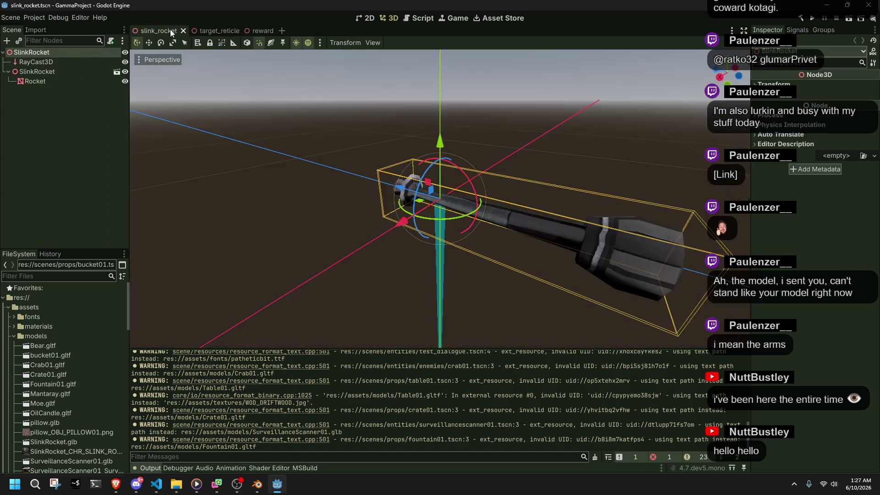
left_click(183, 31)
left_click(186, 31)
left_click(169, 31)
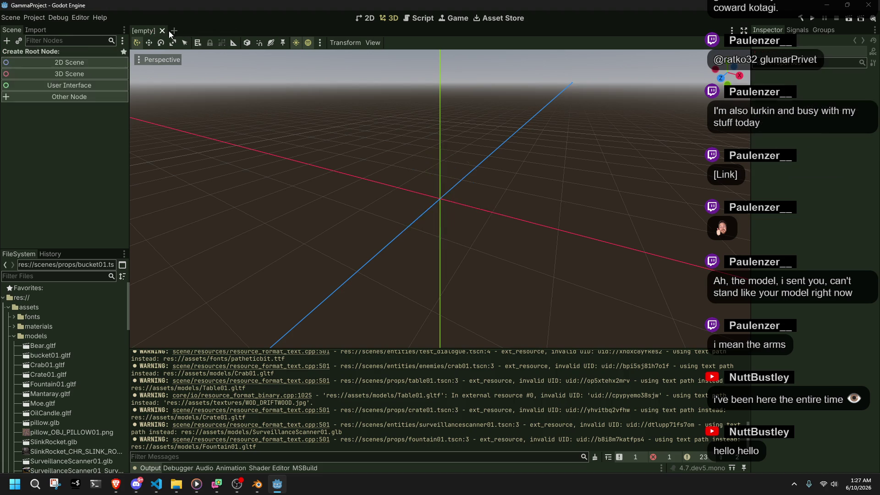
Collapse the models folder in the FileSystem dock and expand the videos folder.
key("super+e")
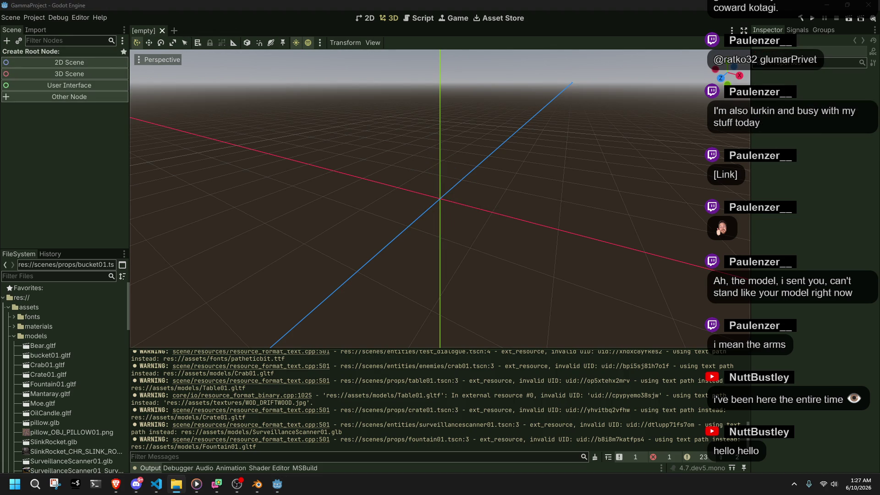
left_click(582, 218)
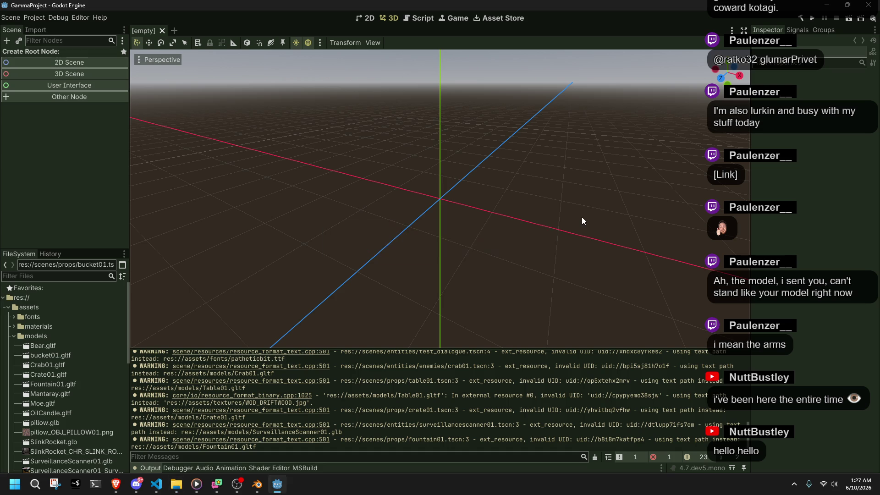
left_click(14, 336)
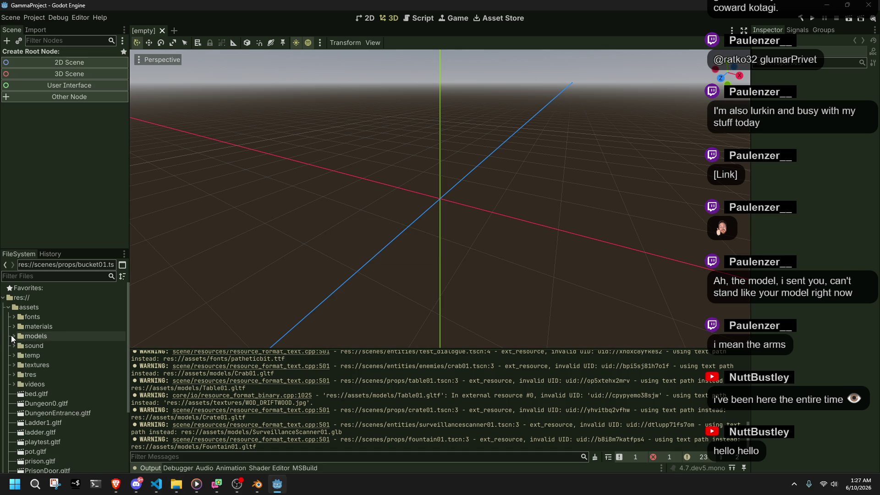
double_click(29, 384)
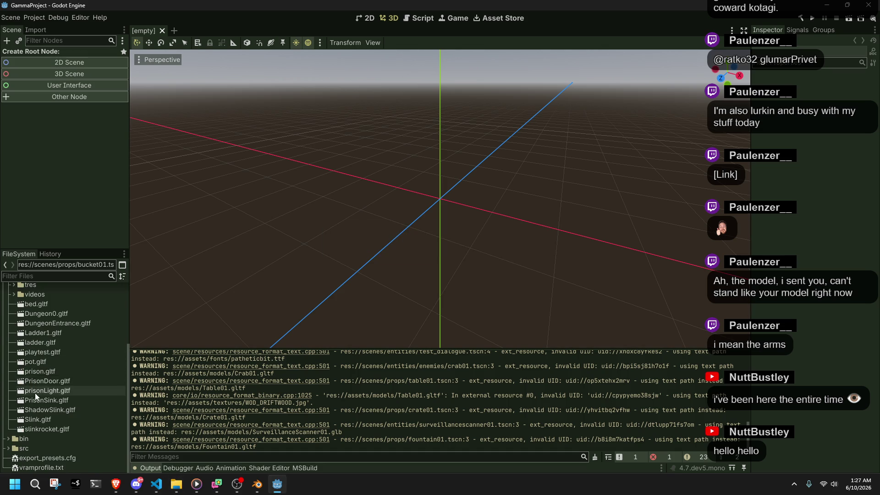
Collapse the videos and assets folders, expand scenes, and run the project.
double_click(35, 393)
key("alt+Tab")
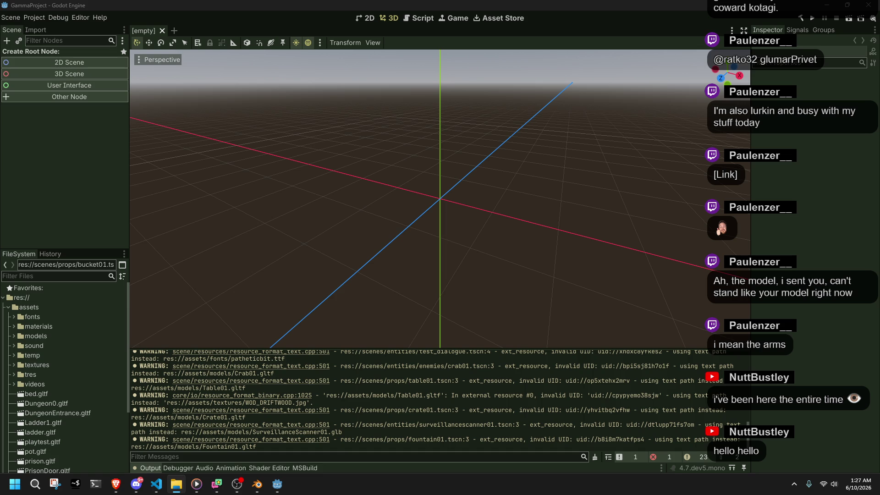
key("alt+Tab")
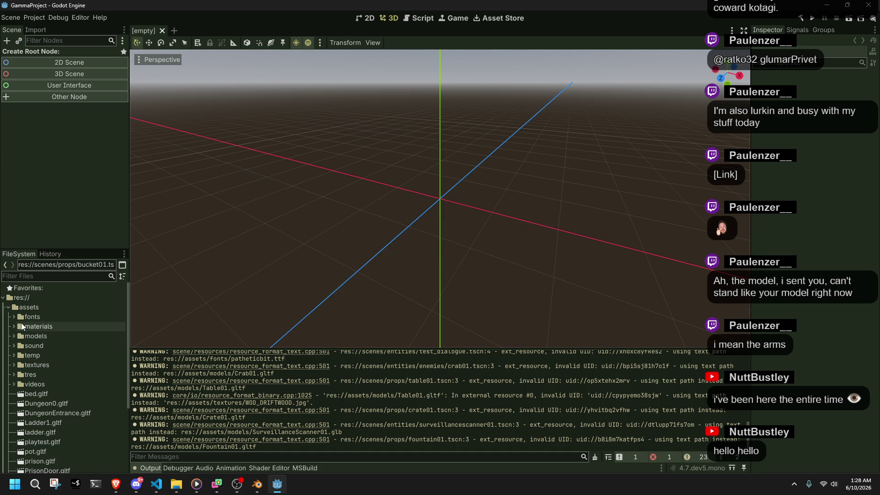
left_click(9, 311)
left_click(8, 326)
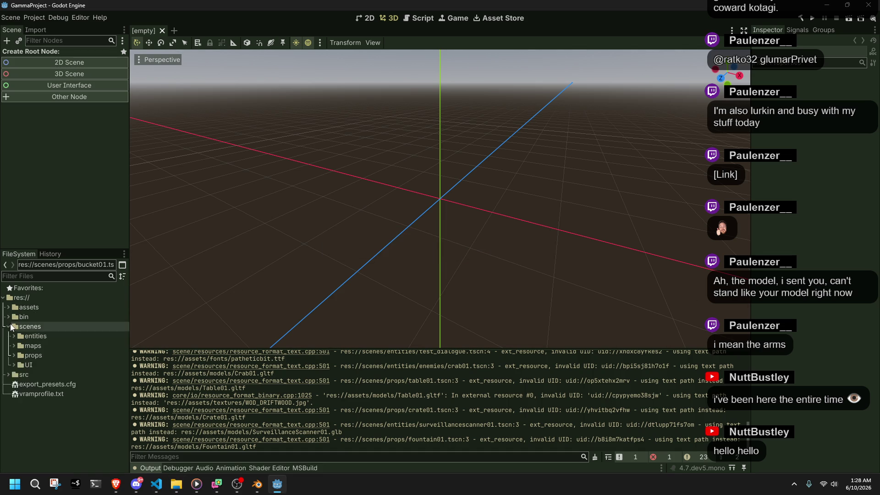
left_click(813, 19)
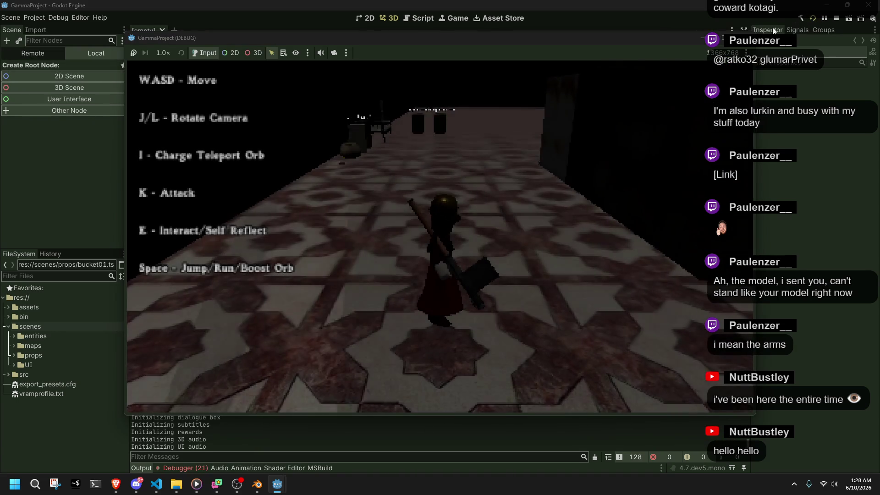
Stop the running game and expand the src, bin and assets folders.
key("F8")
key("alt+Tab")
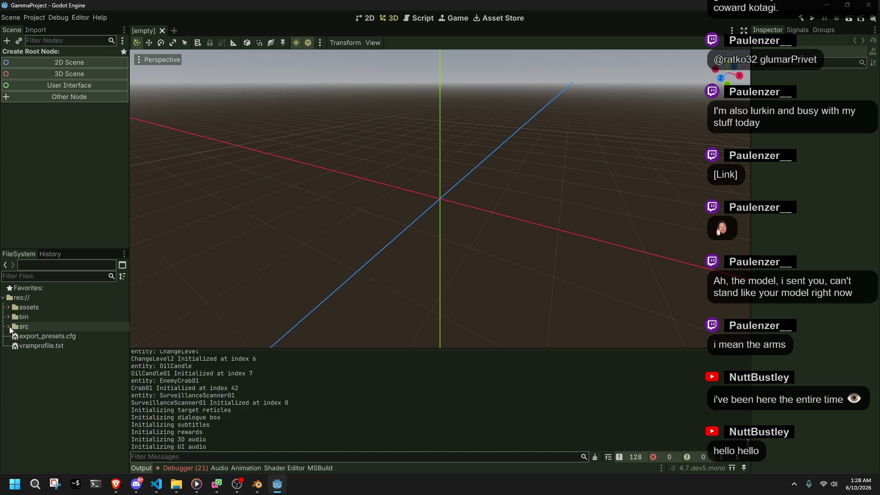
left_click(8, 326)
left_click(9, 317)
left_click(8, 307)
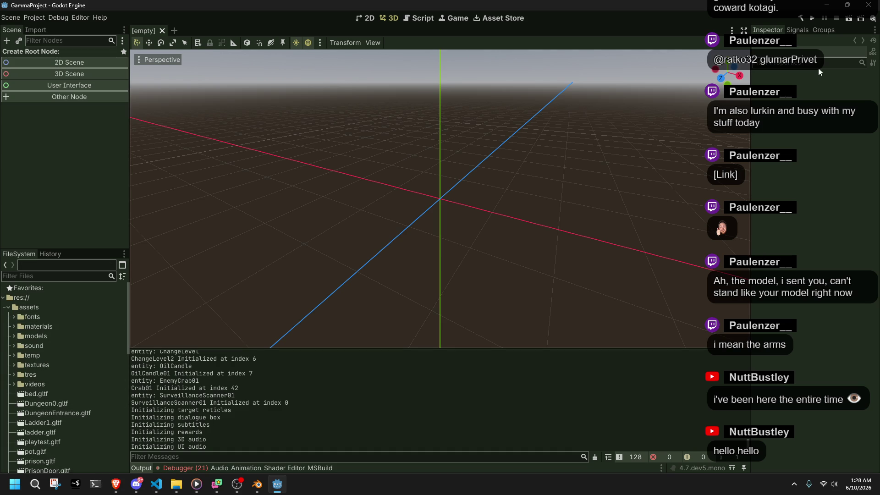
Run the project, cancel the missing-main-scene warning, and run it again.
left_click(818, 19)
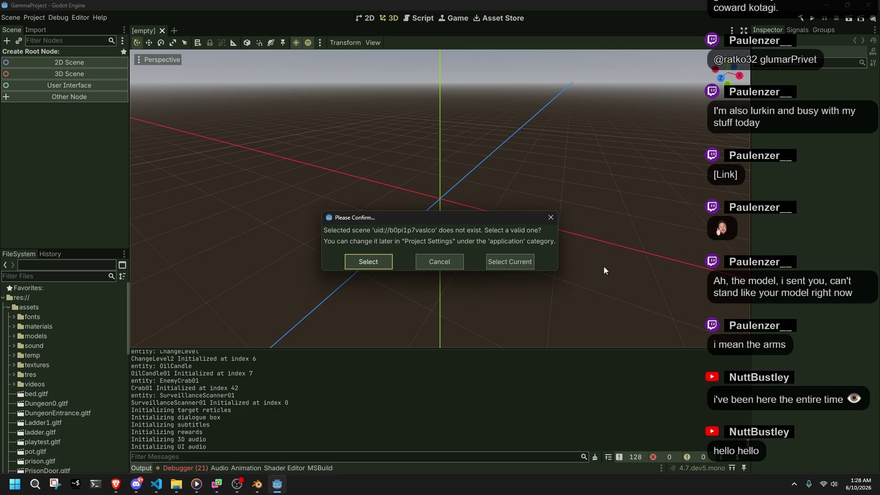
left_click(453, 268)
key("super+e")
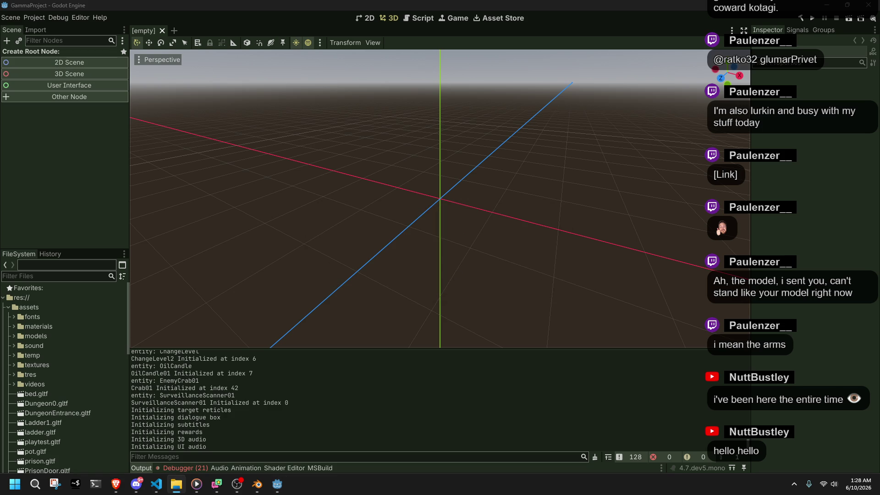
left_click(794, 224)
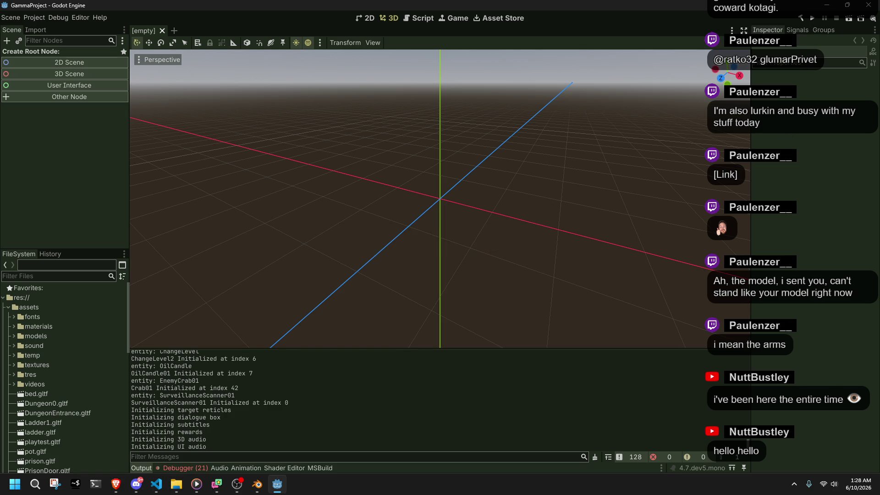
key("alt+Tab")
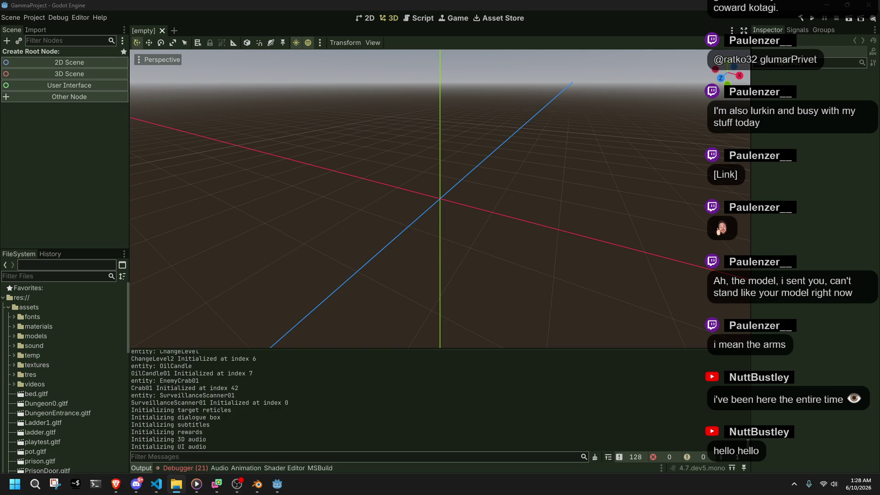
left_click(815, 19)
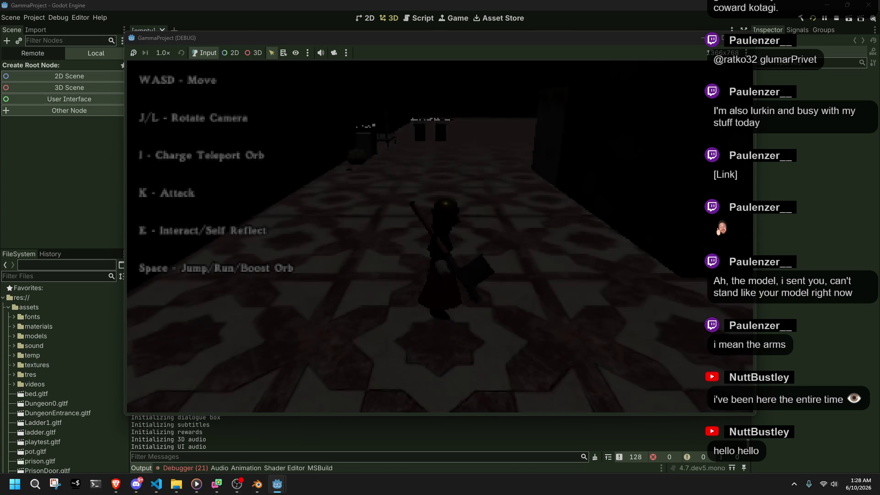
Stop the game, open the runtime config file in bin's Windows data folder, then rerun and stop.
key("Escape")
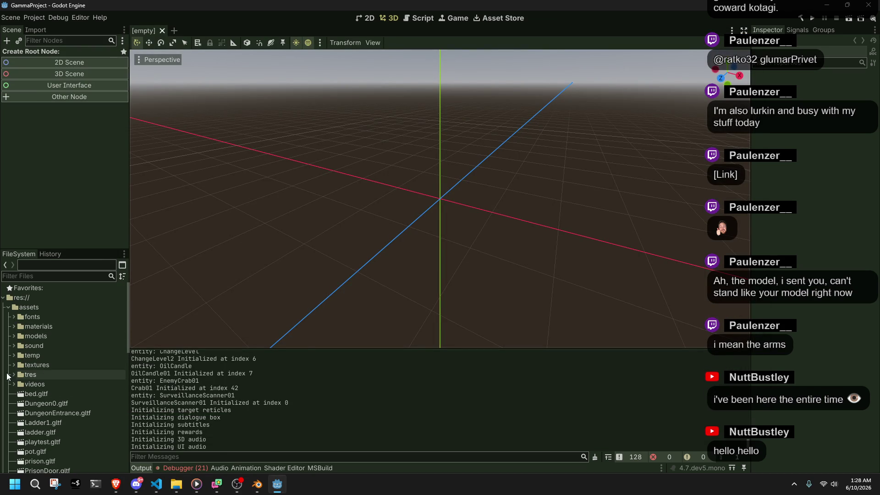
scroll(18, 362, "down", 10)
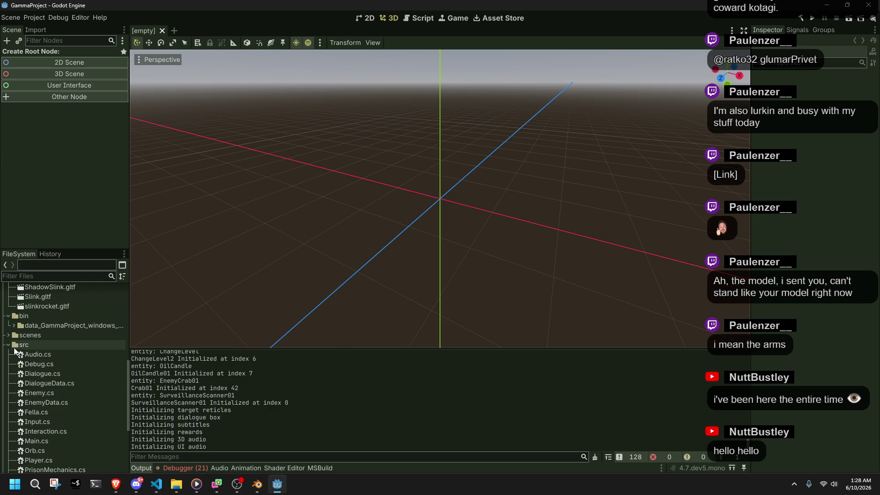
double_click(21, 325)
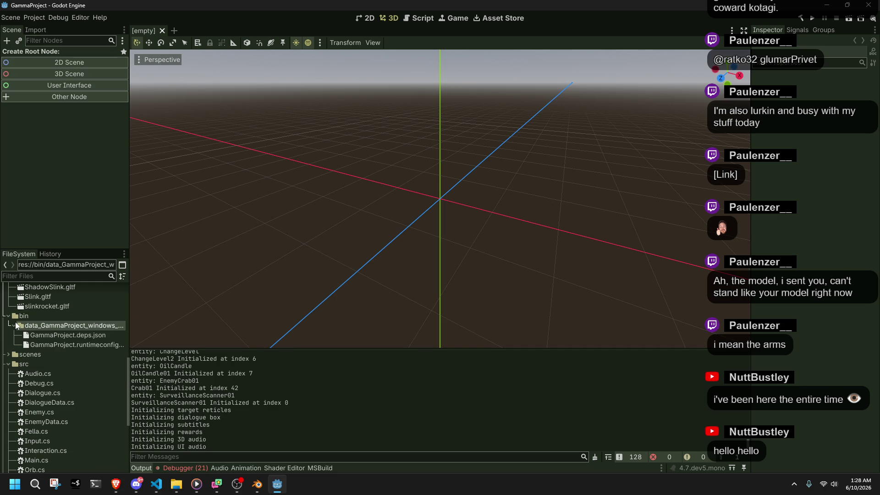
double_click(98, 346)
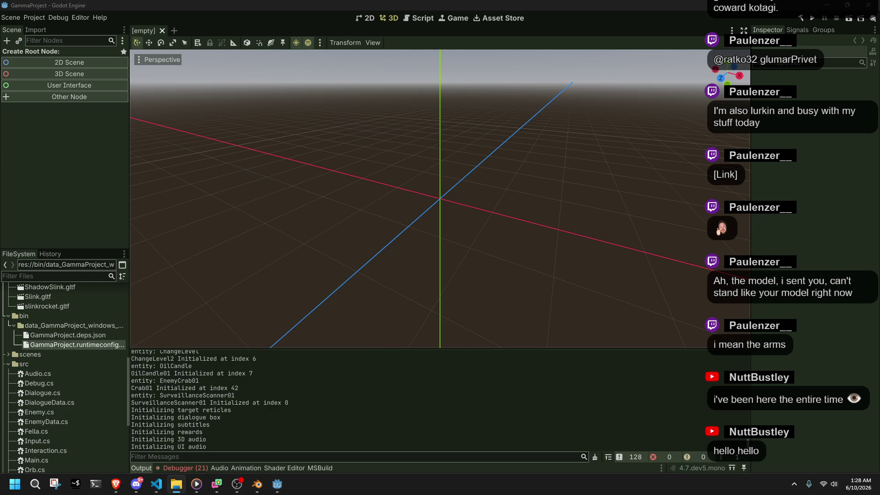
key("F5")
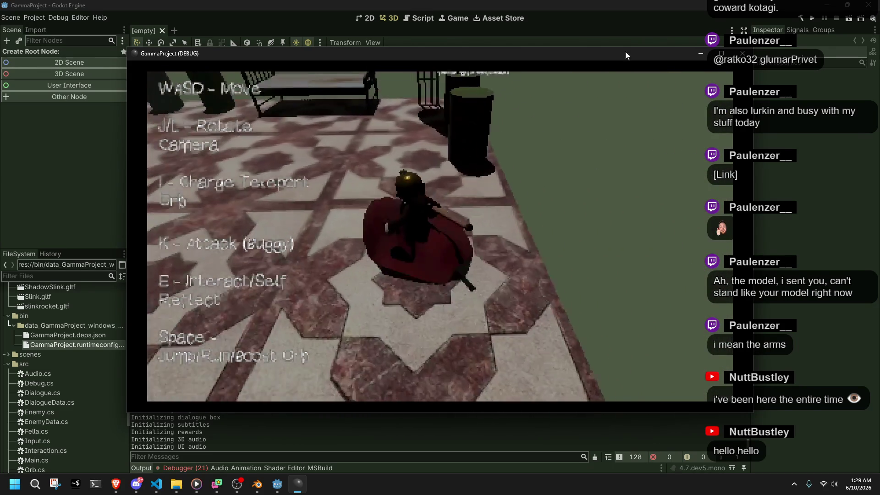
left_click(742, 53)
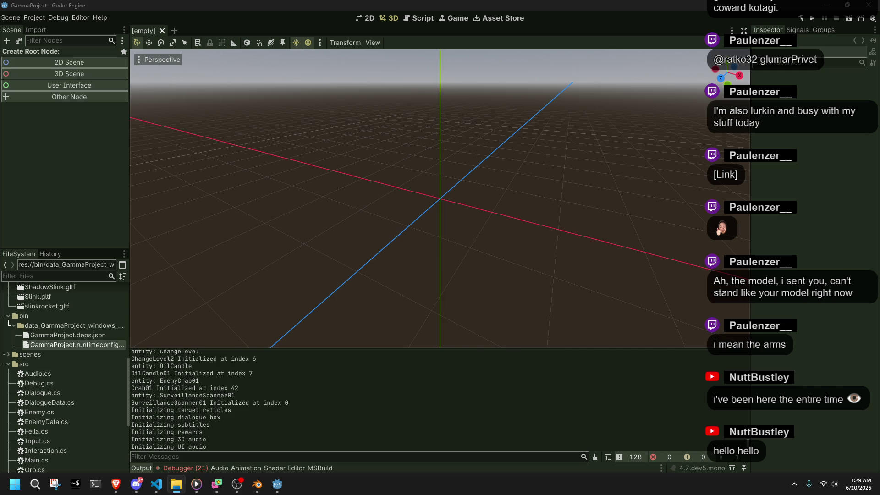
Close the .gitignore file in VS Code, then return to Godot's Debugger panel.
key("alt+Tab")
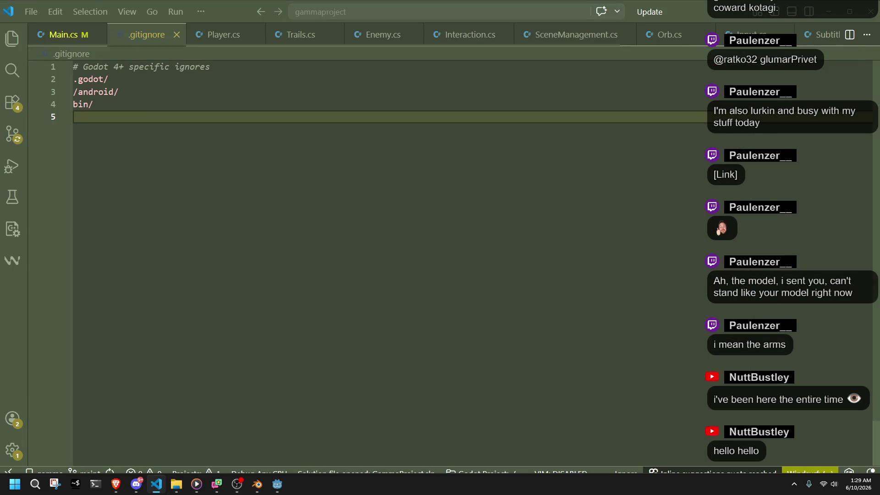
left_click(124, 107)
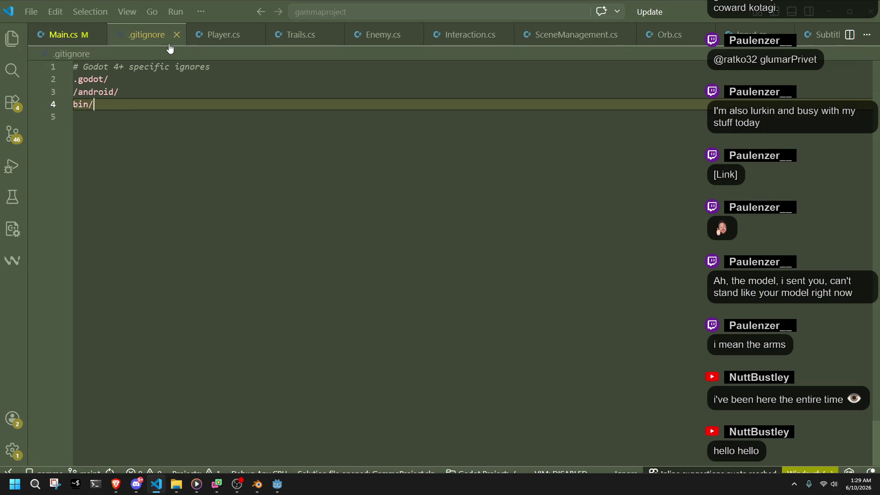
left_click(176, 35)
left_click(276, 484)
left_click(195, 468)
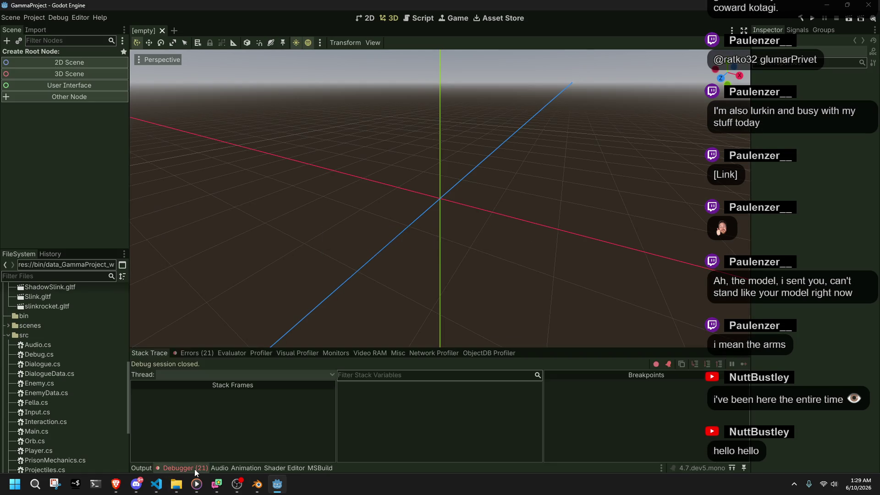
List the 21 load errors, select the slink leather material error, then switch to VS Code's .gitattributes.
left_click(192, 354)
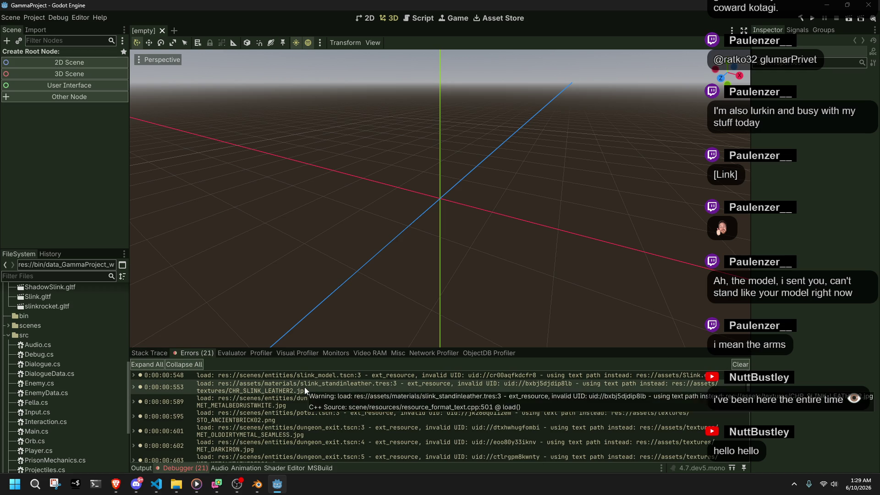
left_click(270, 381)
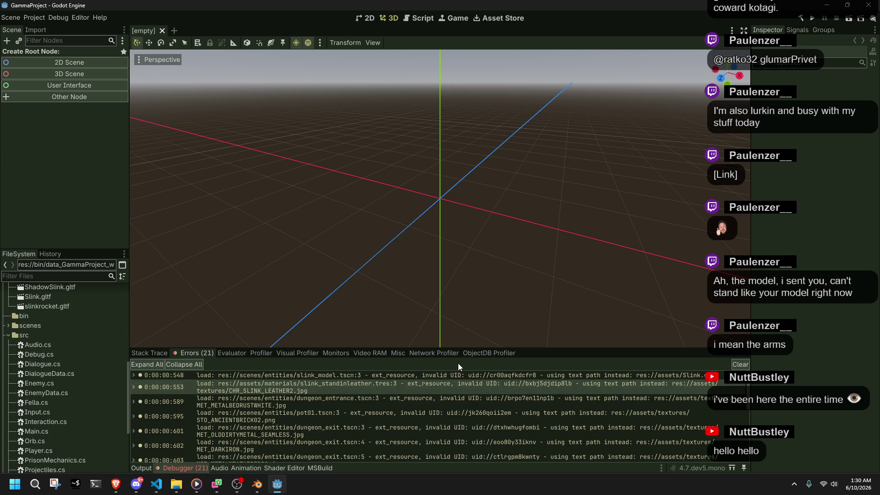
key("super+e")
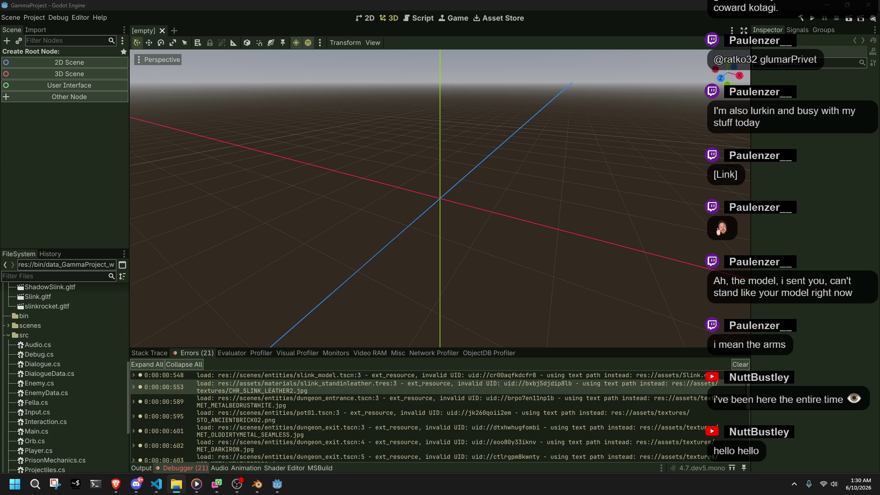
key("alt+Tab")
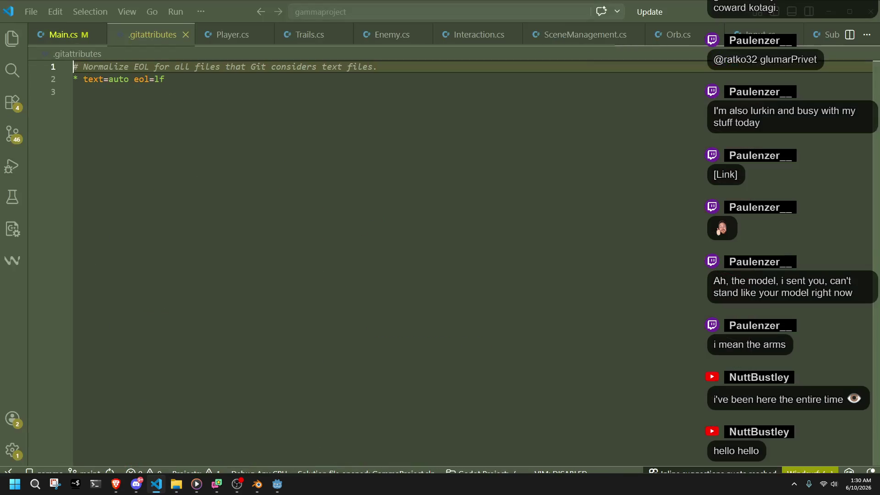
Close the .gitattributes file and minimize VS Code.
left_click(185, 34)
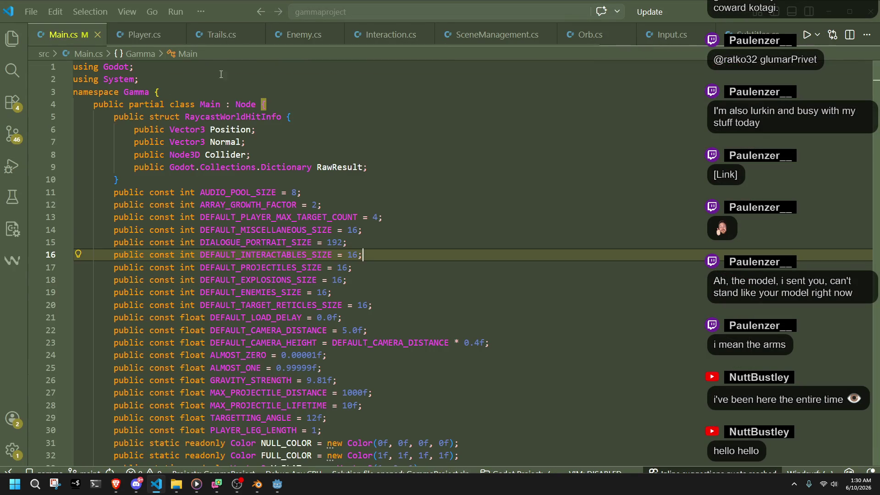
key("Up")
key("Up")
key("Up")
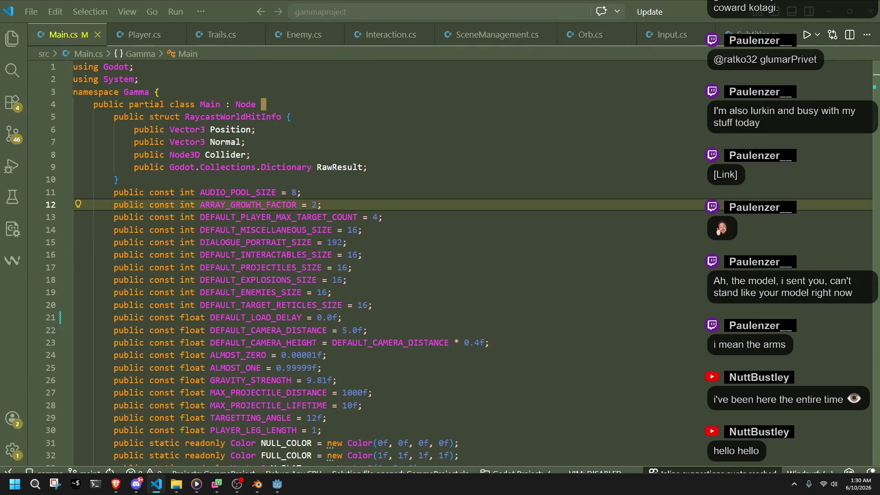
left_click(838, 14)
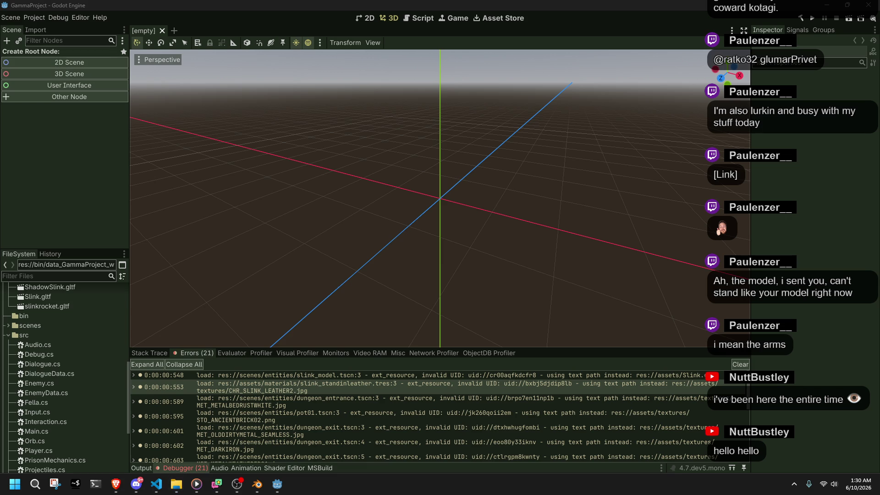
Close the .gdignore file, return to Godot and quit it with Ctrl+Q.
left_click(157, 484)
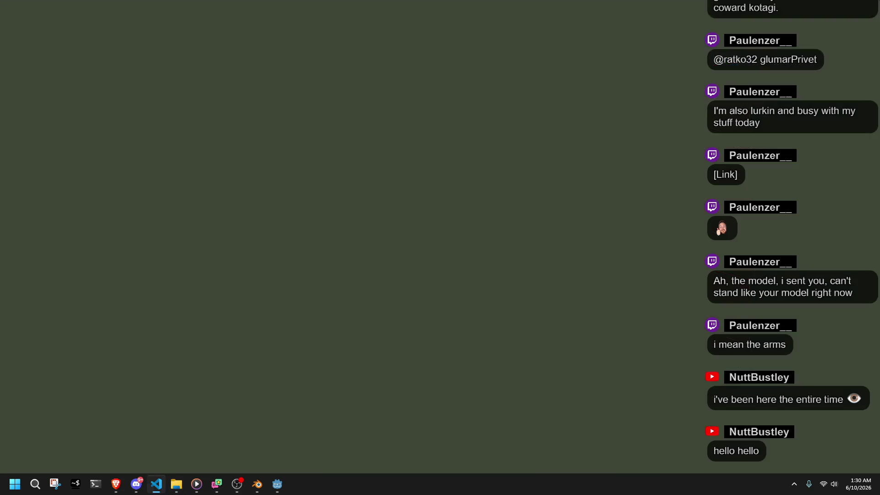
left_click(177, 34)
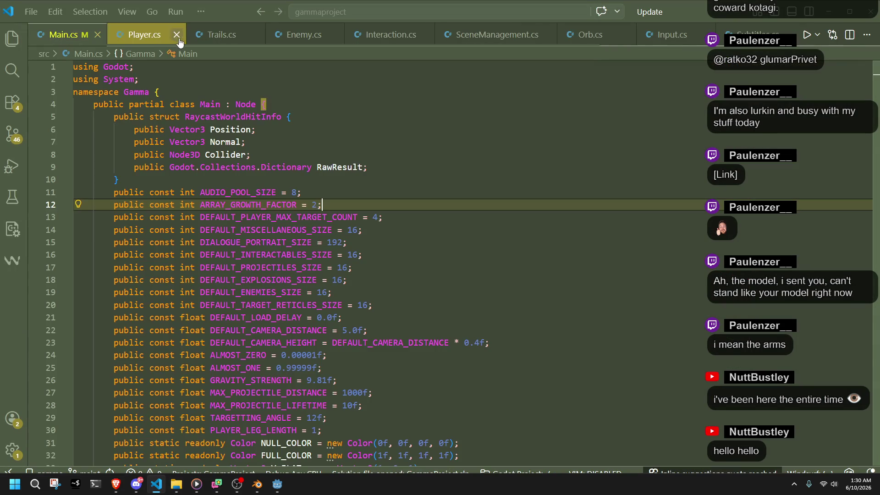
key("alt+Tab")
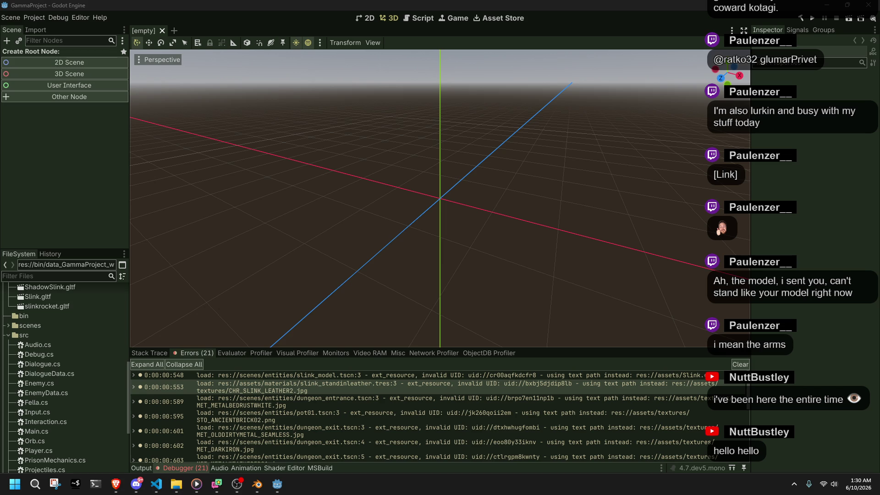
key("ctrl+q")
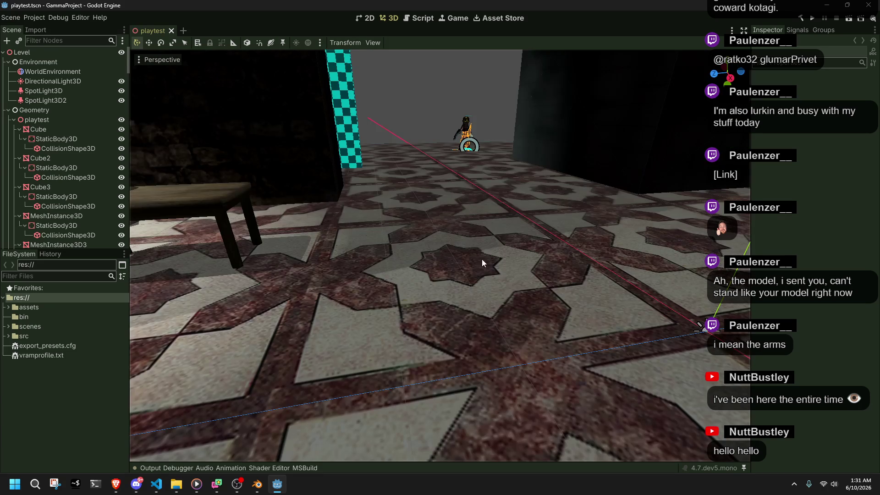
Select and then deselect the Cube mesh in the reopened playtest level.
left_click(478, 248)
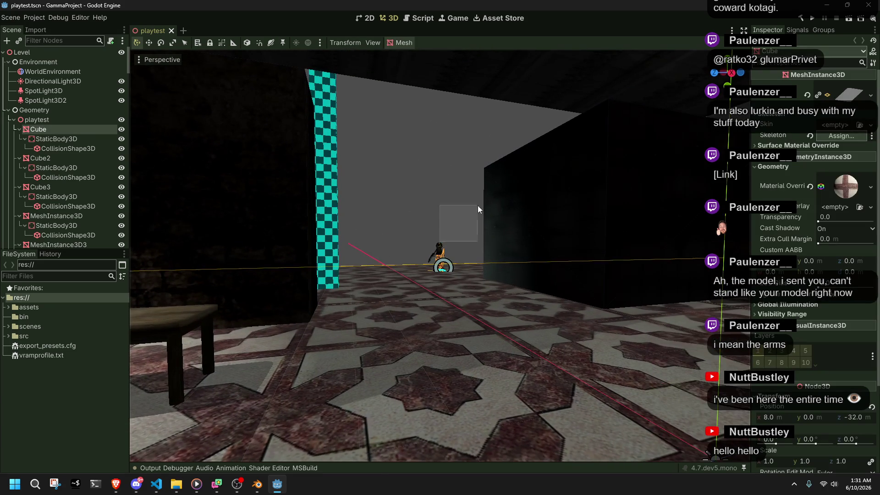
left_click(449, 201)
scroll(449, 201, "up", 3)
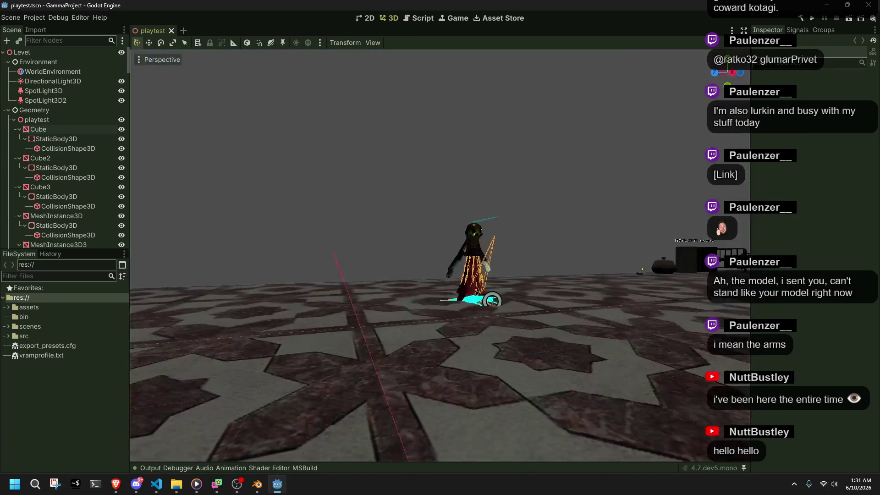
Expand the scenes folder in FileSystem and show the Output log's invalid-UID warnings.
left_click(10, 334)
left_click(10, 333)
left_click(9, 327)
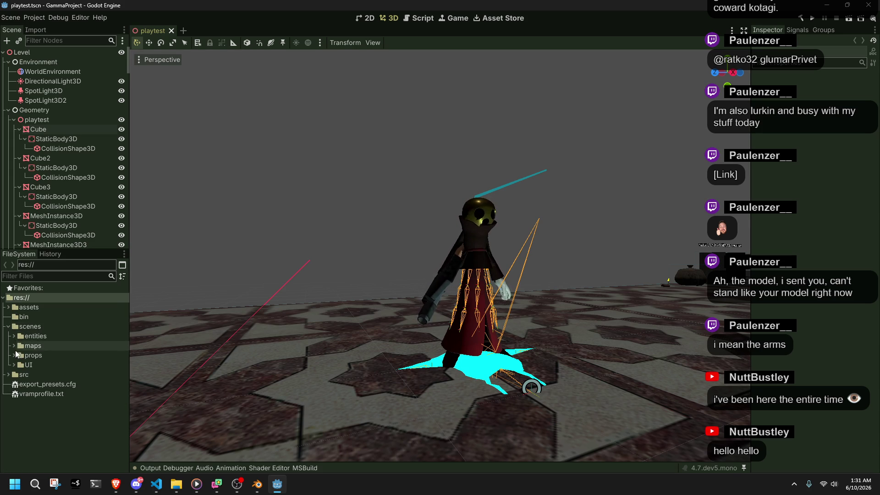
left_click(151, 468)
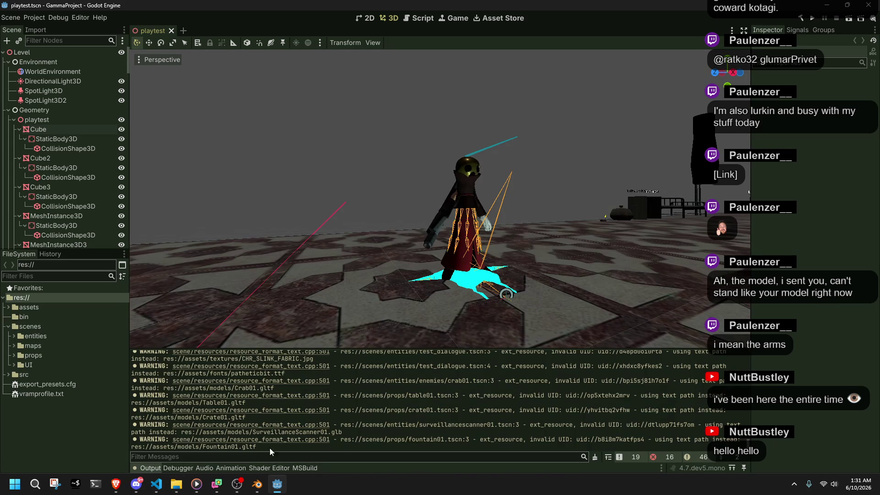
Examine the output log's errors, selecting the metal1.jpg load error and an error's UID.
scroll(381, 403, "up", 5)
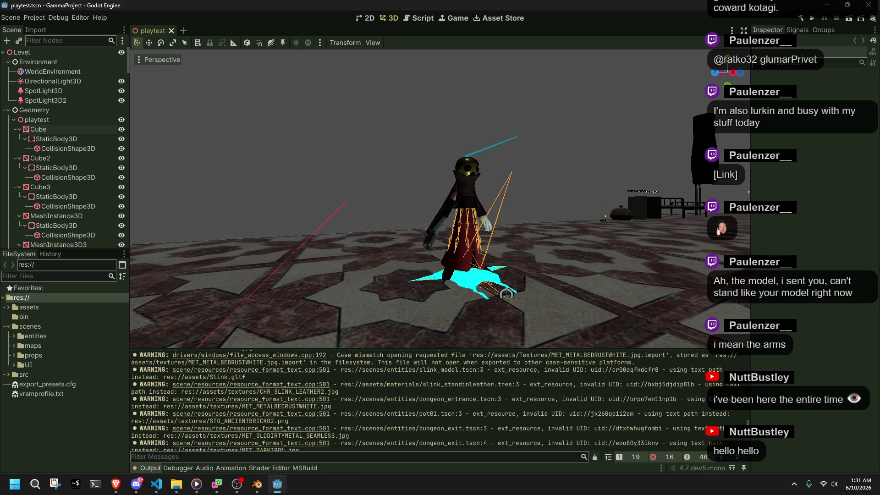
scroll(715, 412, "down", 10)
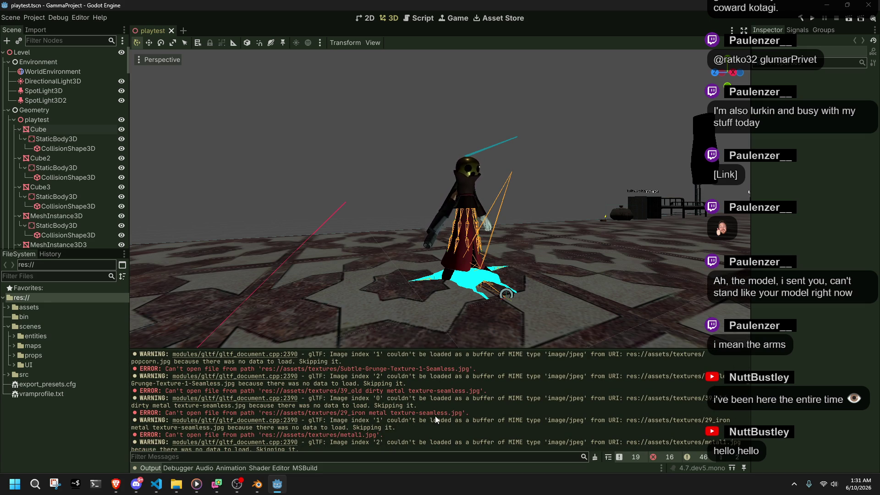
triple_click(233, 435)
left_click(452, 438)
scroll(452, 435, "up", 4)
scroll(452, 436, "up", 3)
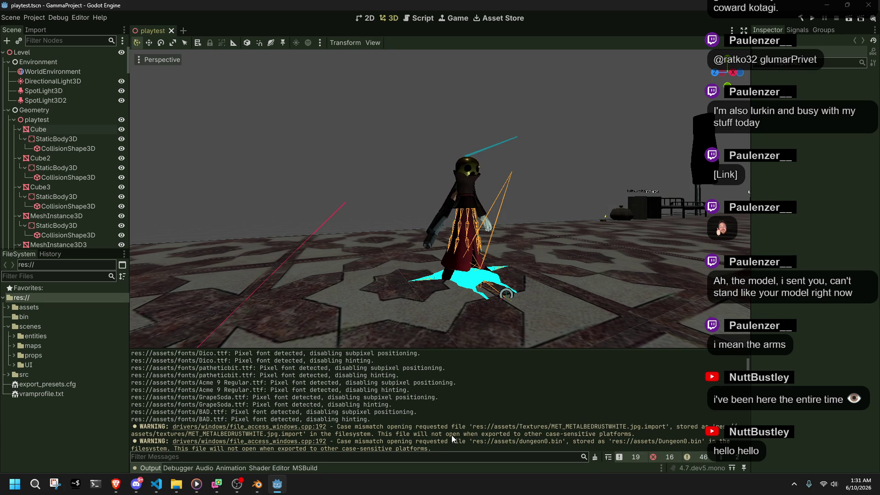
scroll(452, 436, "up", 4)
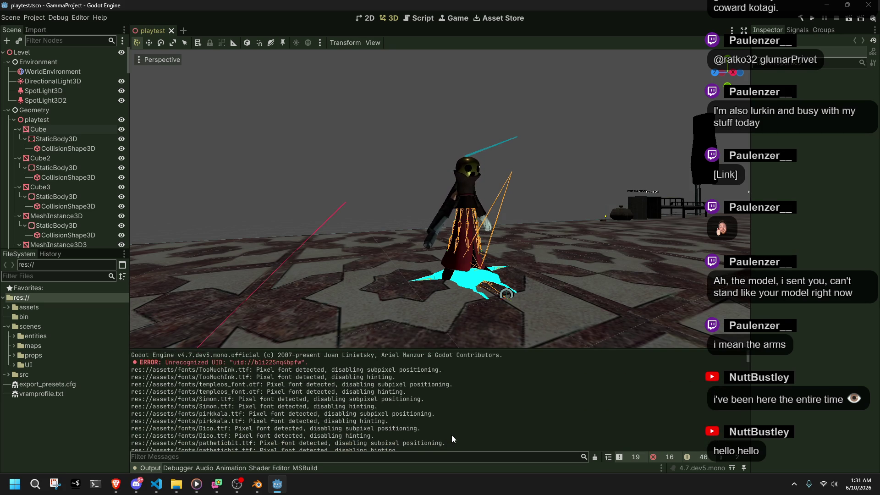
double_click(268, 361)
left_click(234, 364)
Search for the error's uid:// reference using the FileSystem filter and path fields.
left_click_drag(234, 363, 303, 363)
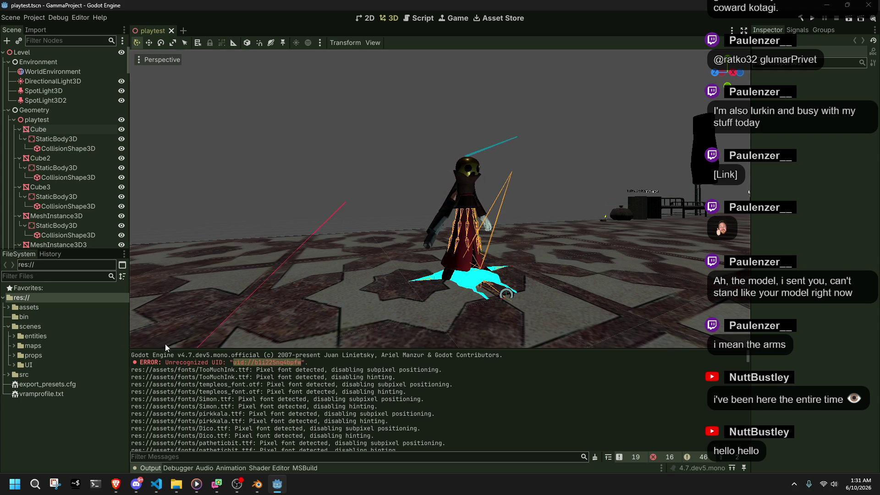
type("uid://b1i225nq4bpfw")
key("ctrl+a")
key("BackSpace")
key("ctrl+a")
type("uid://b1i225nq4bpfw")
double_click(55, 264)
key("BackSpace")
key("BackSpace")
key("BackSpace")
key("BackSpace")
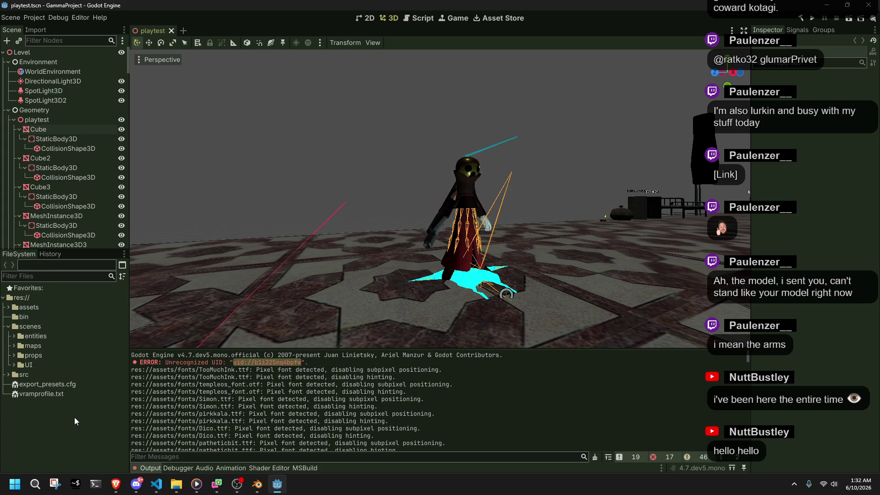
Sort FileSystem by type ascending, expand assets, then sort by last modified.
left_click(121, 277)
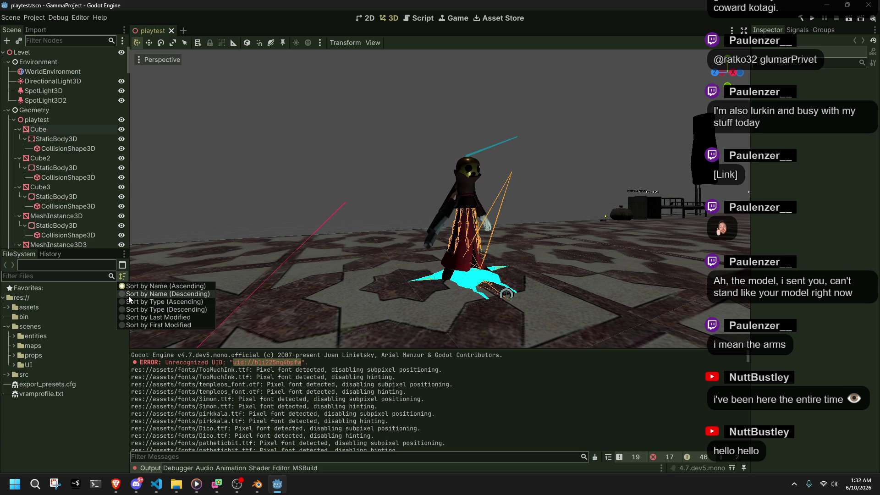
left_click(133, 303)
left_click(122, 277)
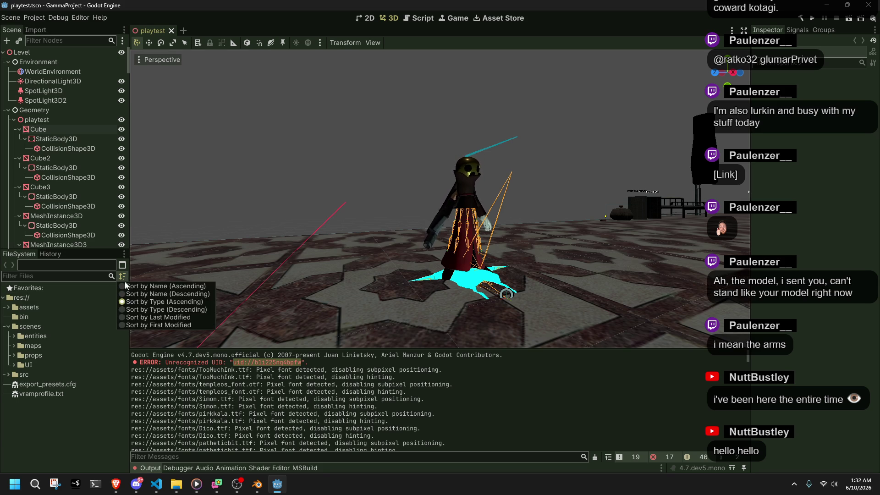
left_click(5, 422)
left_click(9, 310)
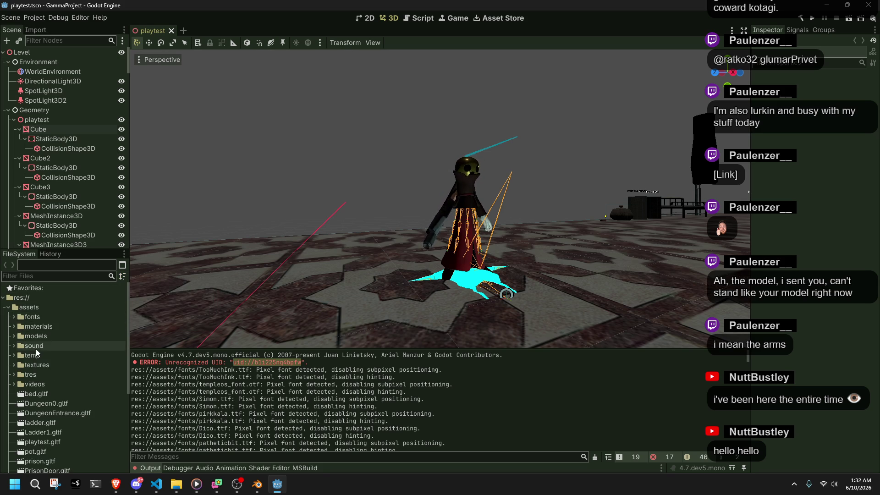
scroll(70, 345, "down", 1)
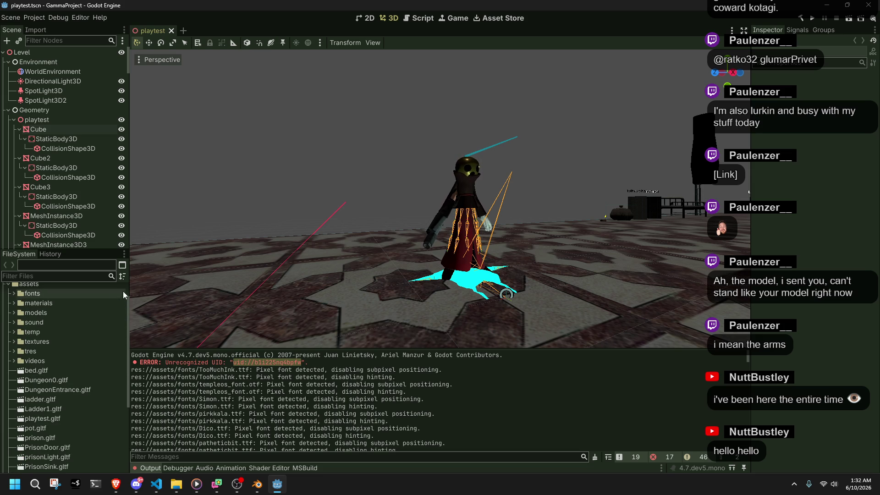
left_click(123, 279)
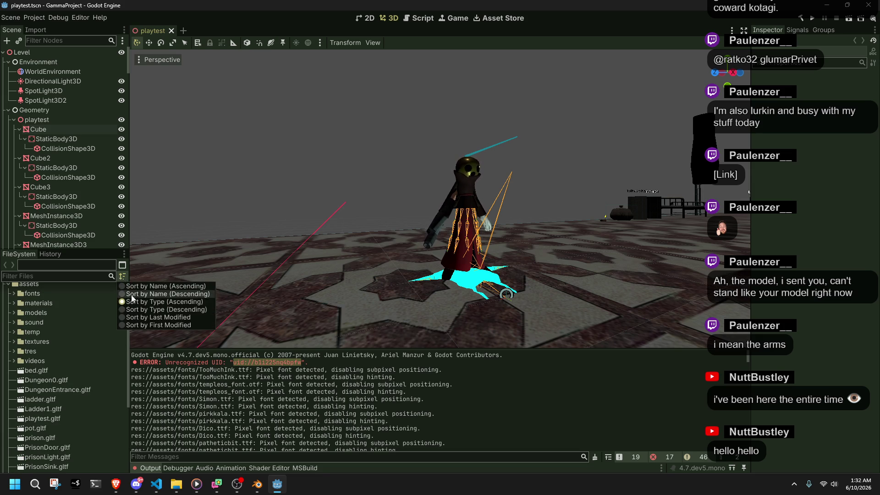
left_click(129, 317)
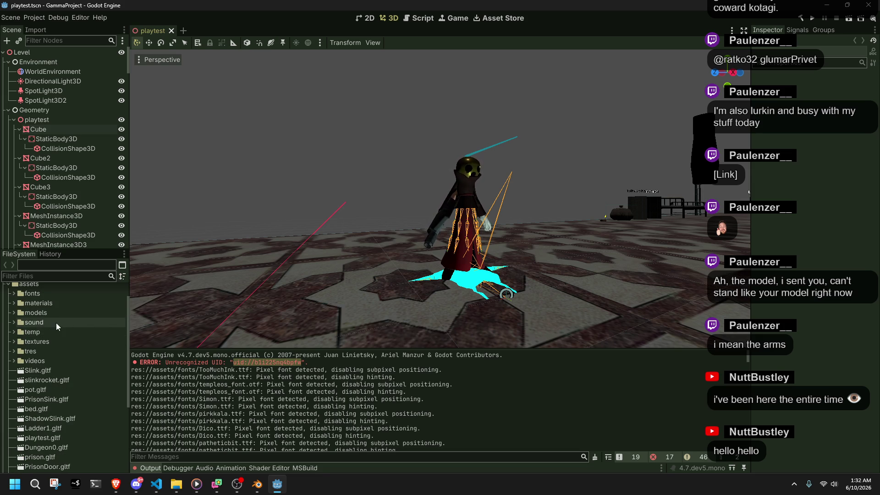
scroll(56, 323, "down", 2)
scroll(55, 323, "up", 3)
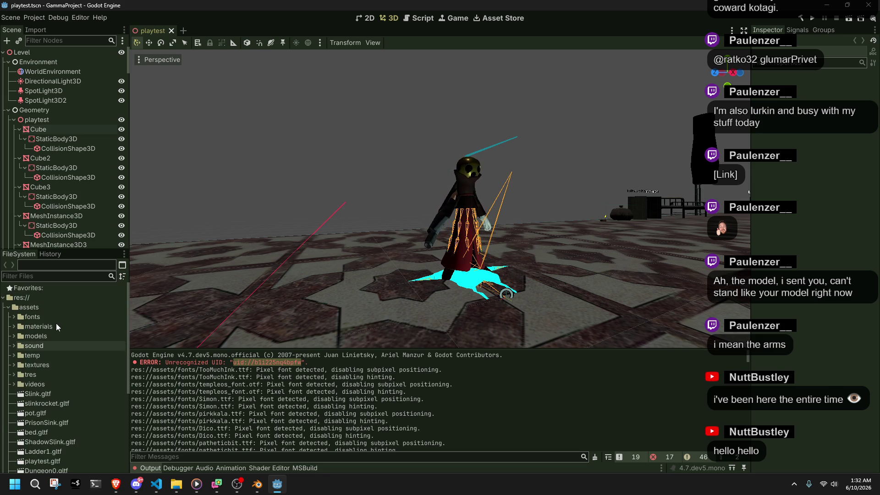
Collapse assets, peek into src, expand scenes/UI and open default_ui.tscn.
left_click(9, 308)
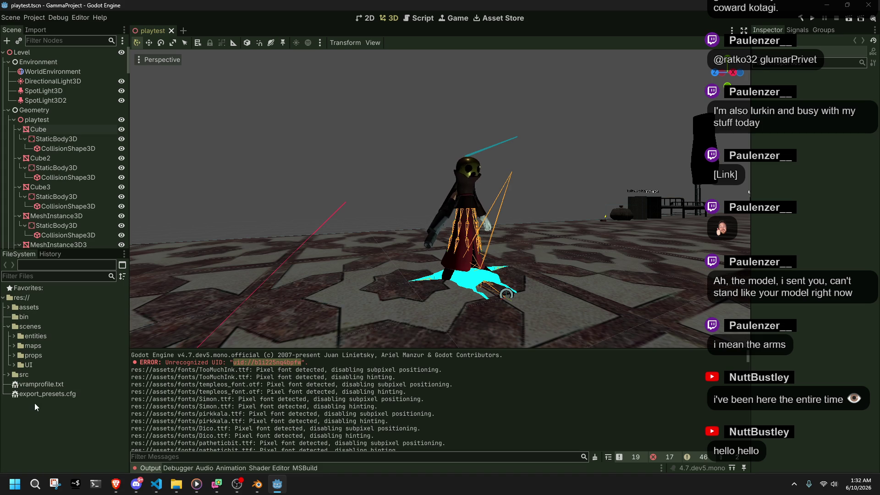
left_click(6, 375)
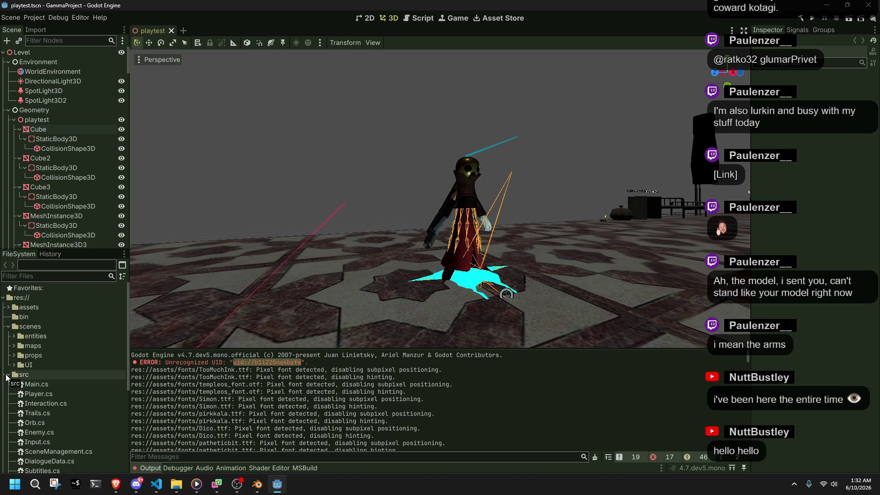
left_click(6, 376)
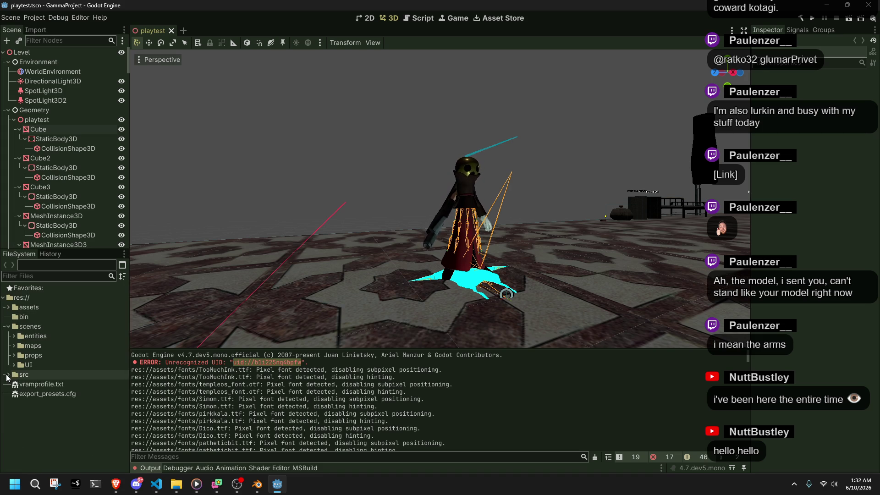
left_click(14, 365)
double_click(28, 377)
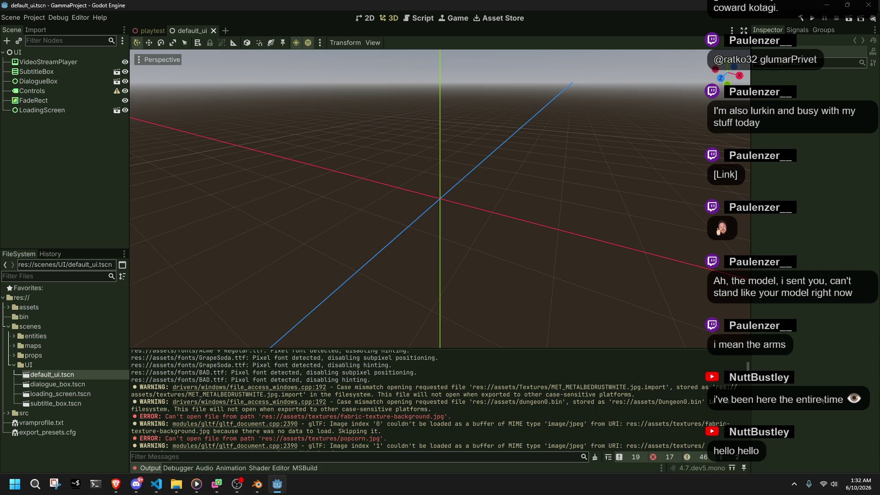
Switch to File Explorer and back, then refocus Godot showing default_ui.tscn's texture errors.
key("alt+Tab")
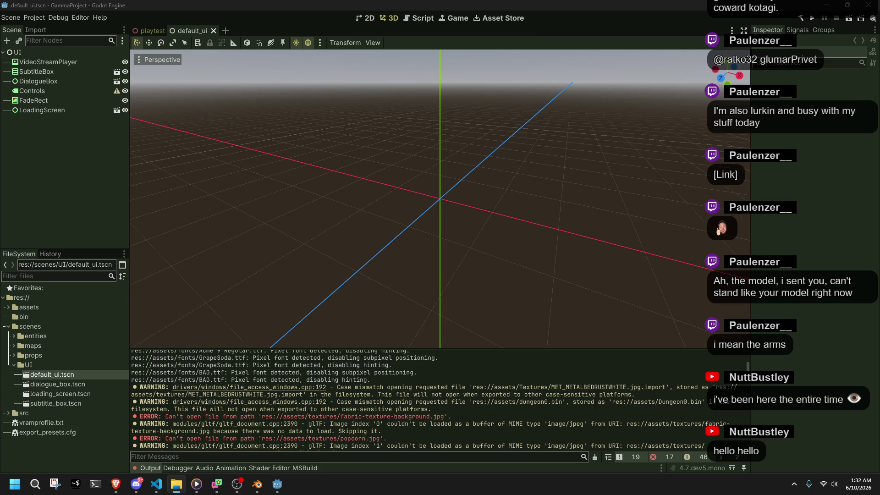
left_click(544, 388)
scroll(670, 436, "down", 2)
left_click(304, 245)
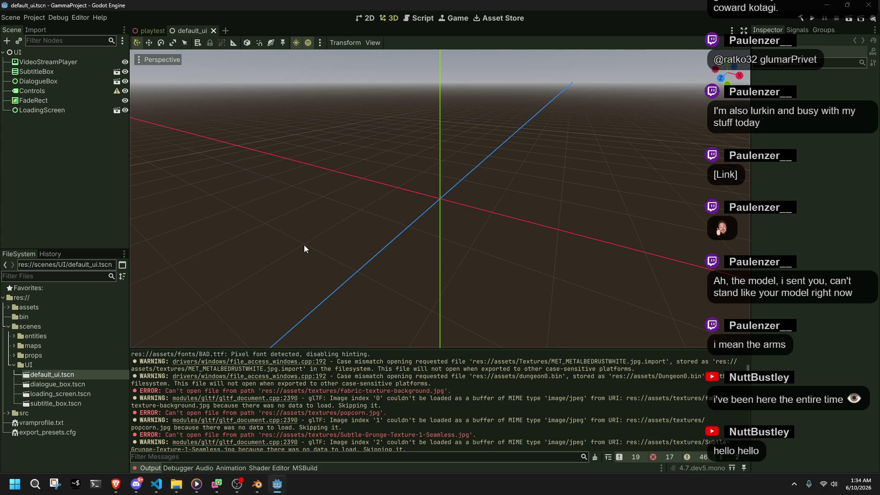
Close the default_ui scene tab, leaving playtest.tscn showing.
left_click(142, 33)
left_click(202, 31)
left_click(213, 31)
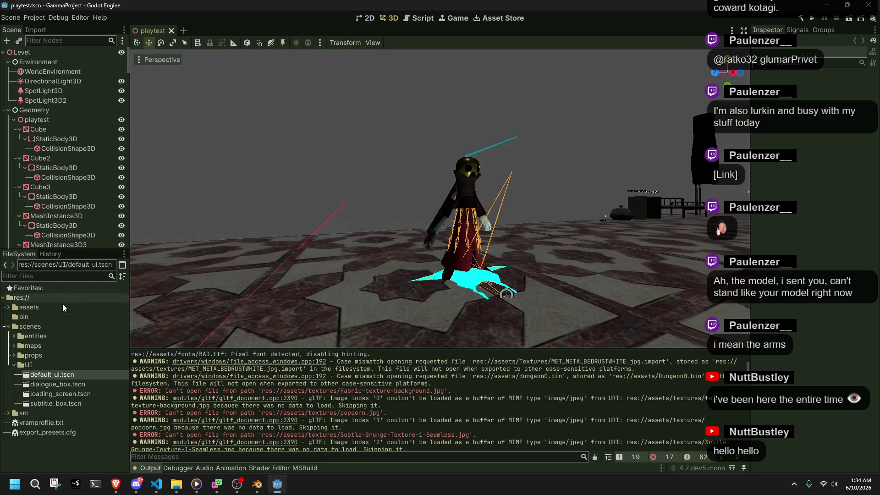
Expand scenes/maps and select level2.tscn, opening and dismissing the sort menu.
left_click(14, 346)
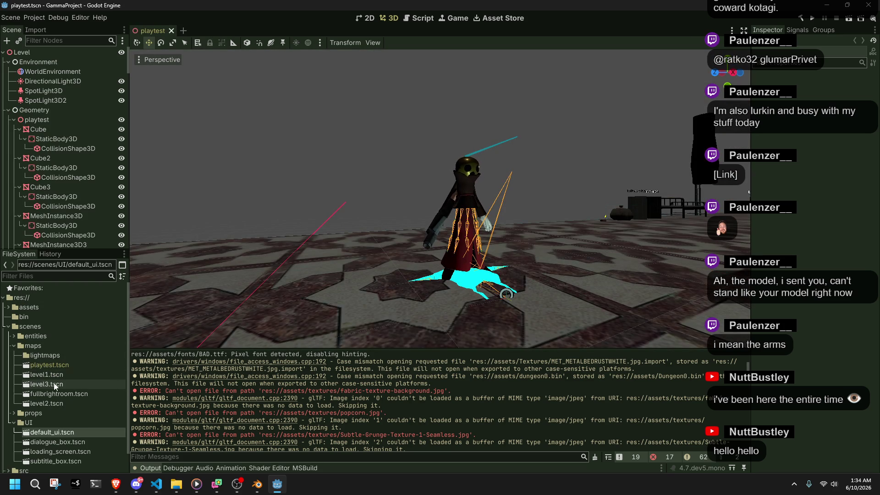
left_click(60, 403)
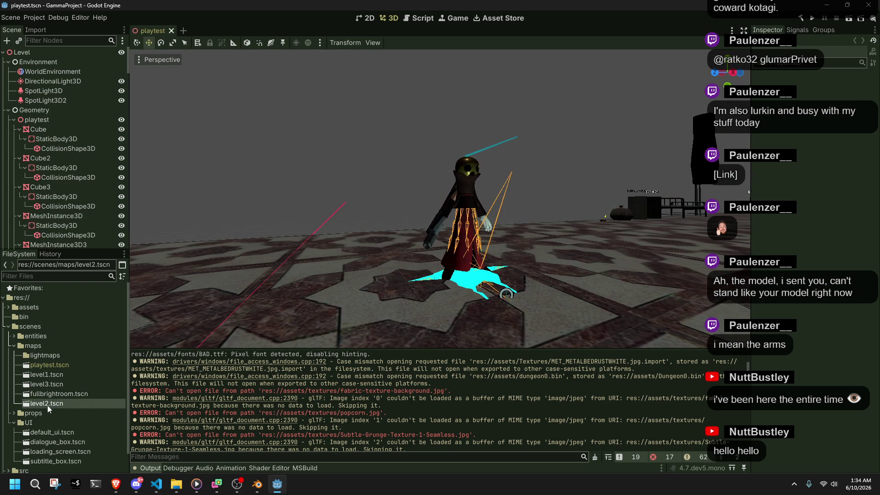
left_click(122, 277)
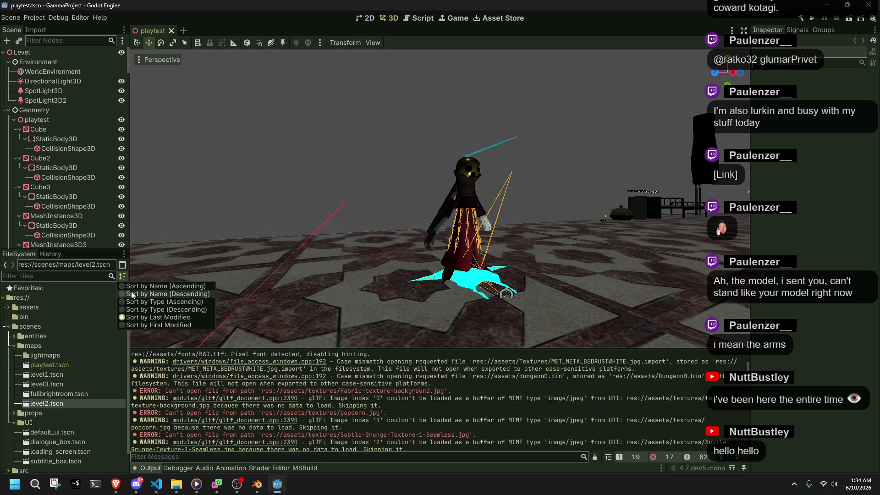
left_click(46, 403)
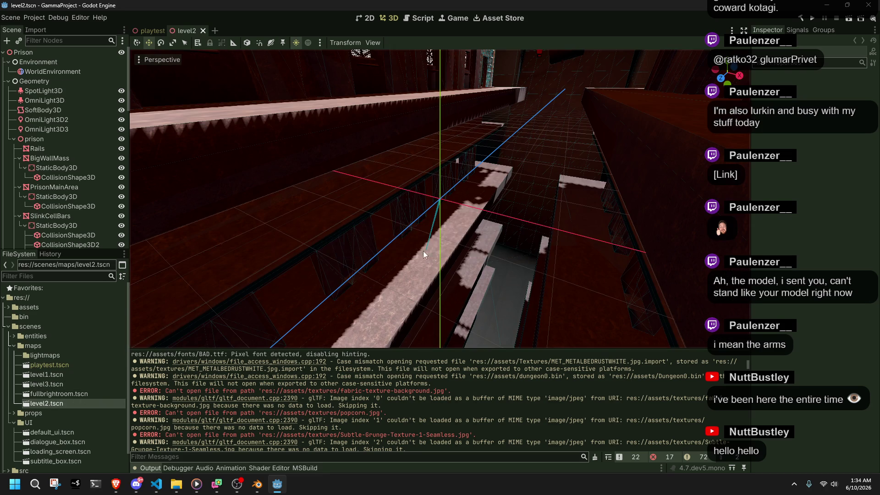
Freelook with W through the level2 prison corridor up to a wall.
right_click(423, 251)
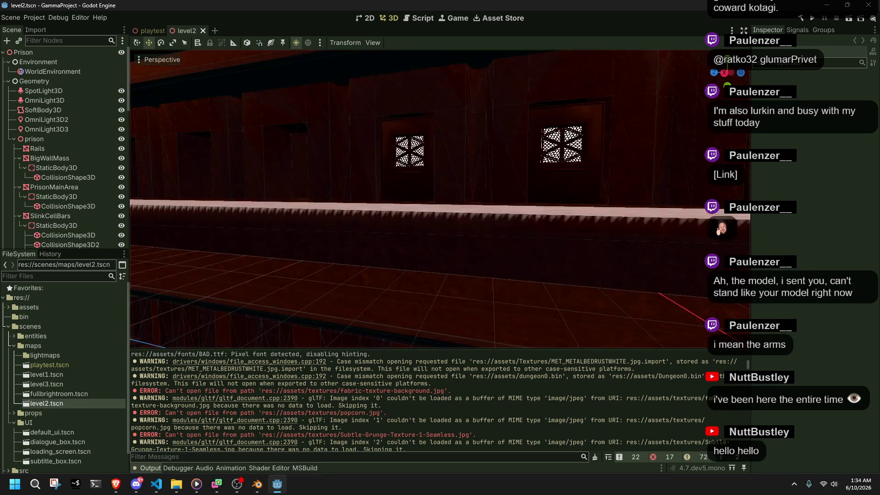
key("w")
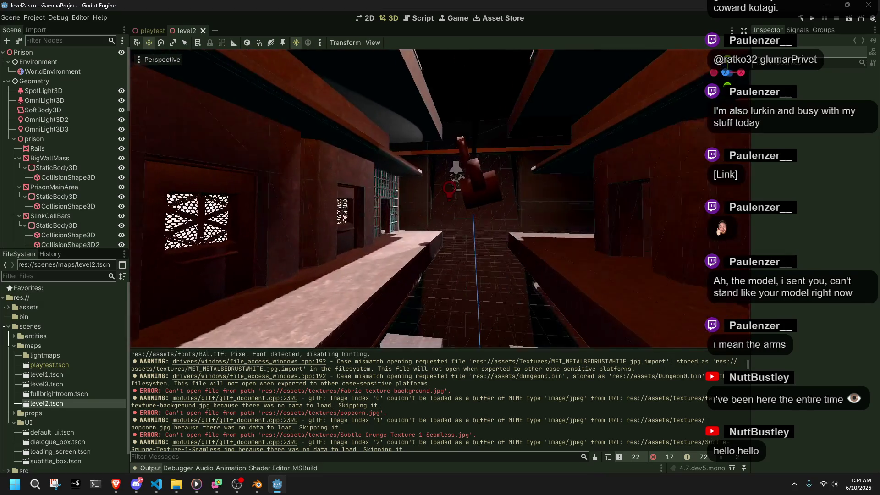
key("w")
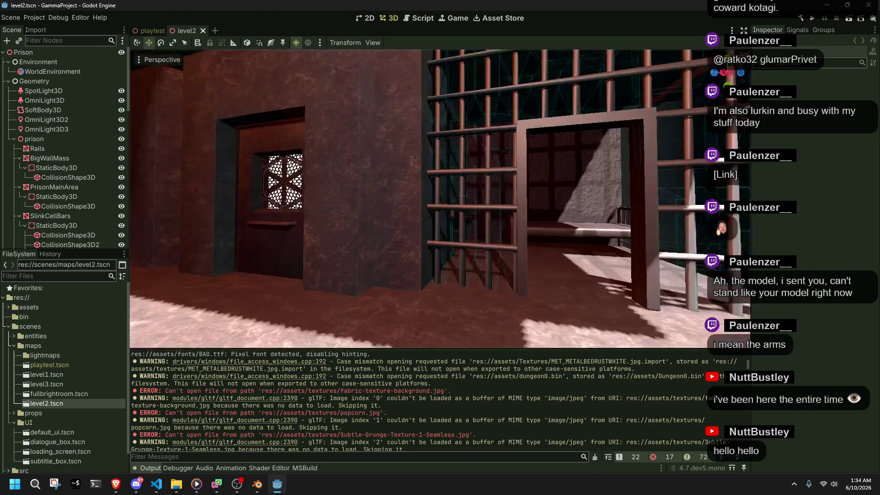
key("w")
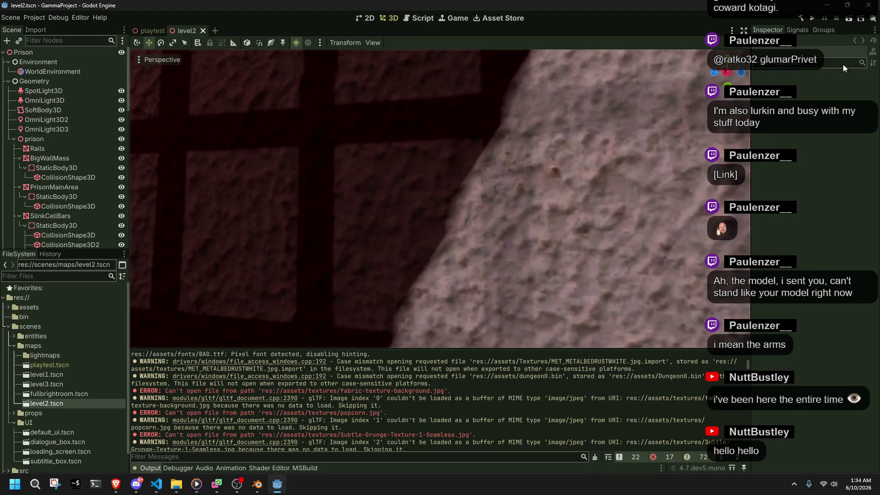
Run the level2 scene, stop it with F8, and show the Debugger panel.
left_click(849, 20)
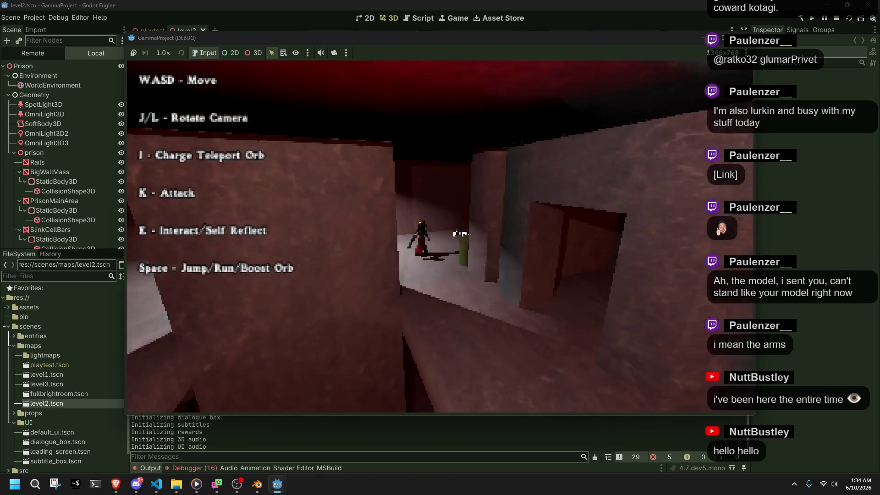
key("F8")
left_click(199, 467)
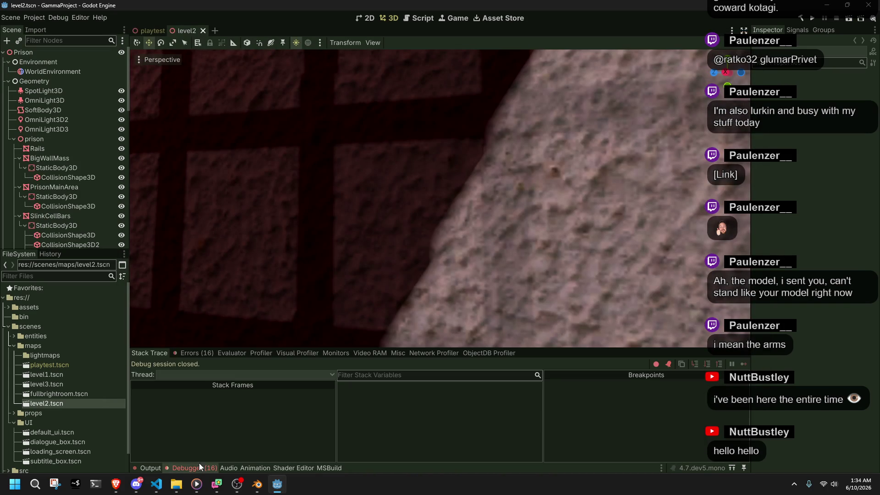
Show and scroll through the debugger's list of 16 errors.
left_click(189, 353)
scroll(413, 428, "down", 5)
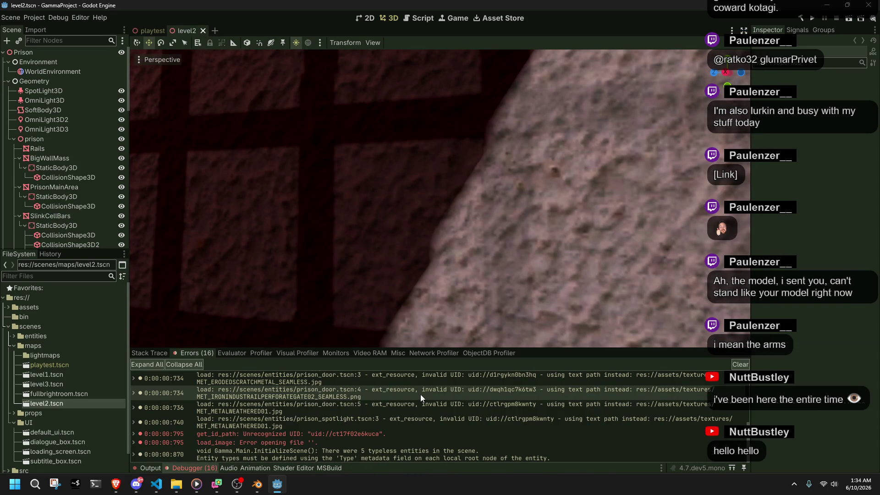
scroll(59, 146, "down", 5)
scroll(60, 147, "up", 5)
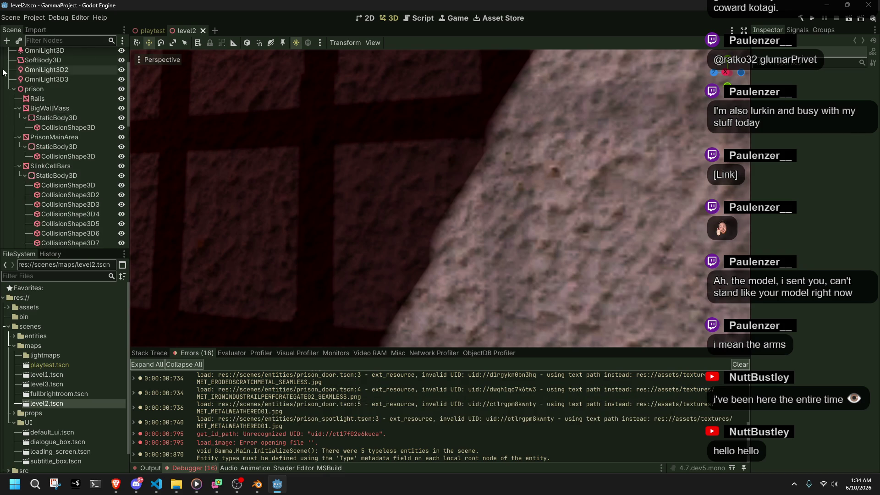
Collapse Geometry, inspect PrisonDoor5, and open Main.cs from the typeless-entities warning.
left_click(8, 81)
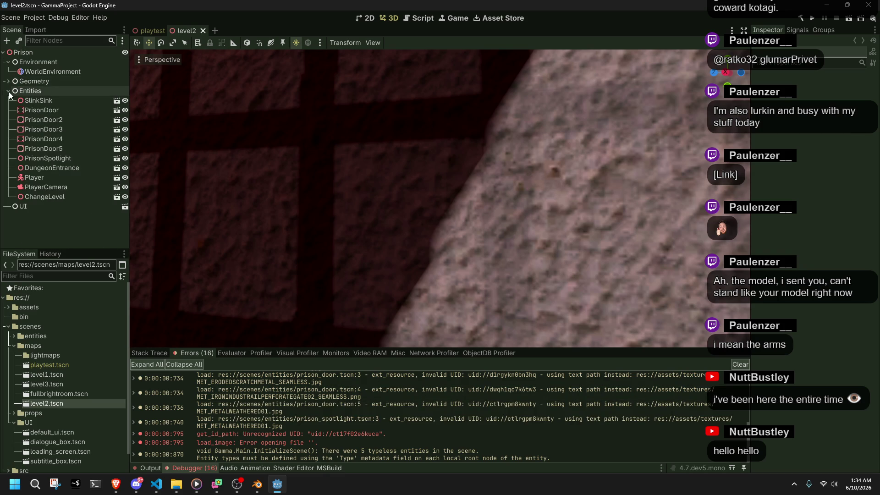
left_click(46, 147)
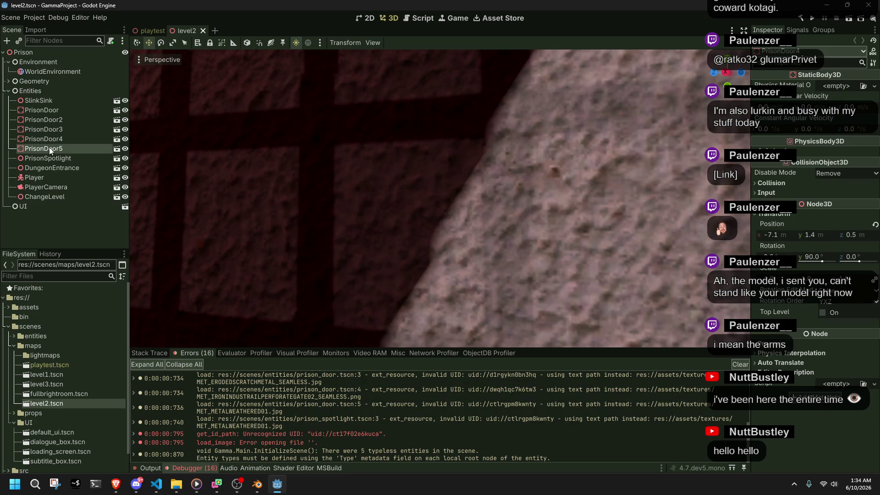
double_click(353, 451)
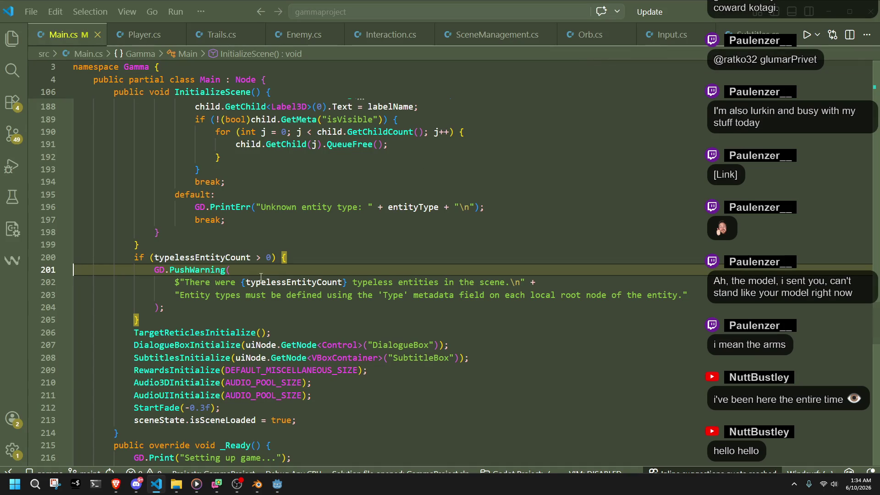
left_click(828, 13)
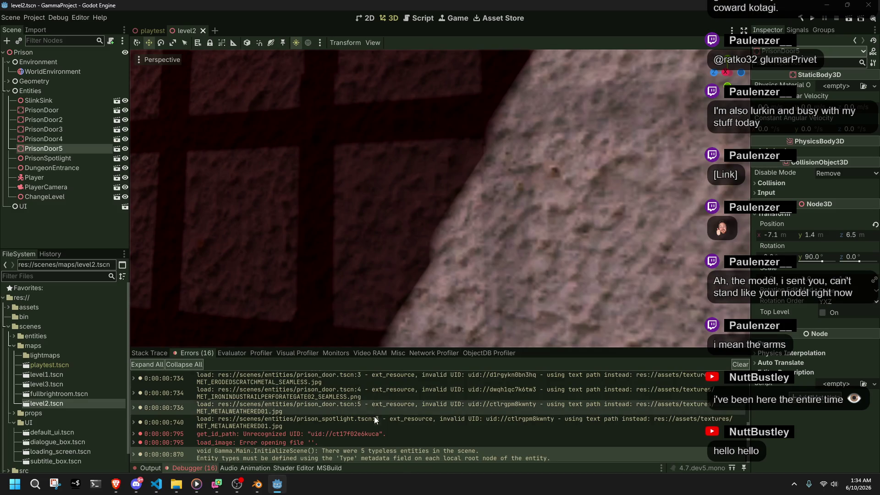
scroll(372, 413, "up", 5)
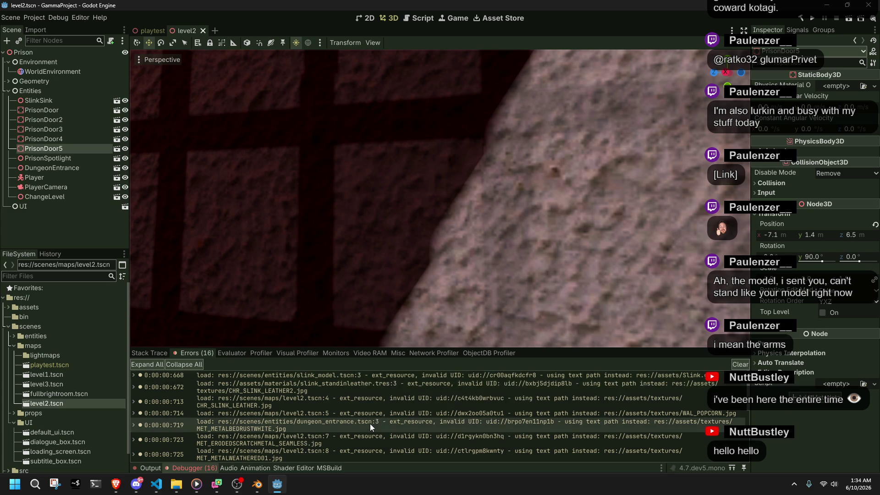
Filter FileSystem for 'slink_mo' and open slink_model.tscn.
left_click(37, 277)
type("sli")
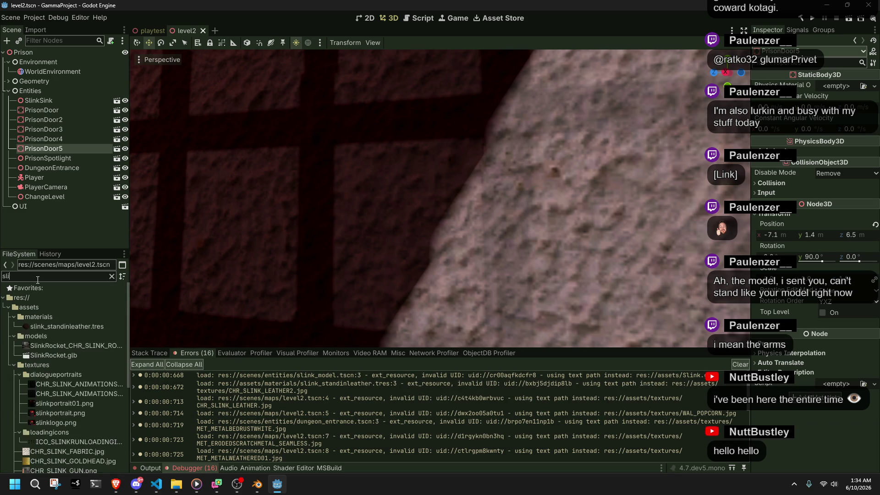
type("nk_mo")
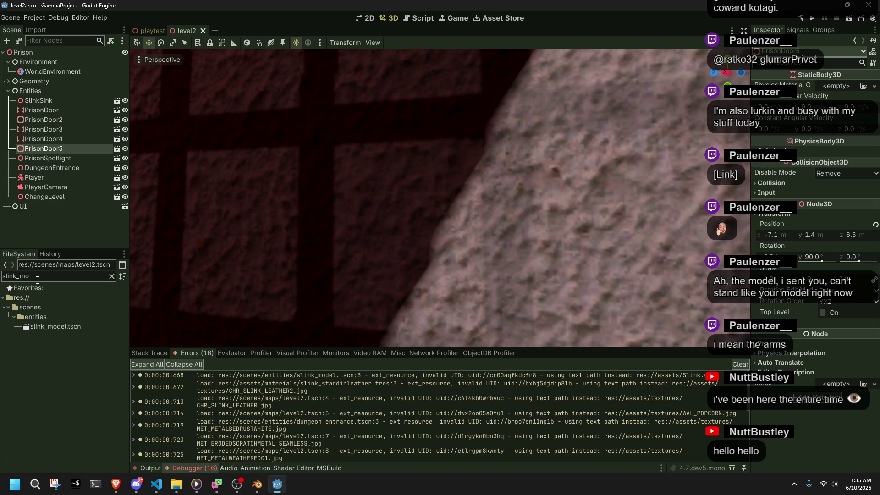
double_click(43, 325)
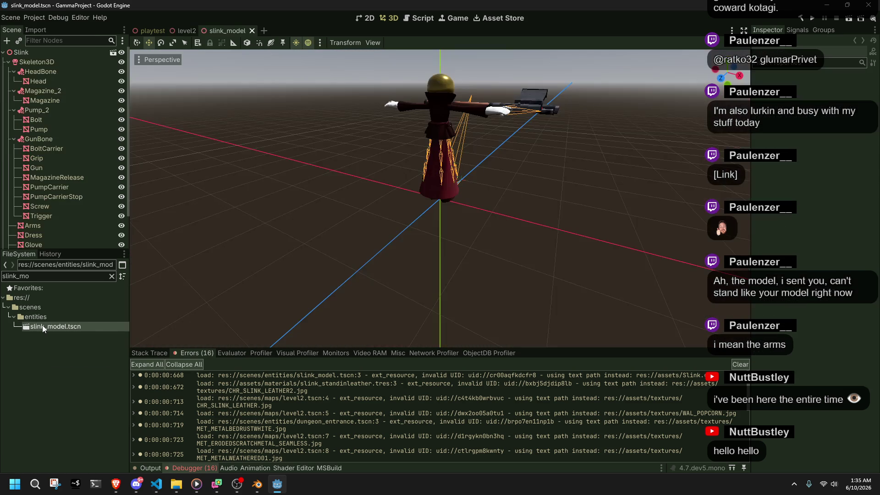
Refilter FileSystem by 'slink', then replace the filter with 'play'.
double_click(46, 279)
type("slink")
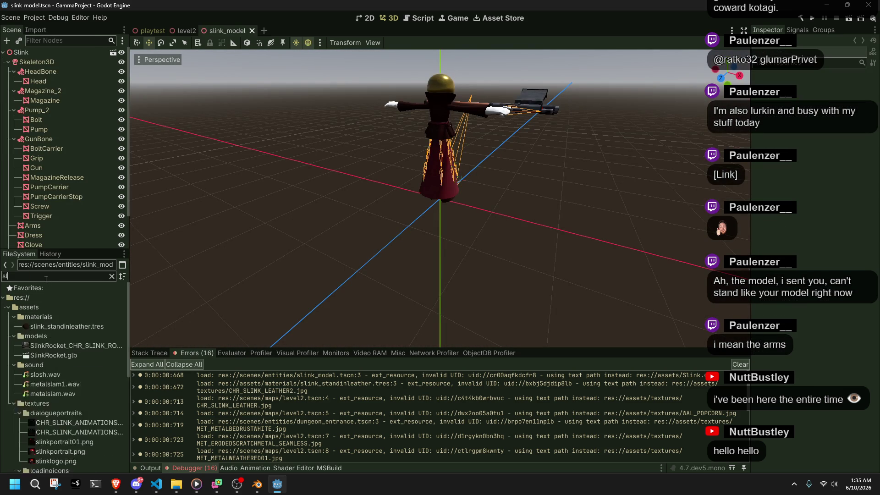
scroll(79, 402, "down", 5)
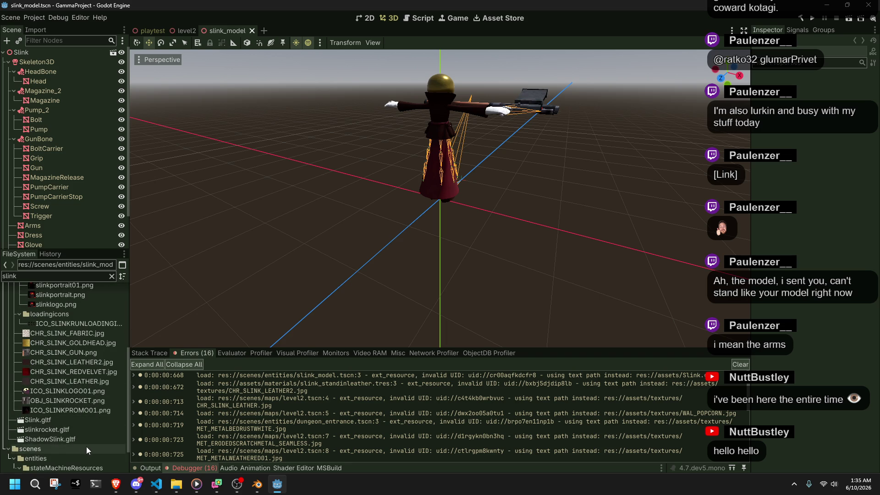
scroll(86, 447, "down", 2)
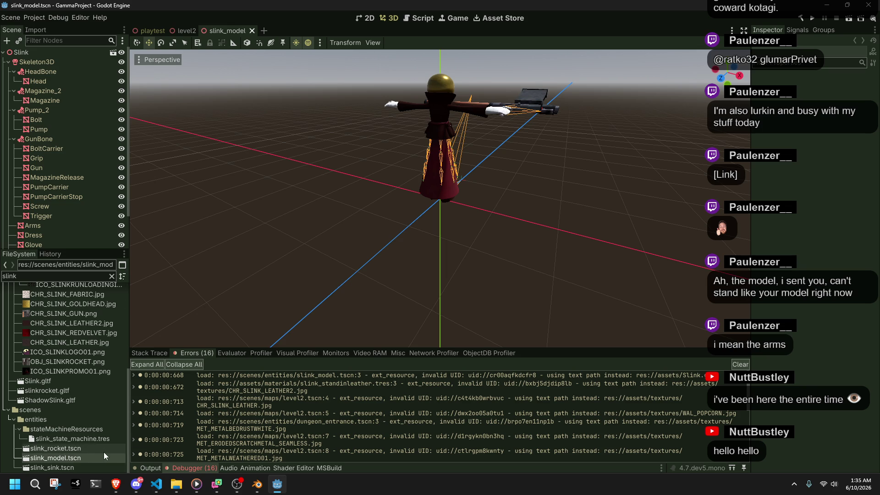
scroll(104, 452, "up", 5)
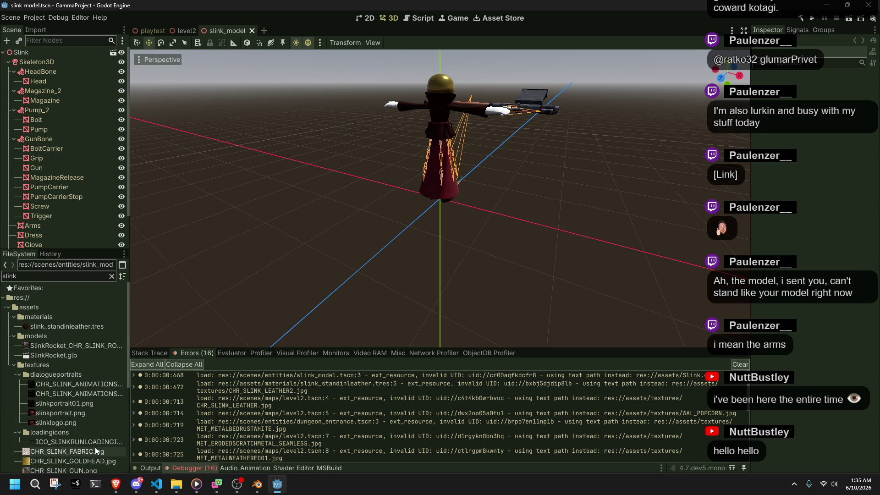
key("ctrl+a")
type("pl")
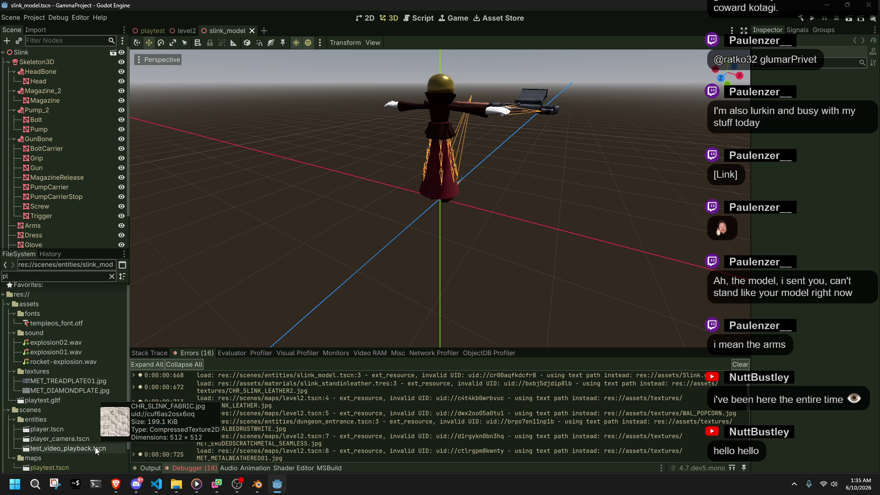
type("ay")
Open player.tscn, select its Slink node, and orbit around the character.
double_click(64, 346)
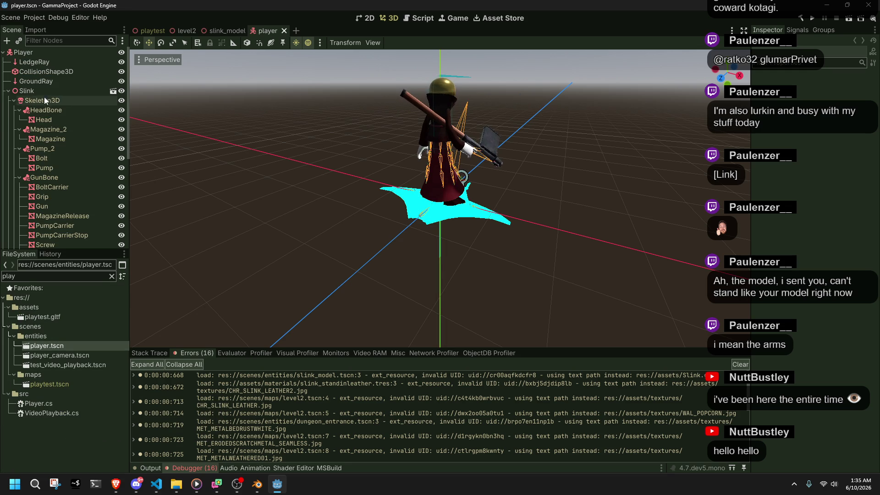
left_click(40, 92)
scroll(333, 255, "up", 2)
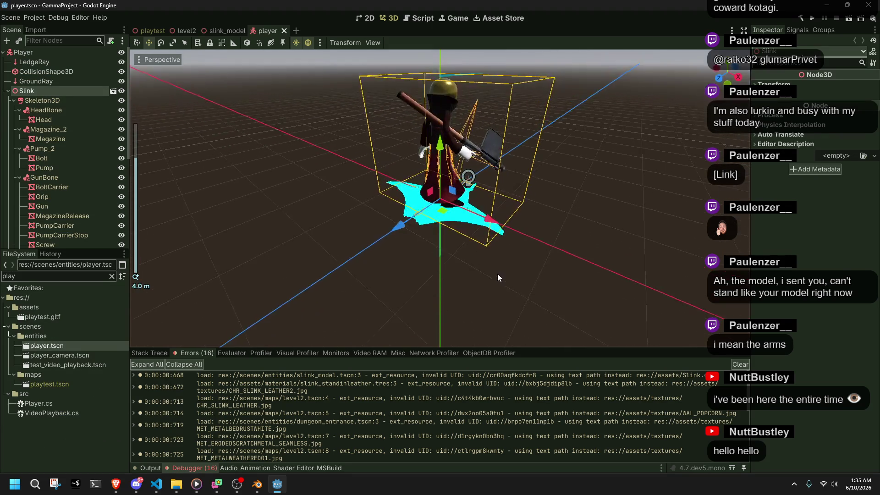
mouse_move(497, 277)
left_mouse_down()
mouse_move(350, 276)
mouse_move(73, 167)
left_mouse_up()
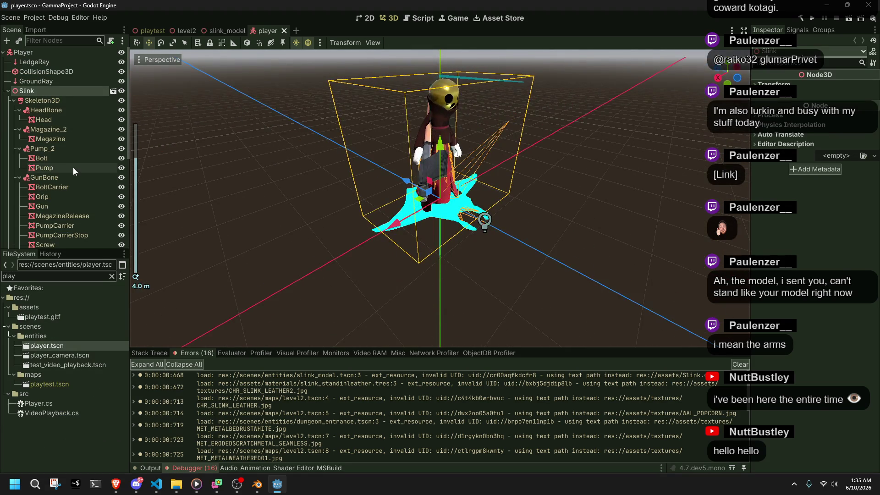
Delete the Slink node from the Player scene and confirm.
left_click(36, 82)
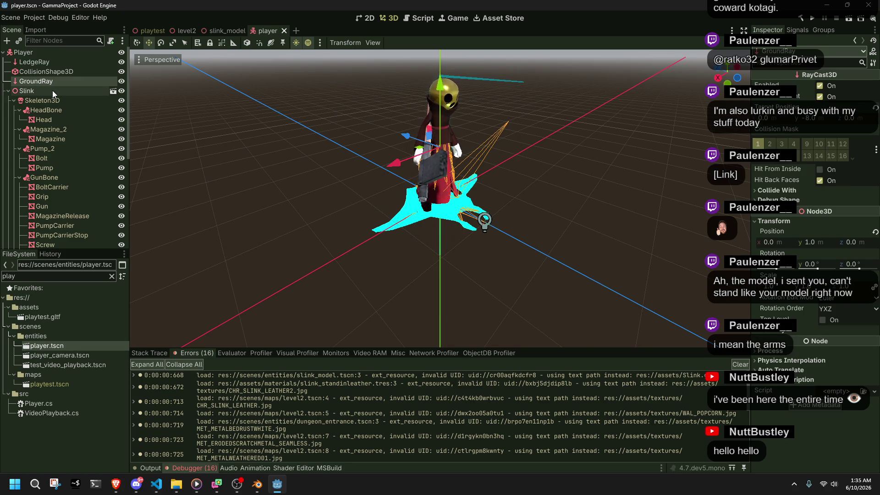
left_click(52, 90)
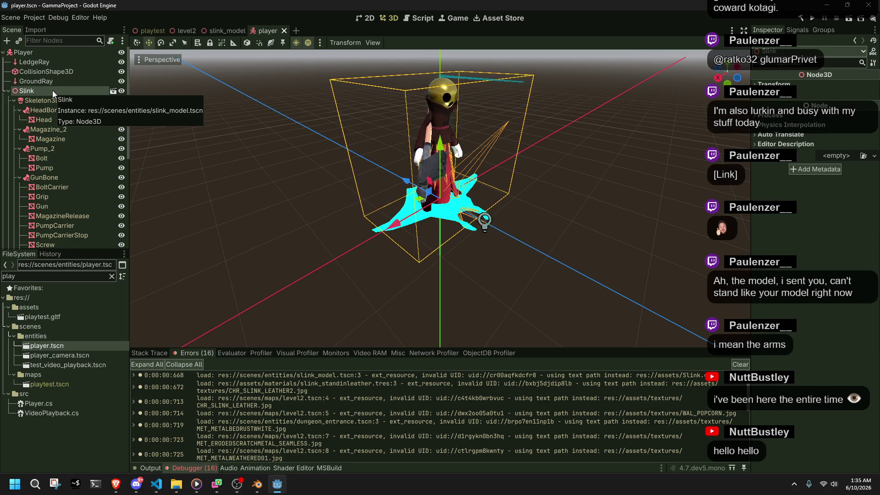
key("Delete")
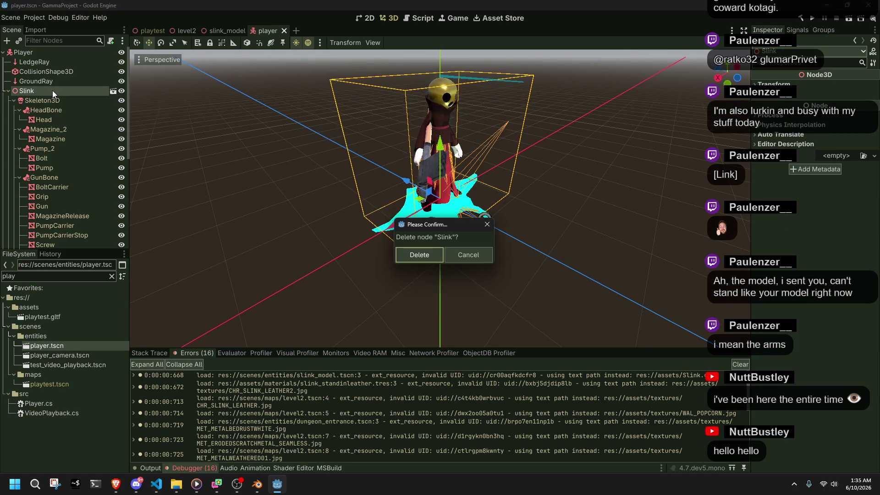
left_click(414, 255)
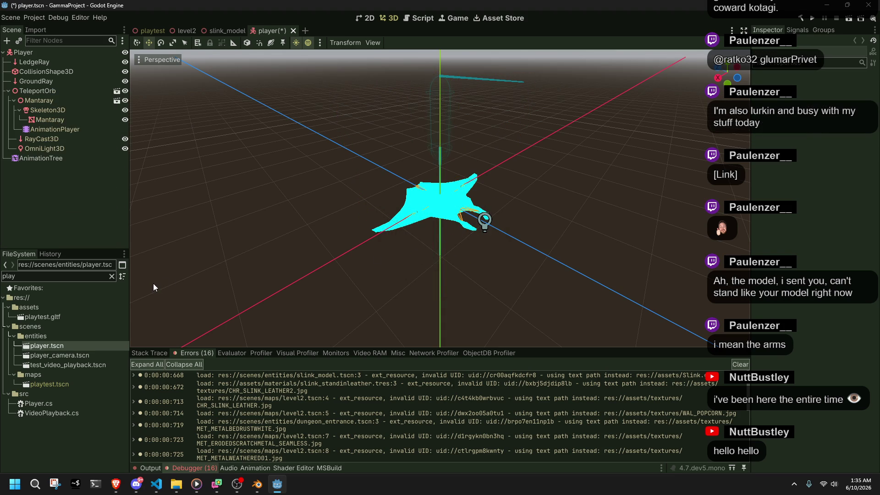
Filter FileSystem for 'sli' and drop Slink.gltf under the Player node.
double_click(53, 279)
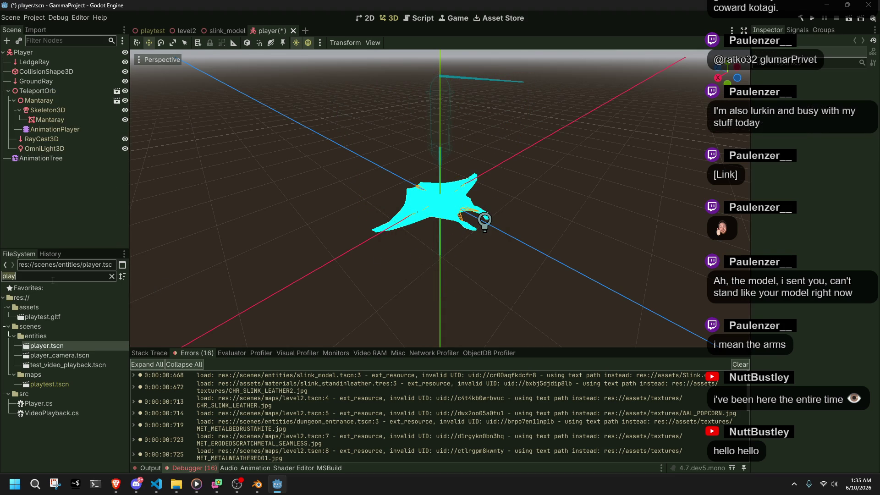
type("slink")
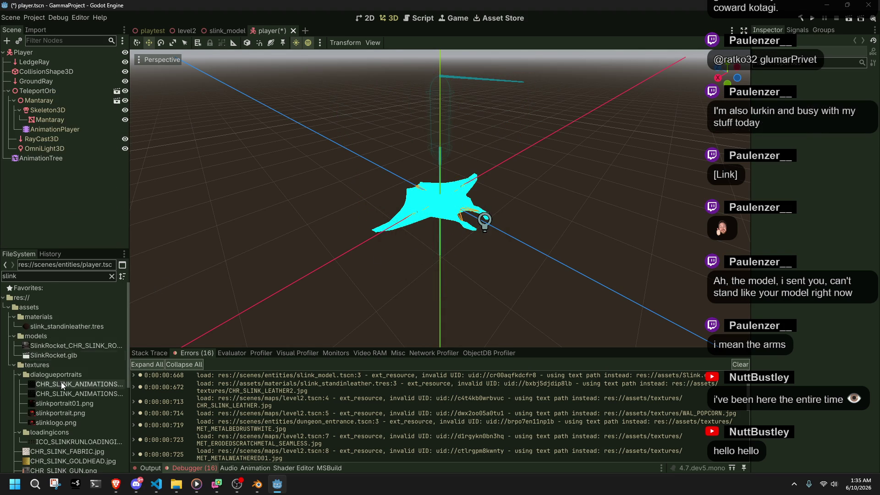
scroll(62, 382, "down", 5)
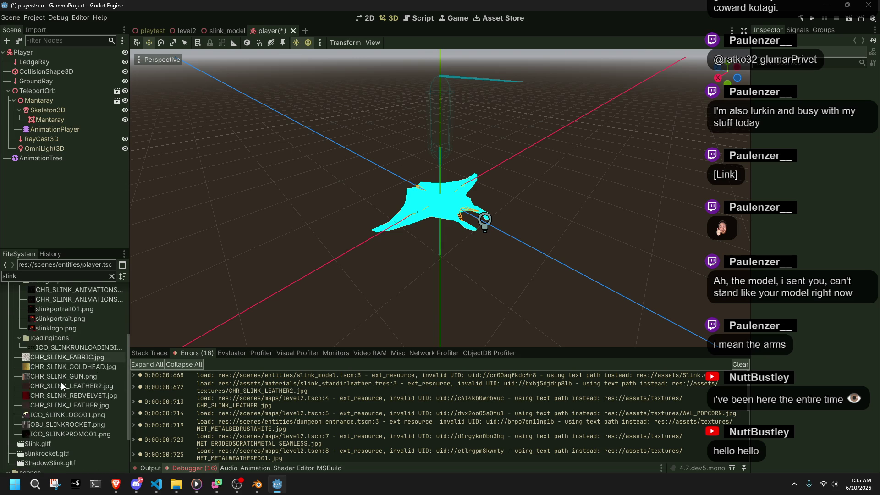
left_click(55, 443)
mouse_move(29, 447)
left_mouse_down()
mouse_move(87, 303)
mouse_move(37, 88)
left_mouse_up()
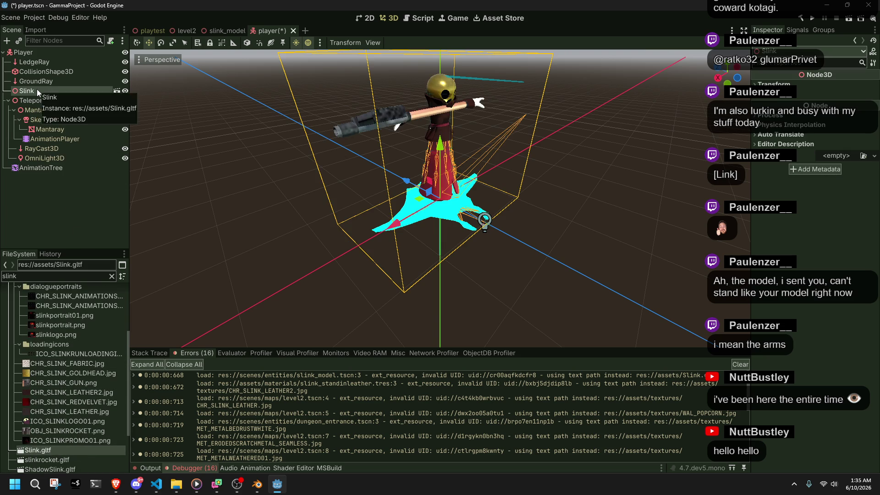
Enable Editable Children on the new Slink node and save player.tscn.
left_click(166, 164)
left_click(30, 93)
right_click(30, 93)
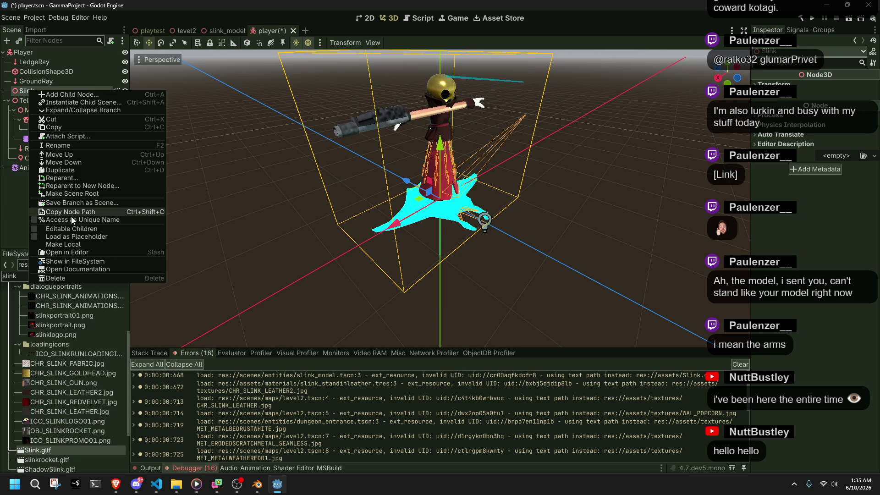
left_click(73, 228)
scroll(65, 187, "down", 5)
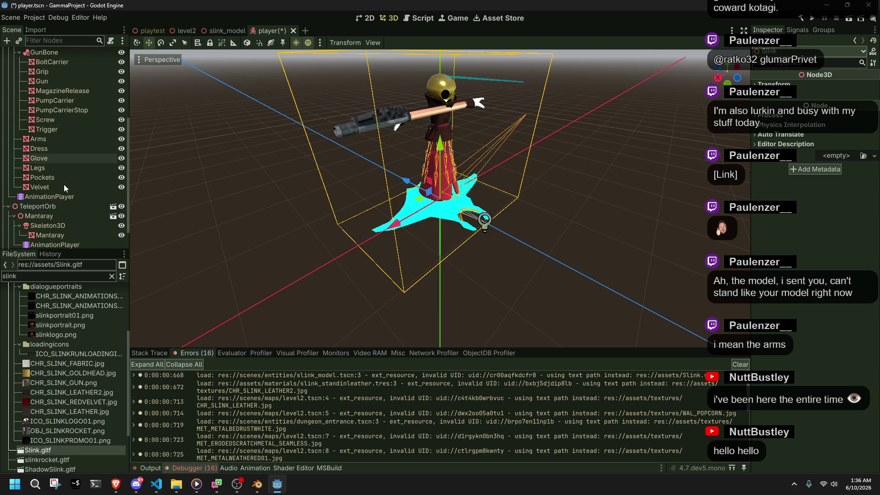
key("ctrl+s")
Compare against slink_model.tscn, then select the Slink model's AnimationPlayer in player.tscn.
mouse_move(394, 182)
left_mouse_down()
mouse_move(203, 161)
mouse_move(356, 215)
left_mouse_up()
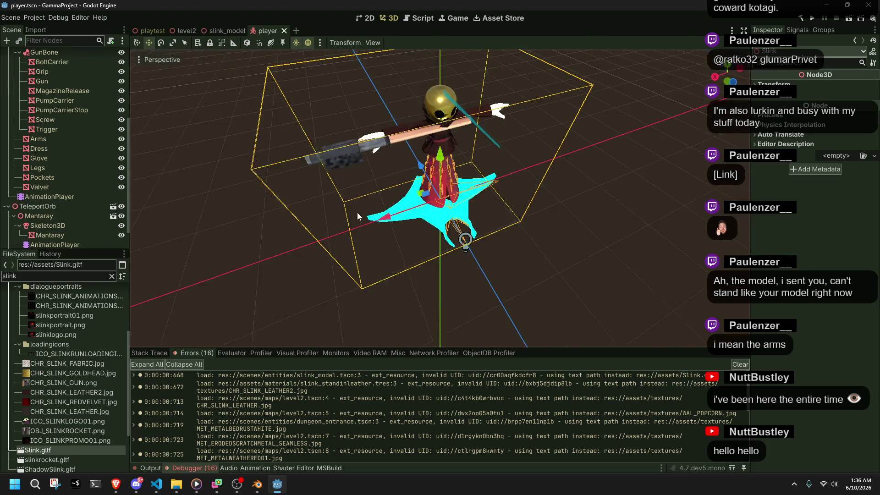
left_click(213, 31)
scroll(101, 191, "down", 2)
scroll(100, 192, "up", 2)
scroll(95, 194, "down", 2)
left_click(274, 31)
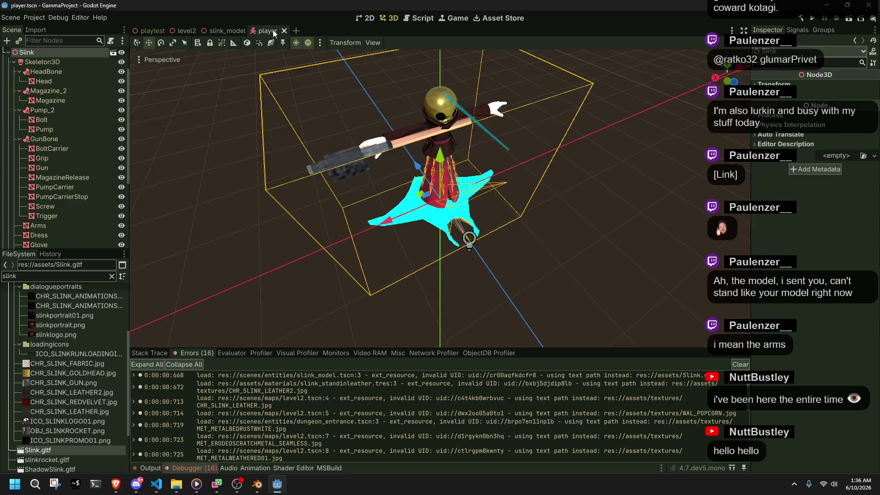
scroll(73, 184, "down", 4)
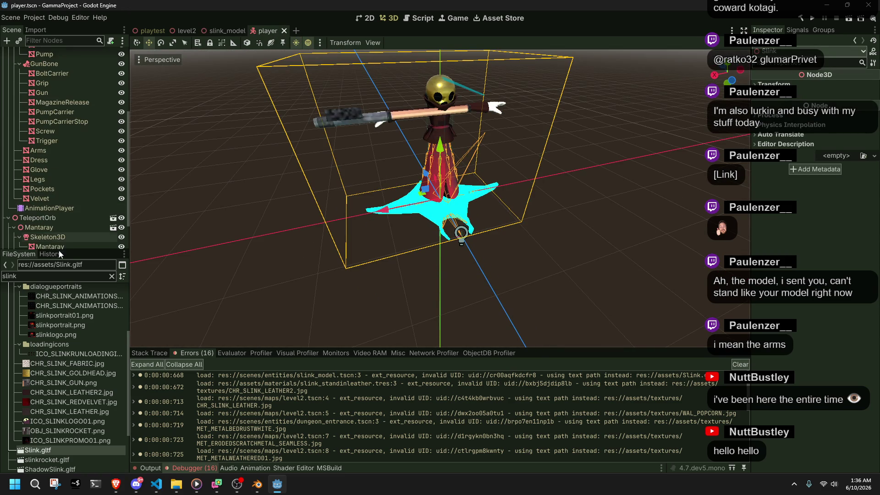
scroll(59, 215, "down", 2)
left_click(58, 167)
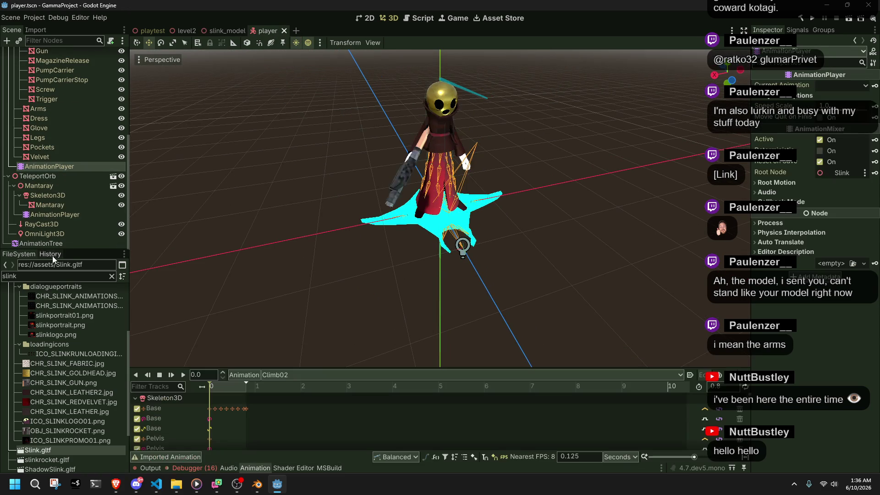
Set the AnimationTree's Anim Player to Slink/AnimationPlayer.
left_click(41, 245)
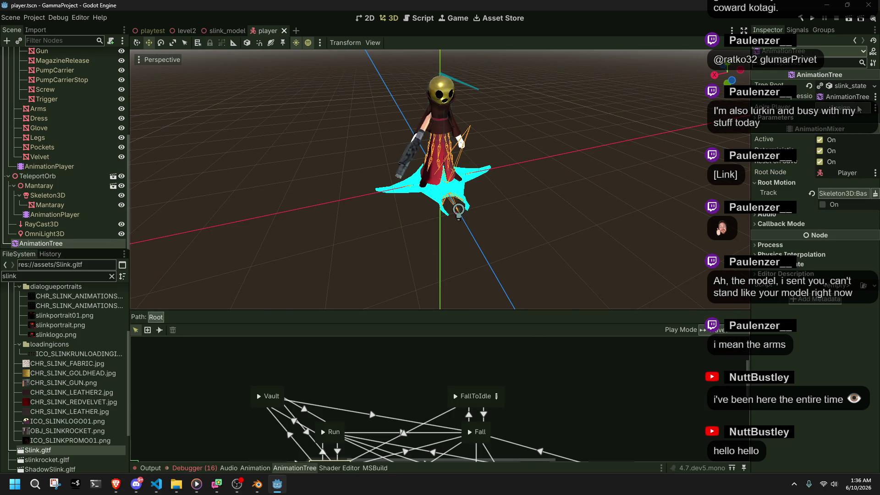
left_click(860, 109)
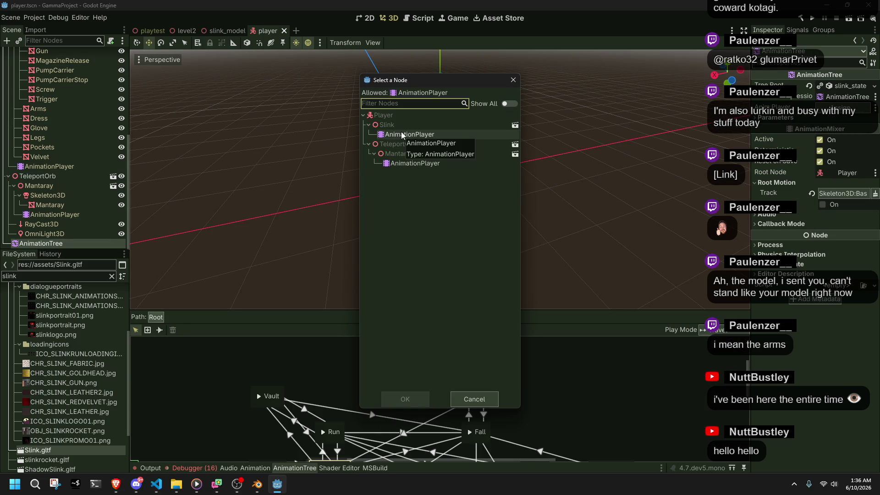
left_click(417, 134)
left_click(405, 399)
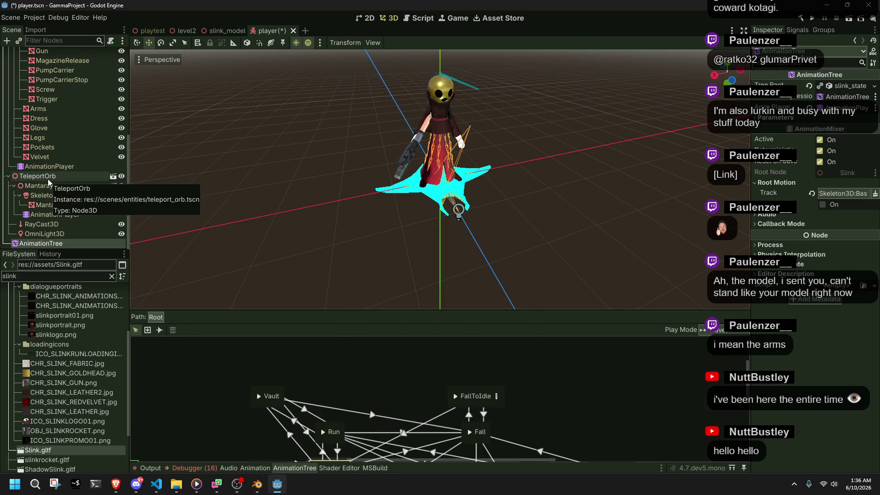
Collapse the Slink and TeleportOrb branches in the Scene tree.
left_click_drag(428, 249, 309, 229)
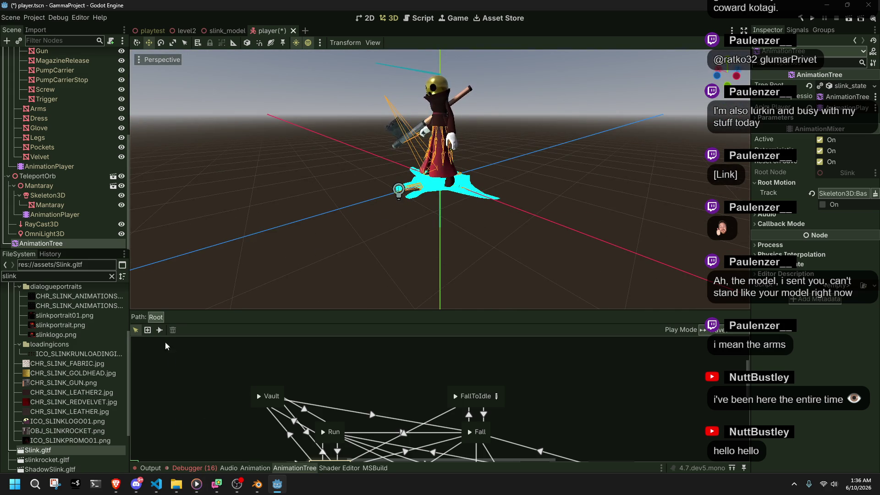
scroll(49, 191, "up", 5)
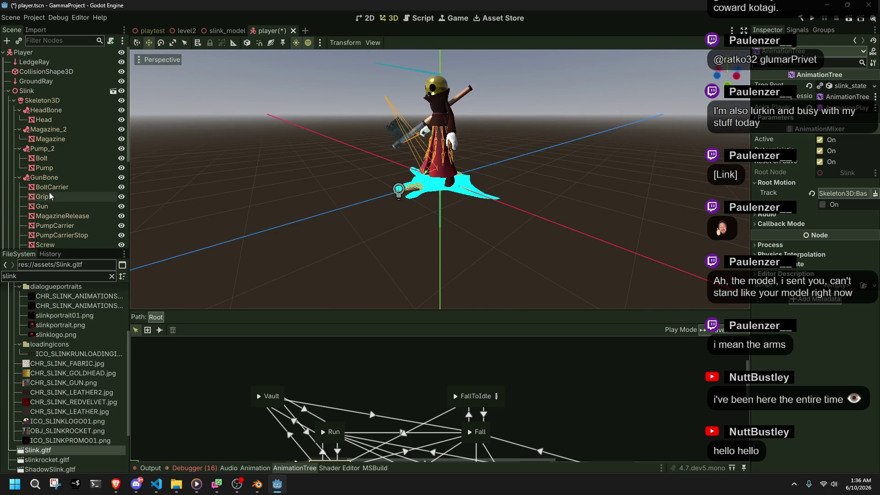
left_click(8, 92)
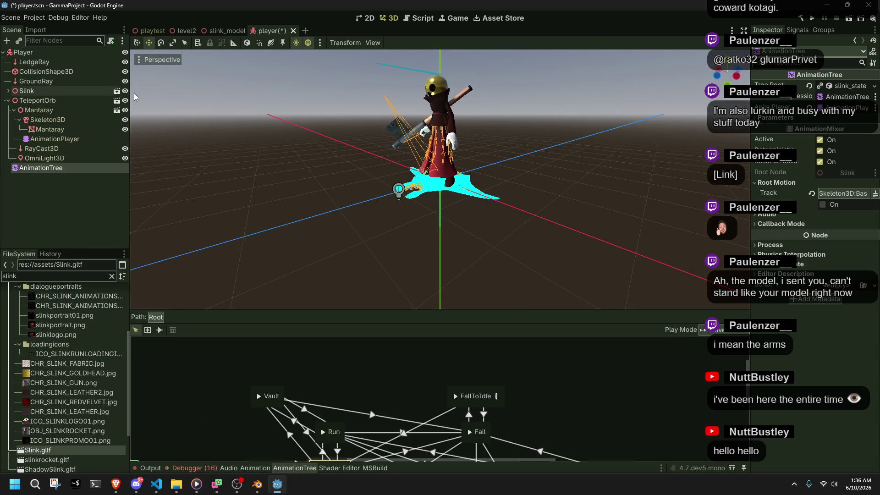
left_click(203, 119)
left_click(68, 167)
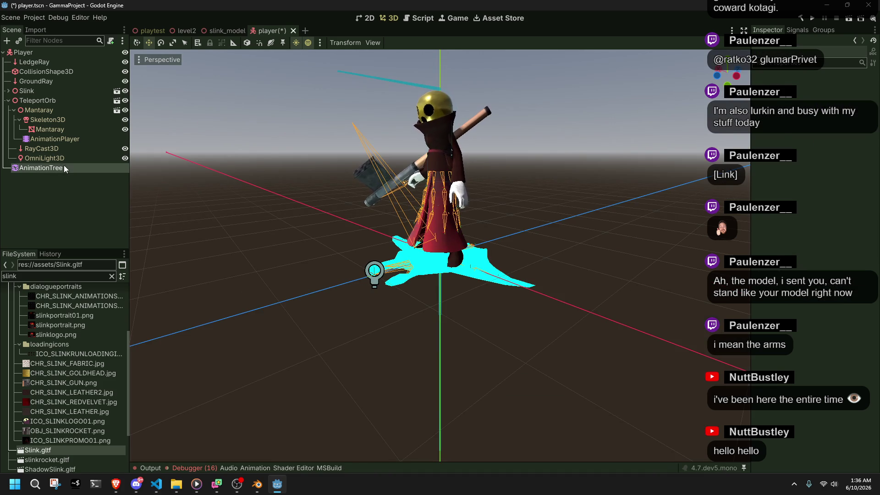
left_click(8, 101)
left_click(53, 145)
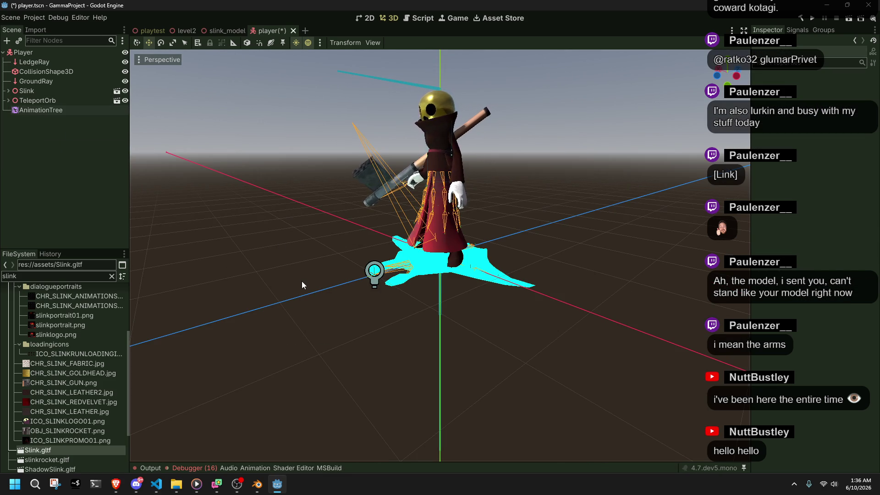
Save player.tscn and check the debugger's list of load errors.
key("ctrl+s")
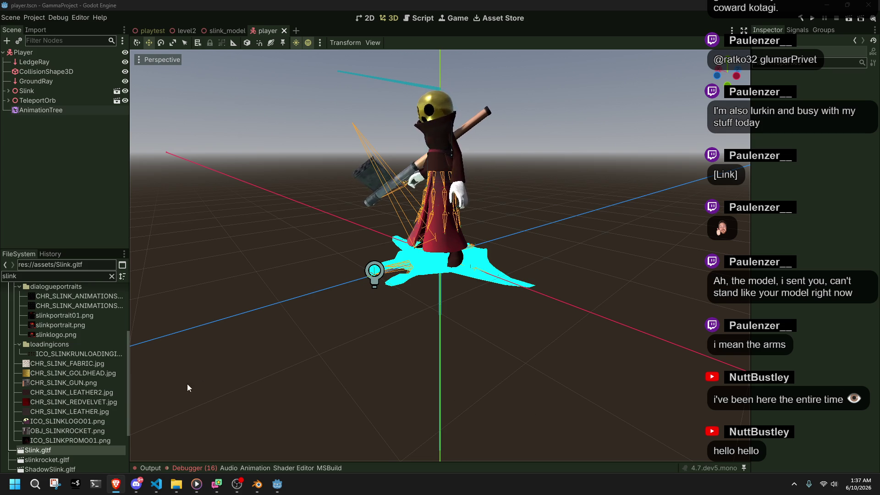
left_click(192, 468)
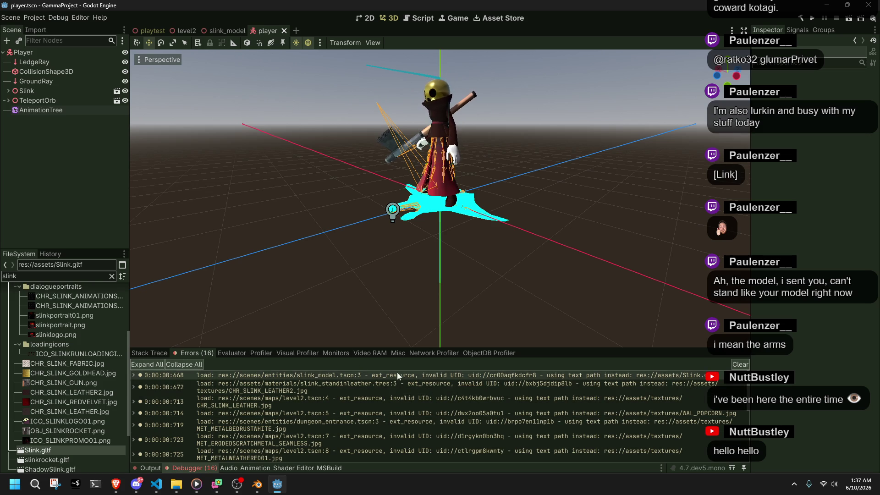
Test-run the game with the Slink model, stop it, and scroll through the debugger errors.
left_click(814, 20)
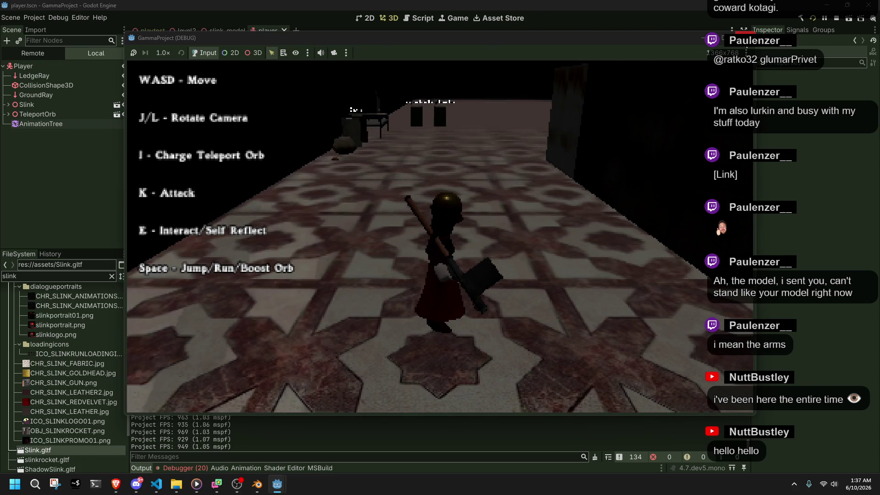
key("F8")
left_click(183, 470)
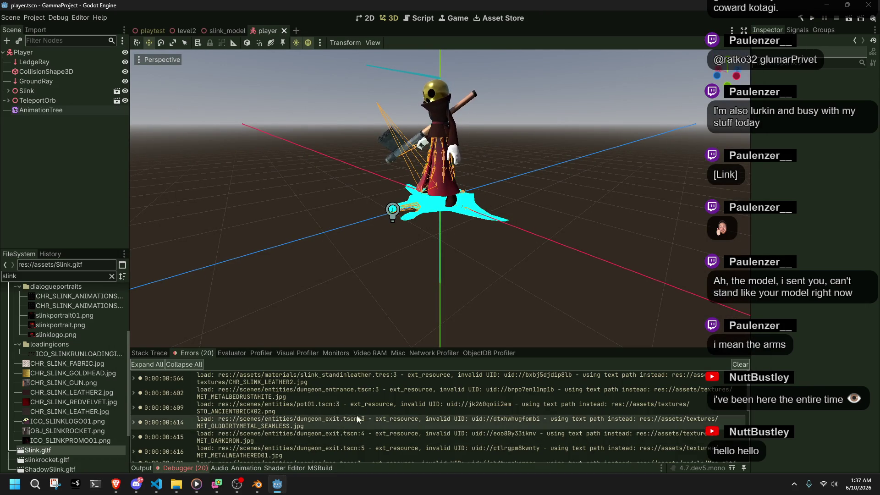
scroll(370, 412, "down", 5)
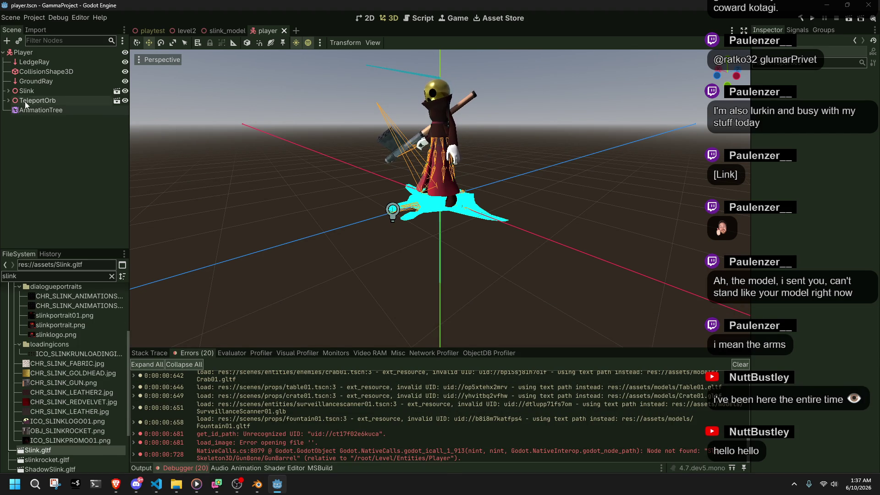
Expand Slink, then delete slink_model.tscn from the FileSystem dock.
left_click(8, 90)
scroll(78, 183, "down", 4)
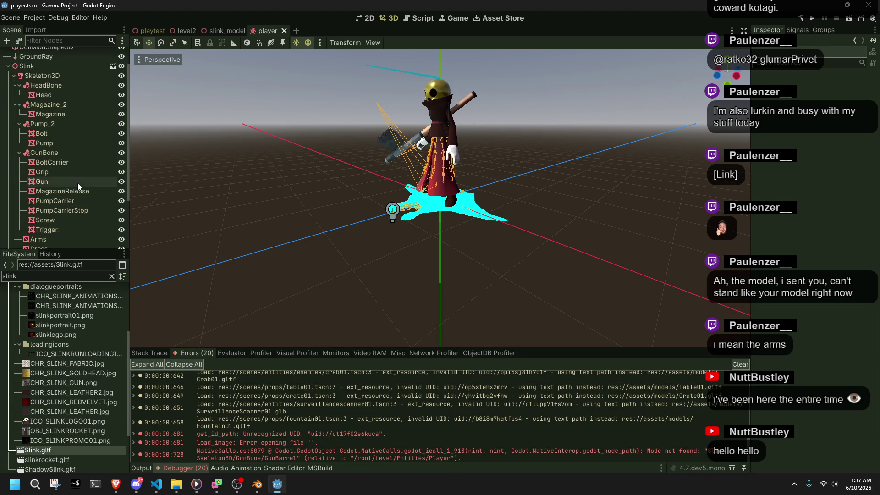
scroll(62, 392, "down", 4)
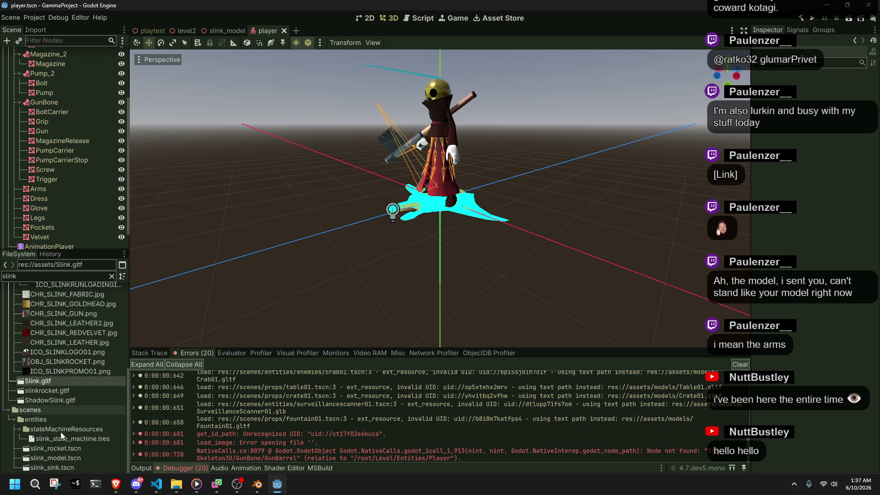
left_click(81, 455)
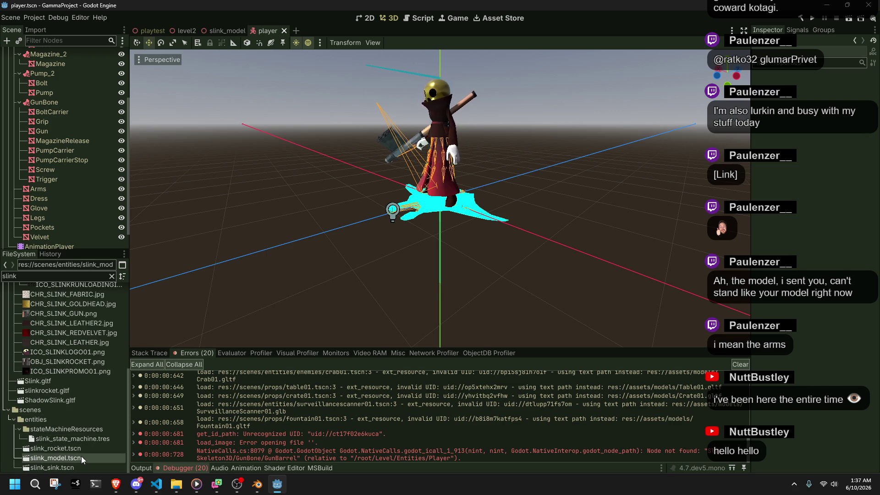
key("Delete")
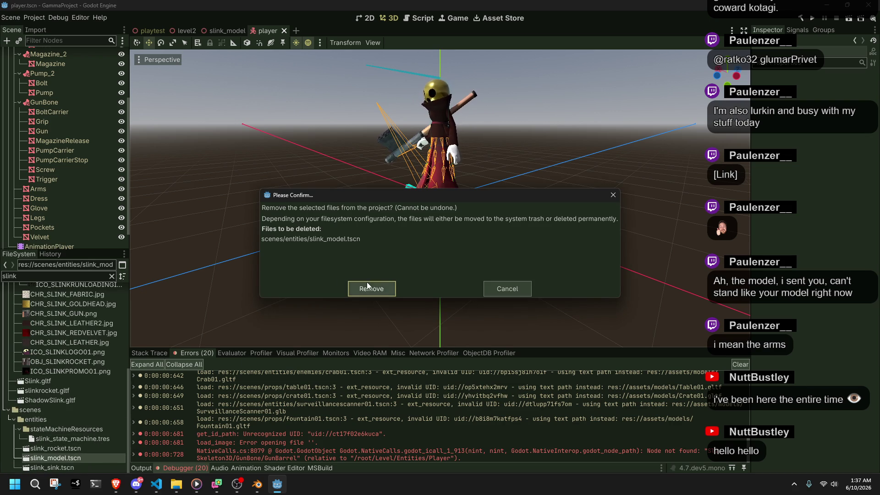
left_click(368, 287)
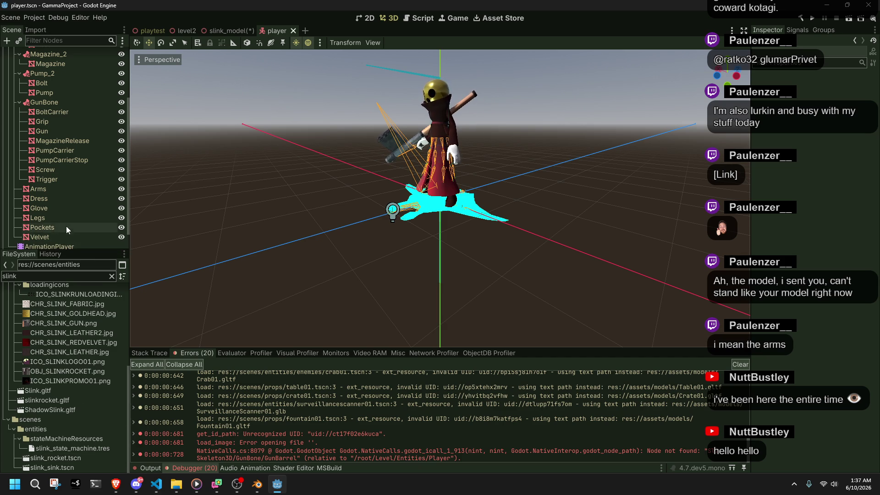
scroll(67, 137, "up", 4)
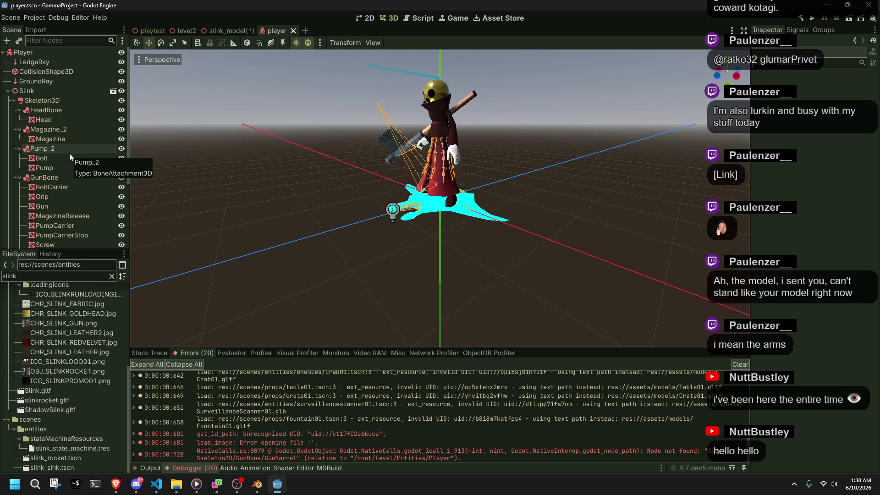
Orbit around the character and select the BoltCarrier gun part.
left_click_drag(161, 206, 285, 229)
left_click(74, 188)
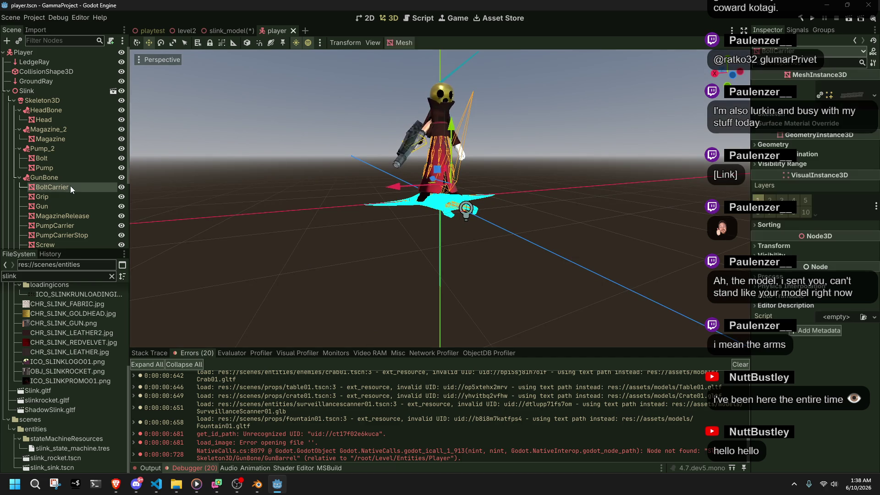
scroll(340, 186, "up", 5)
left_click_drag(164, 248, 149, 258)
left_click(65, 195)
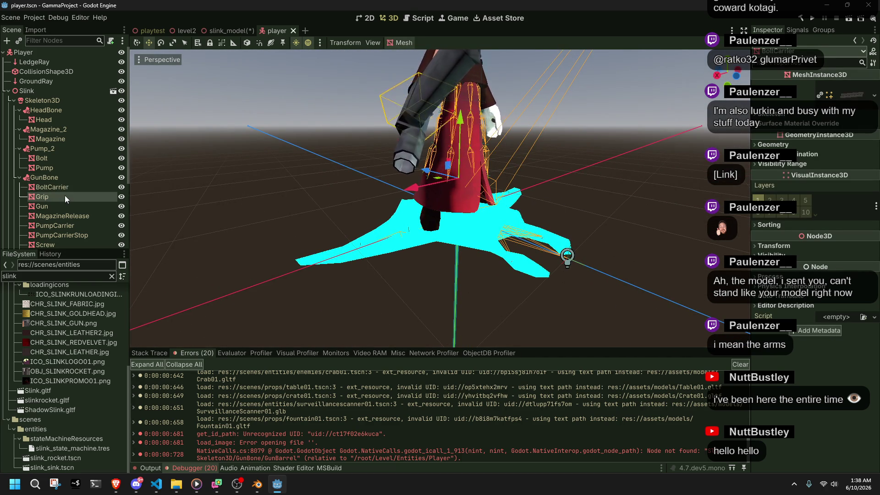
Step through the gun part nodes to the Gun mesh and bring up its node actions.
key("Down")
key("Down")
key("Down")
key("Down")
key("Down")
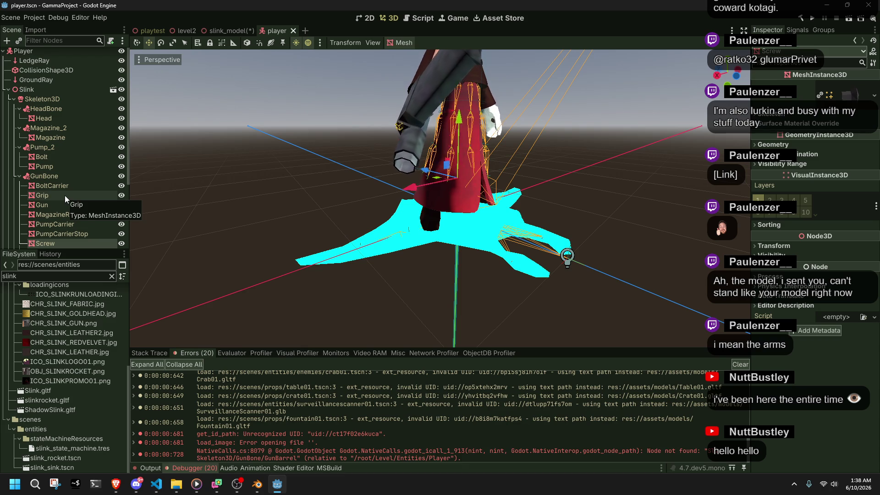
key("Down")
key("Up")
key("Up")
key("Up")
key("Down")
key("Down")
key("Down")
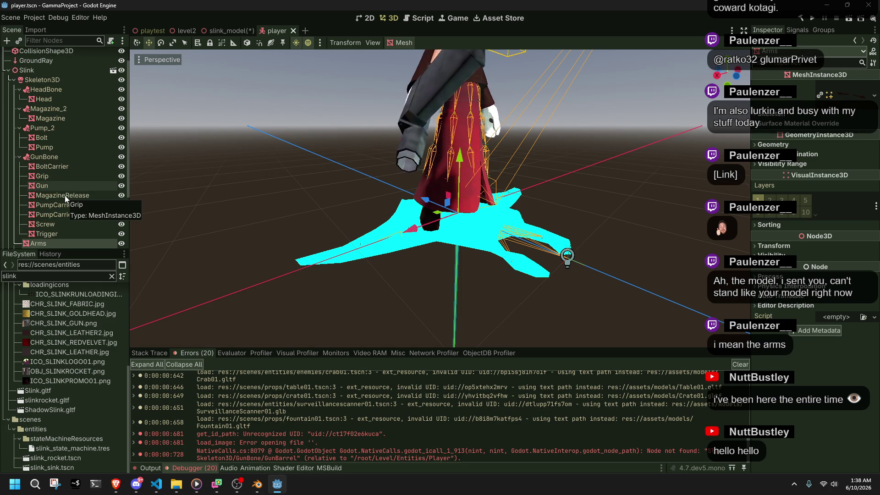
key("Down")
key("Up")
key("Up")
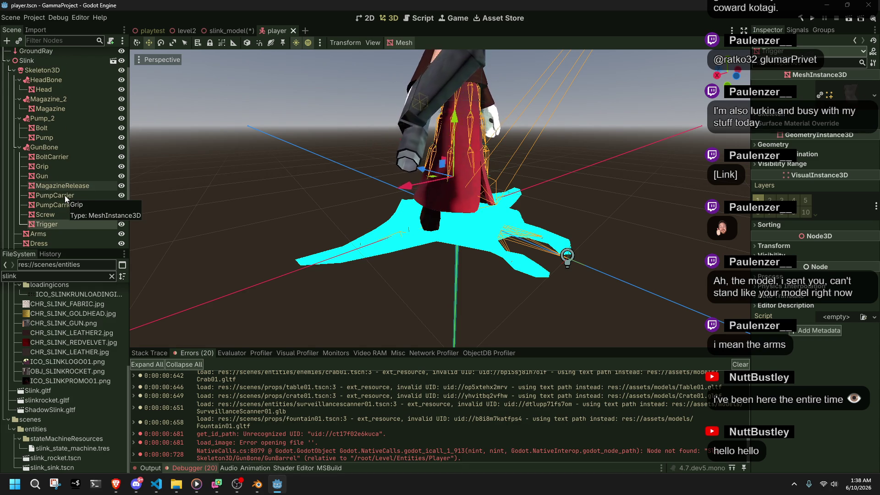
key("Up")
key("Up")
key("Up")
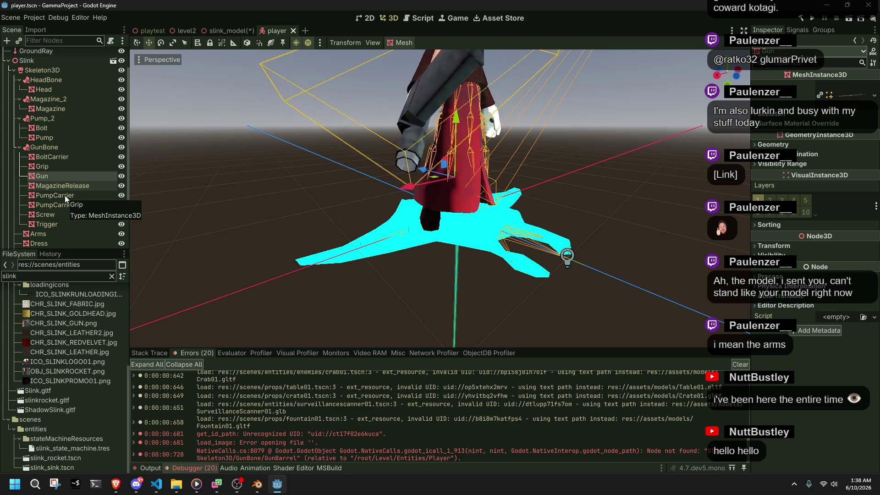
right_click(42, 179)
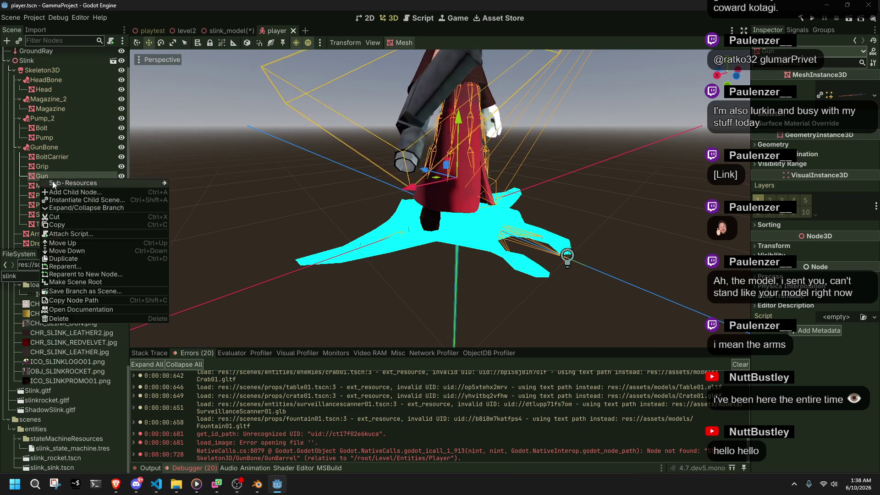
Add a Node3D child under the Gun mesh.
left_click(63, 193)
type("node3")
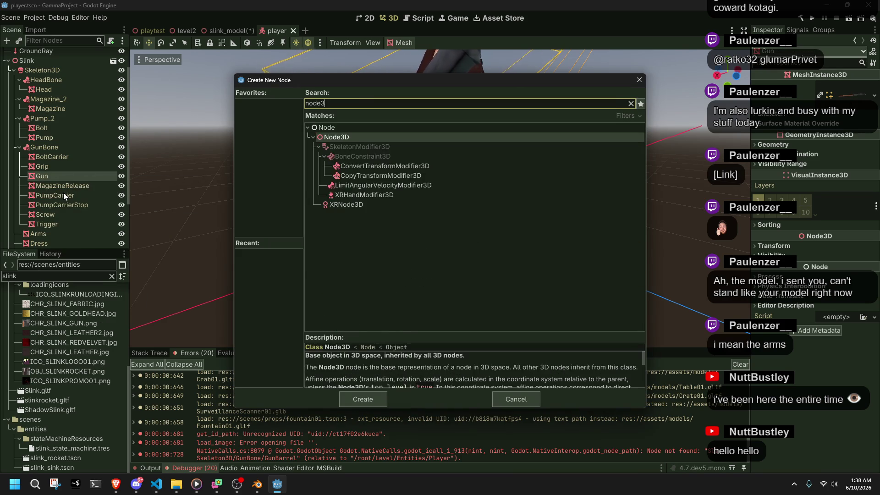
key("Return")
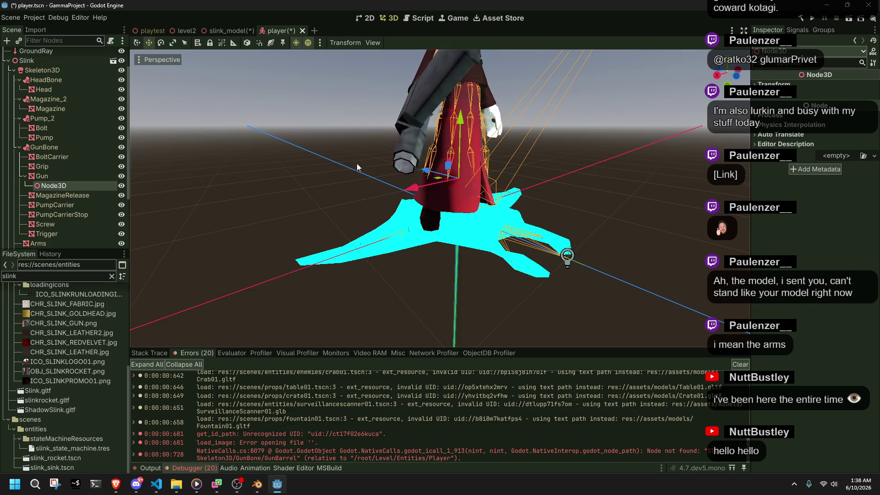
Move the Node3D over the gun in Top view, then raise it to gun height in Right view.
mouse_move(430, 206)
left_mouse_down()
mouse_move(342, 210)
mouse_move(382, 201)
left_mouse_up()
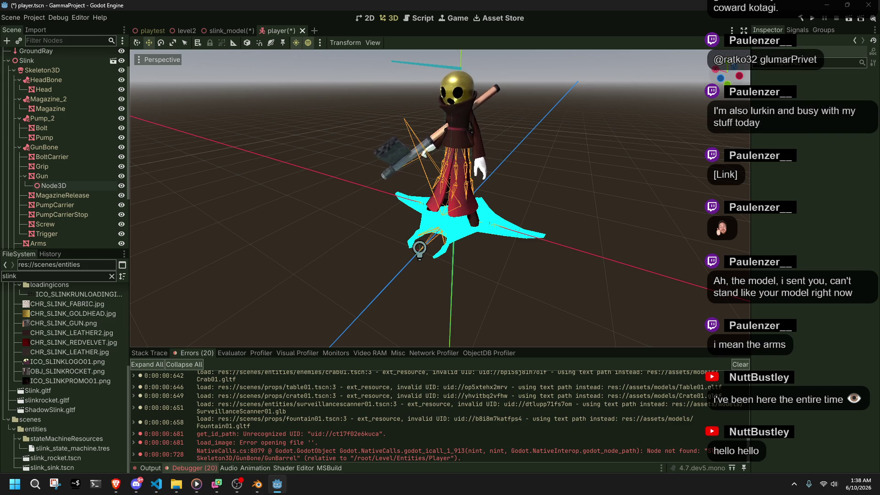
left_click(727, 72)
left_click(46, 186)
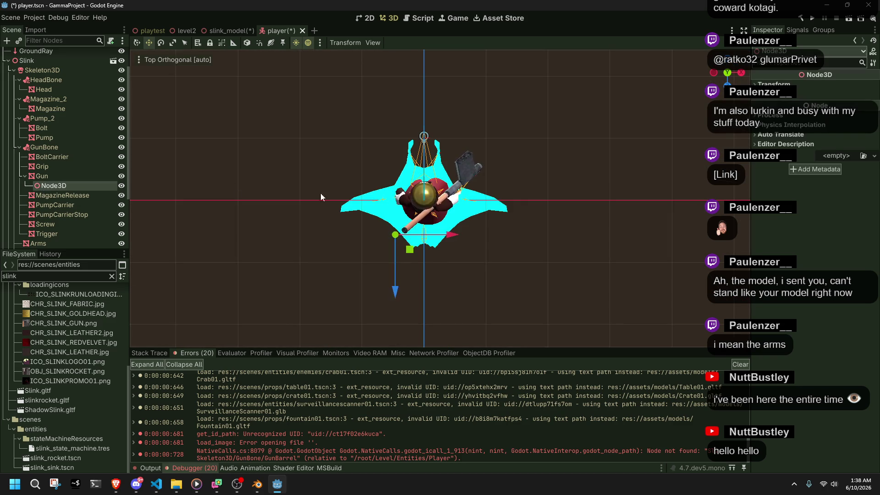
left_click_drag(409, 247, 496, 180)
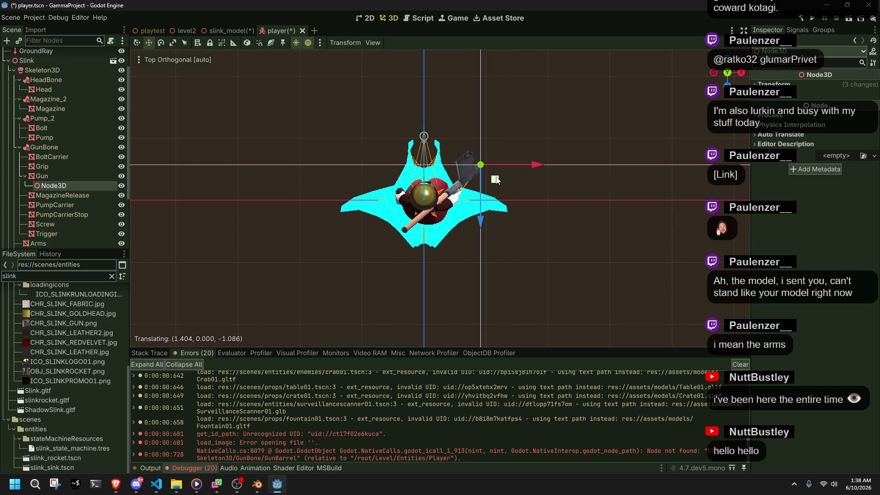
scroll(498, 180, "up", 5)
left_click_drag(543, 141, 545, 143)
key("KP_3")
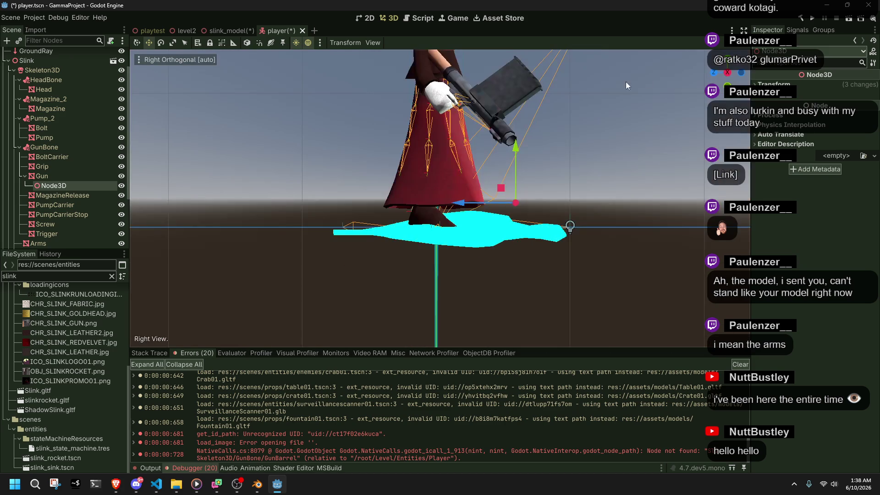
left_click_drag(499, 187, 496, 125)
Nudge the Node3D onto the muzzle in Rear view and save player.tscn.
key("ctrl+KP_1")
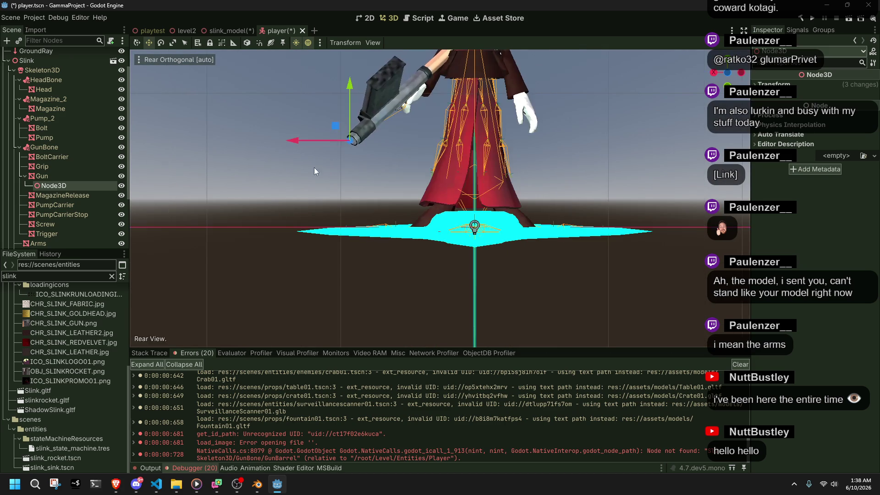
left_click_drag(340, 125, 340, 122)
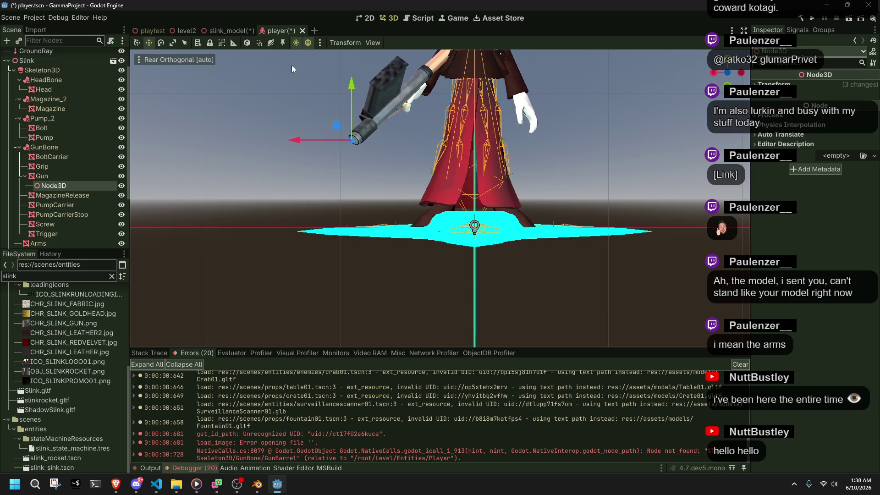
scroll(312, 125, "up", 8)
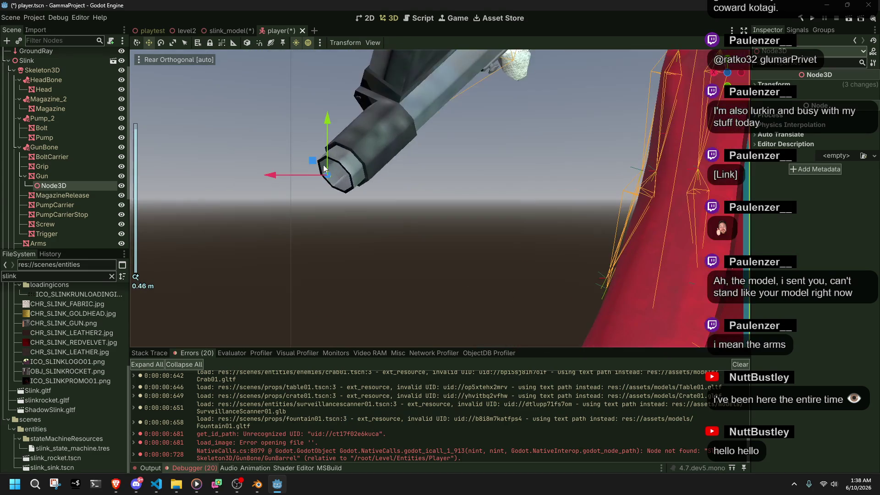
scroll(445, 227, "down", 10)
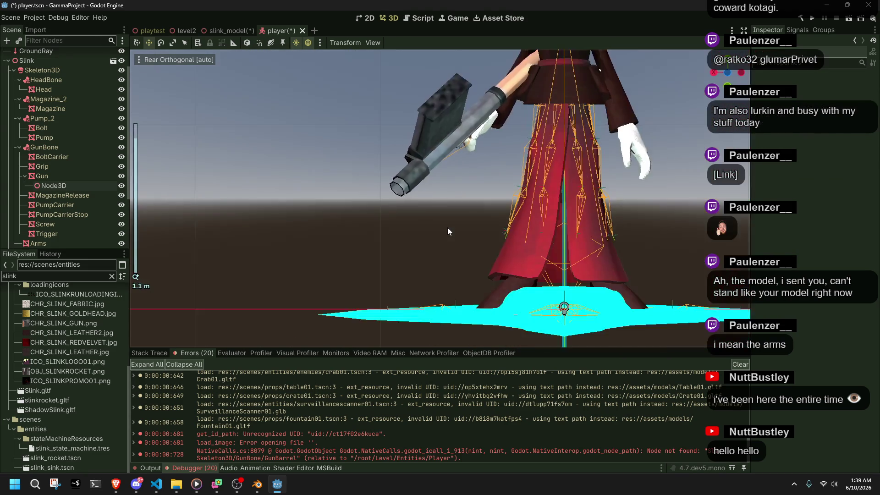
key("ctrl+s")
scroll(582, 264, "down", 8)
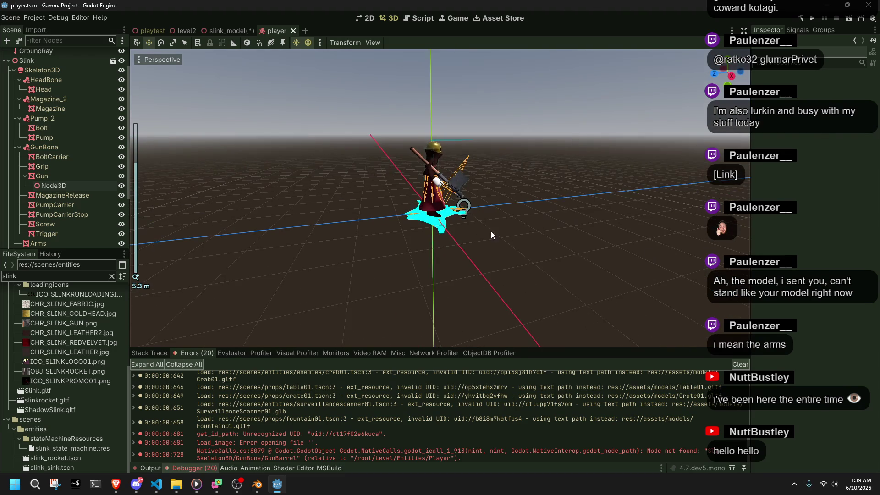
Reparent the Node3D under GunBone, rename it GunBarrel, and save player.tscn.
left_click(53, 185)
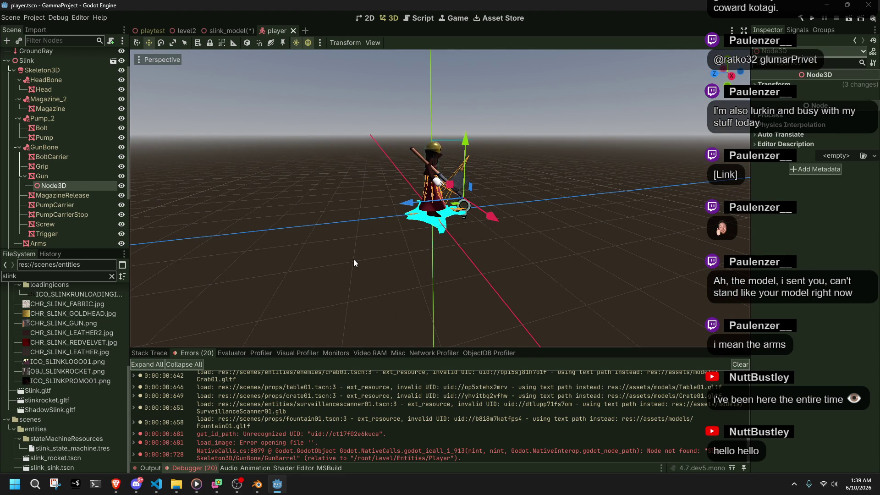
mouse_move(51, 188)
left_mouse_down()
mouse_move(76, 174)
mouse_move(51, 152)
left_mouse_up()
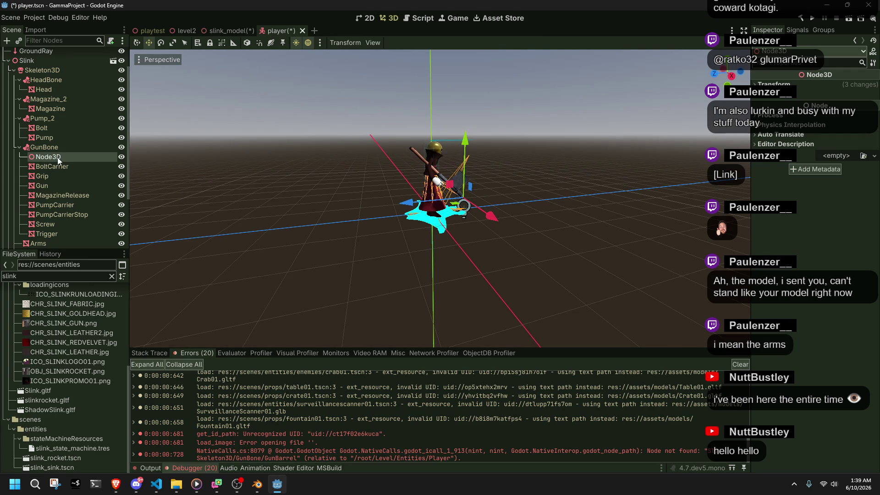
double_click(56, 158)
type("GunBarrel")
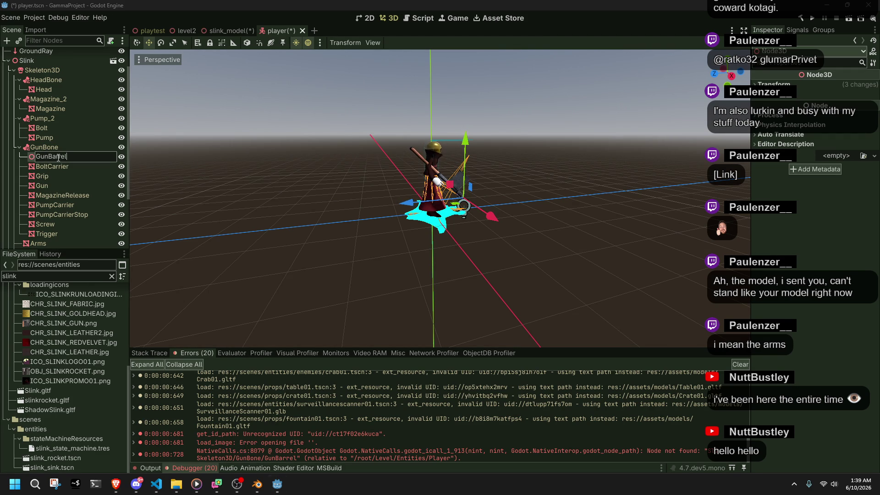
key("Return")
key("ctrl+s")
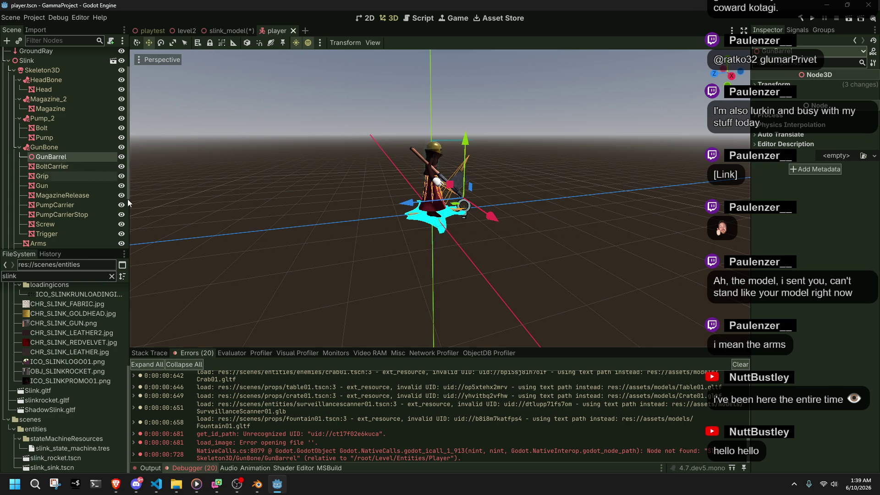
left_click(662, 111)
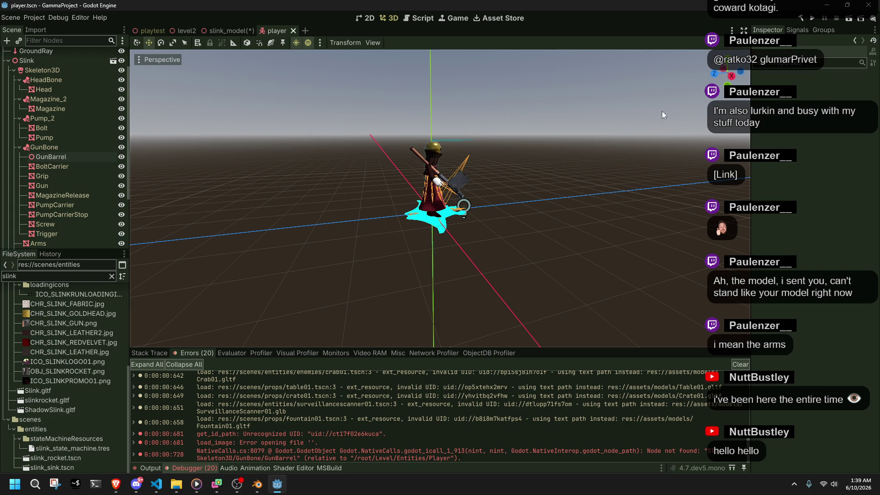
Test-run the game with the new GunBarrel, stop it, and browse the 19 debugger errors.
left_click(815, 20)
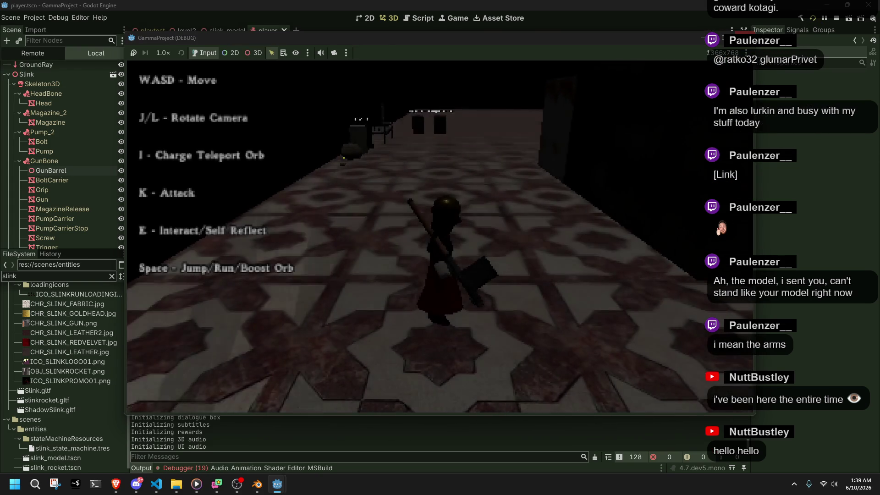
key("F8")
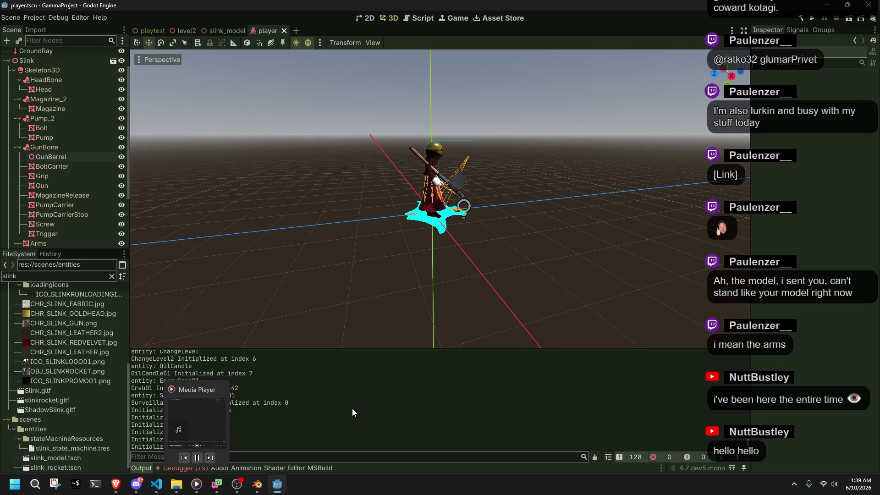
left_click(196, 467)
scroll(297, 417, "down", 3)
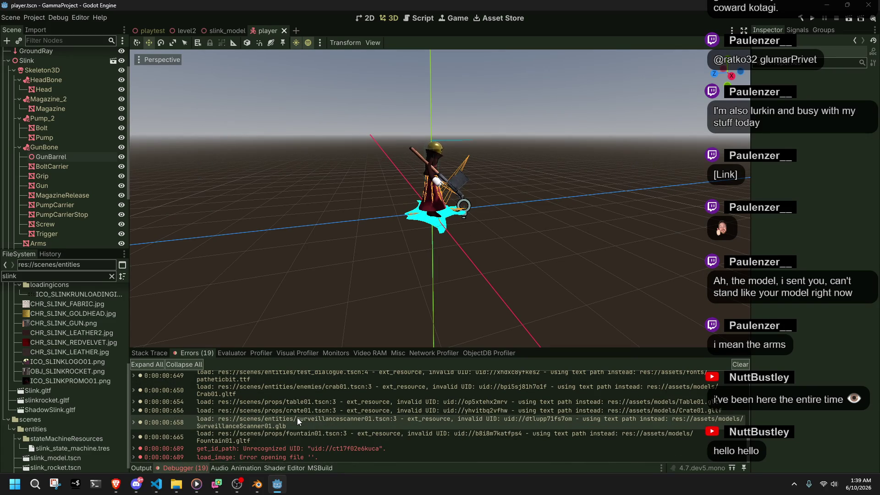
scroll(303, 431, "down", 2)
mouse_move(317, 448)
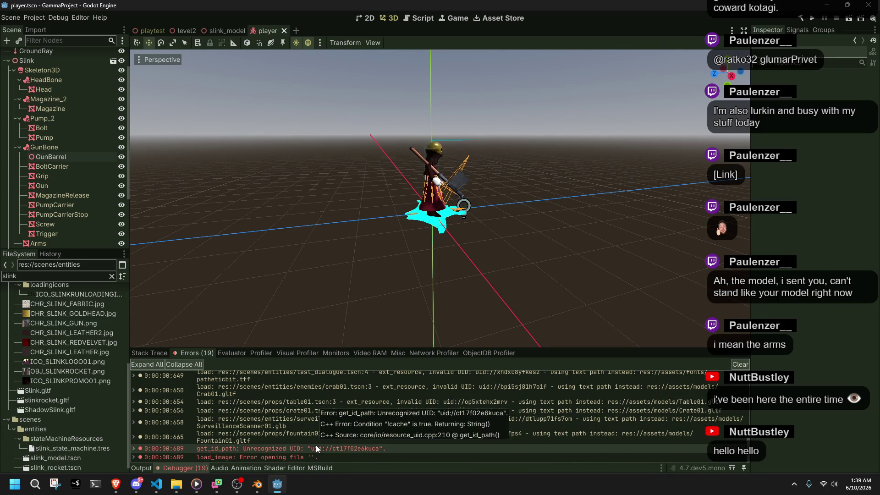
scroll(557, 442, "up", 5)
mouse_move(549, 434)
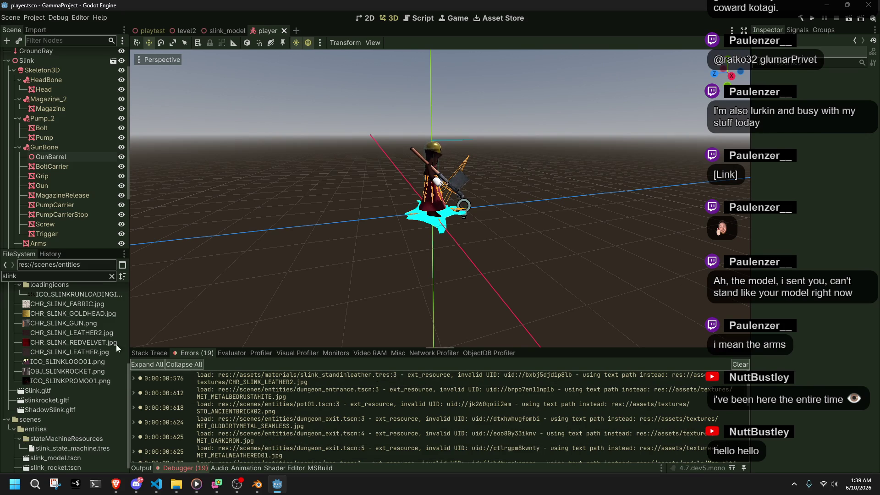
scroll(100, 340, "up", 5)
Open the slink_standinleather material and set its Specular to 0.0.
left_click(74, 329)
right_click(74, 330)
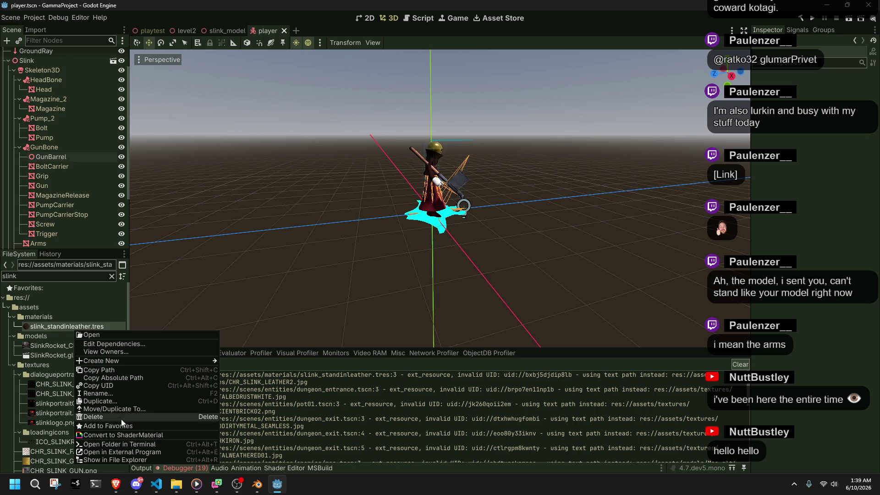
left_click(109, 334)
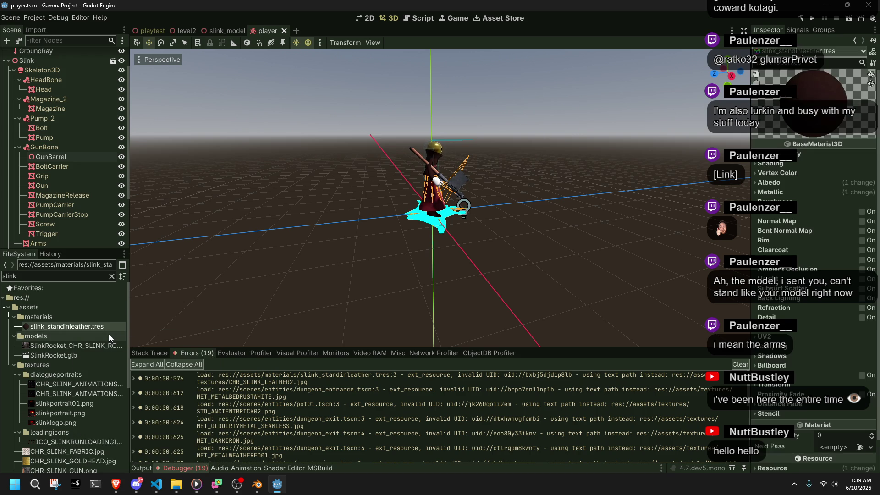
left_click(781, 195)
left_click(809, 214)
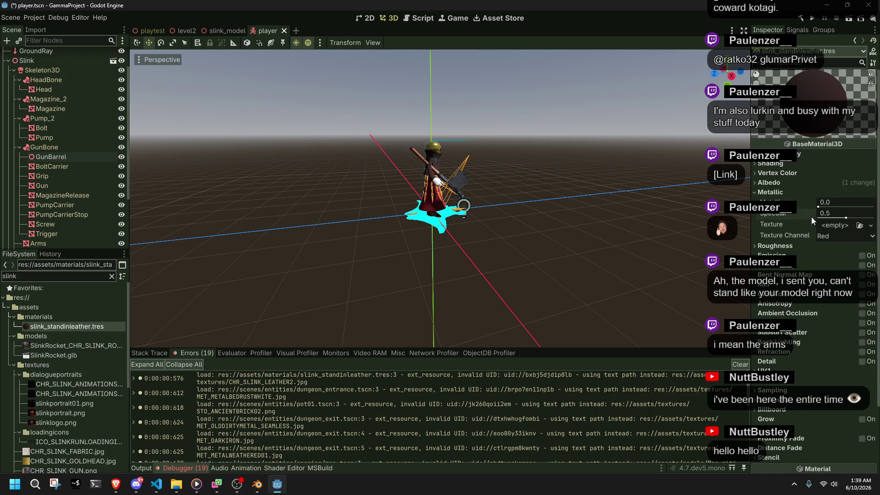
left_click_drag(831, 219, 803, 219)
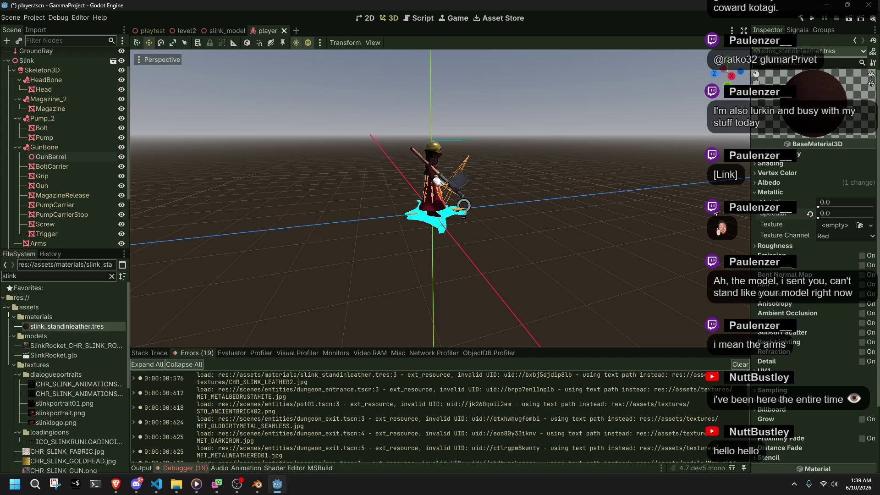
scroll(597, 207, "up", 10)
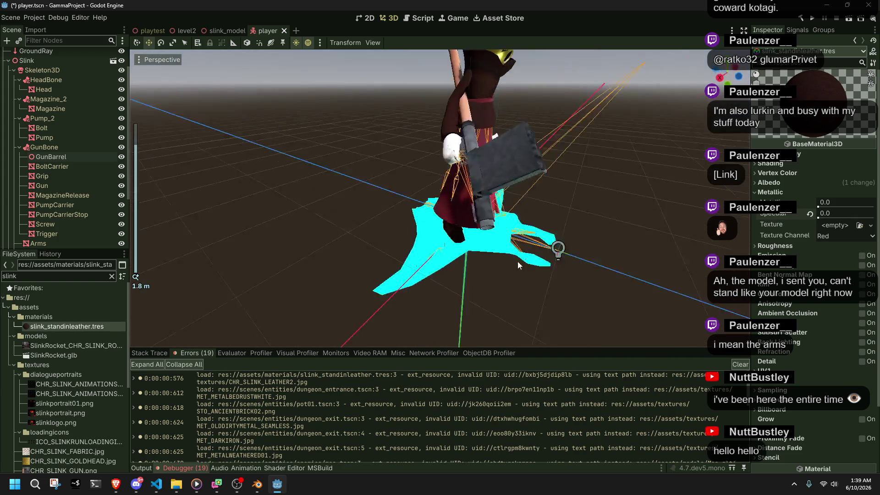
left_click_drag(518, 261, 262, 255)
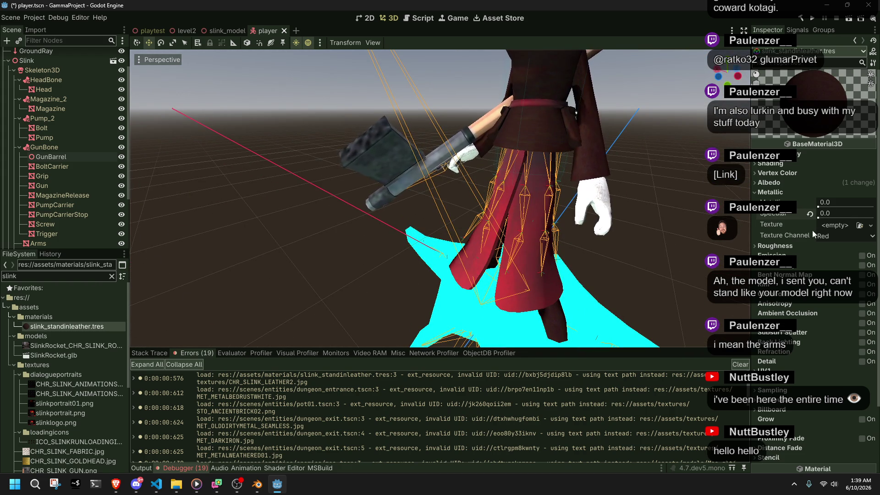
left_click(811, 214)
key("ctrl+s")
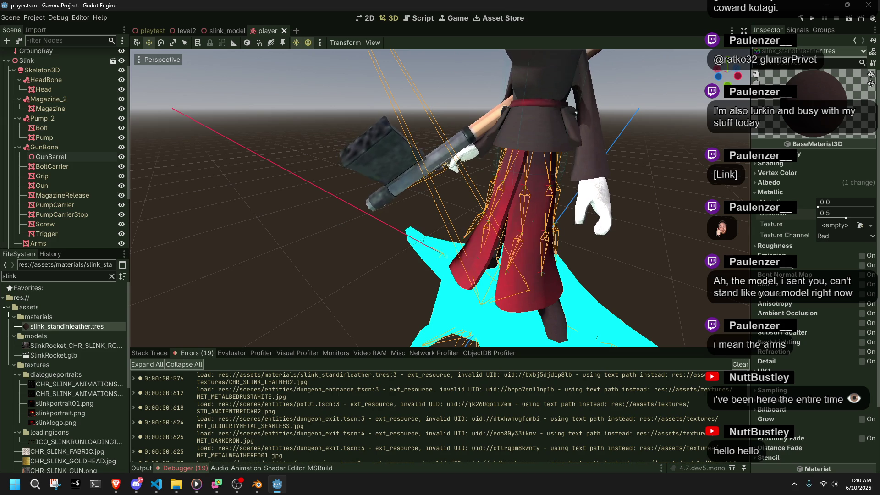
left_click_drag(833, 216, 812, 216)
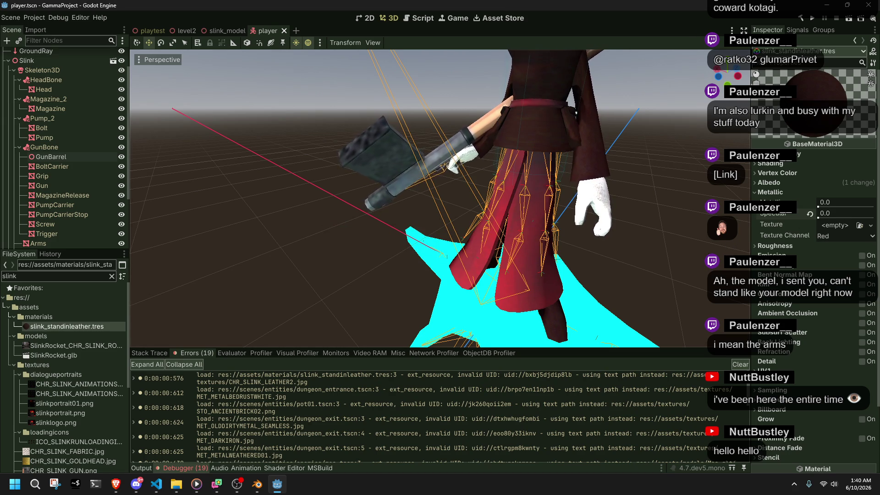
Run the game to check the character and review the 18 debugger errors.
left_click(812, 19)
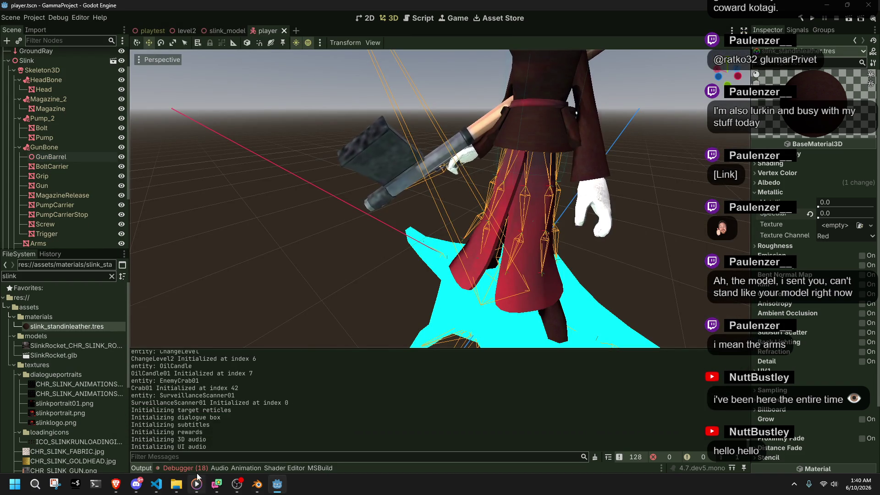
left_click(200, 467)
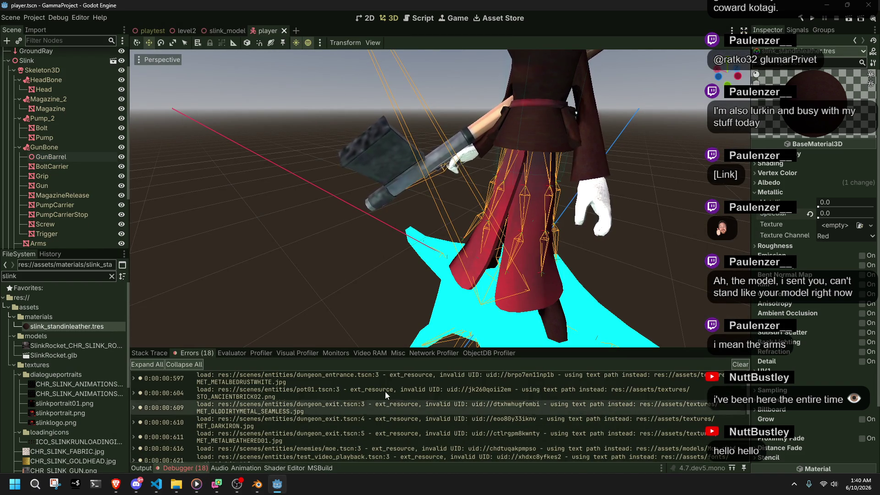
left_click(88, 277)
Filter the FileSystem for 'dungeon', open dungeon_entrance.tscn, and save it.
key("ctrl+a")
type("dungeon")
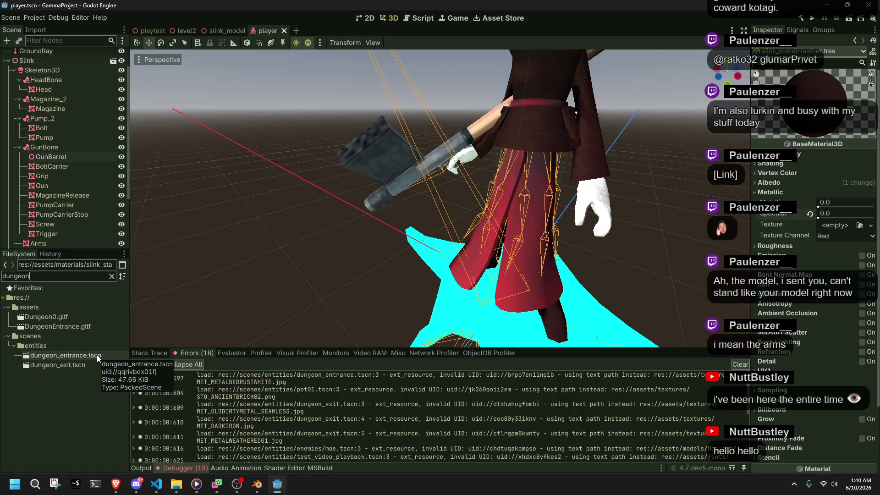
double_click(100, 357)
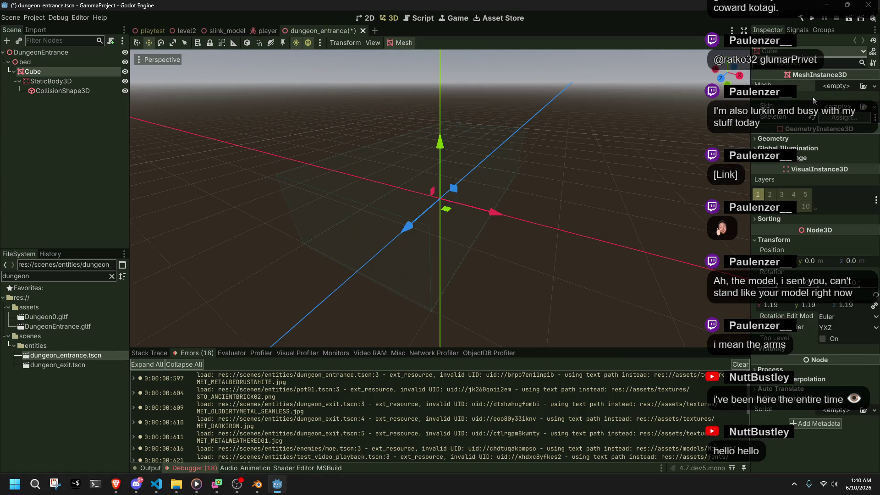
left_click(810, 95)
key("ctrl+z")
key("ctrl+s")
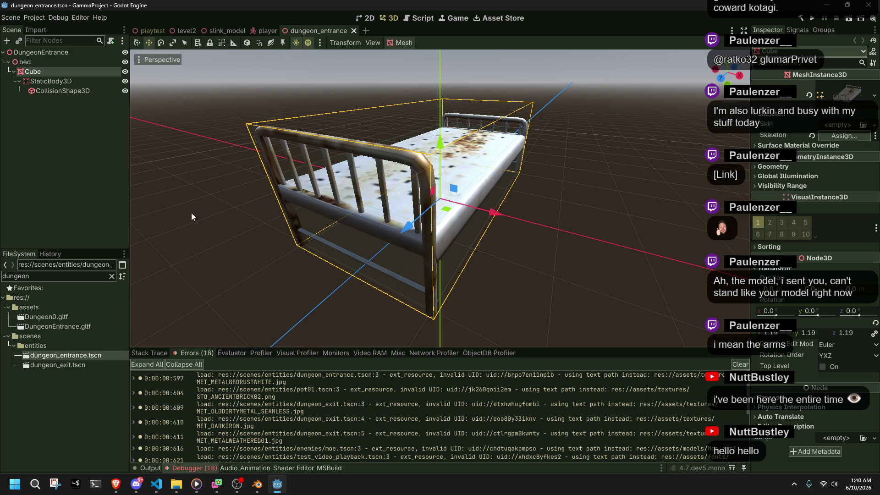
Close the level2 and slink_model scene tabs and return to the playtest scene.
left_click(140, 31)
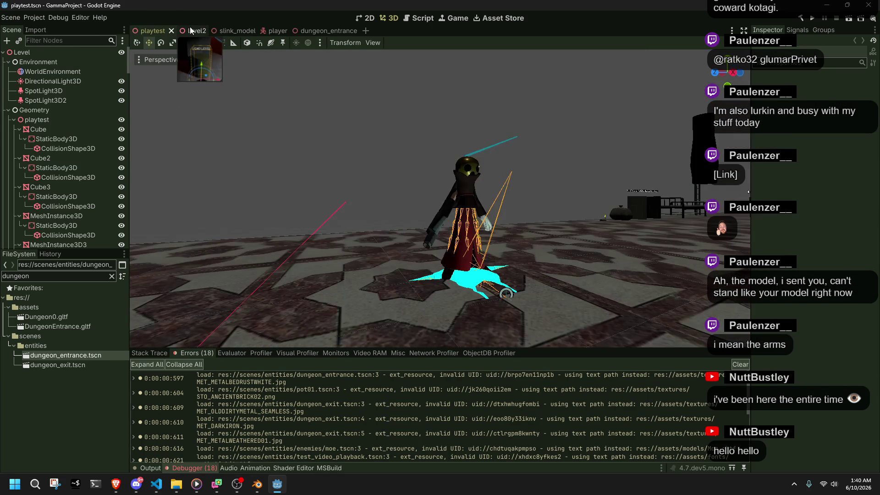
left_click(192, 31)
left_click(202, 30)
left_click(197, 31)
left_click(224, 30)
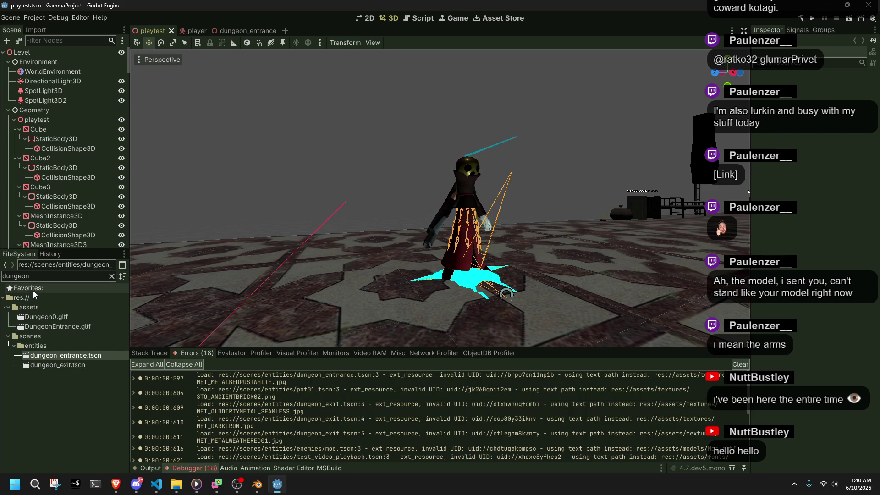
Search 'pot', open pot01.tscn and toggle the pot's visibility, then return to playtest.
type("pot")
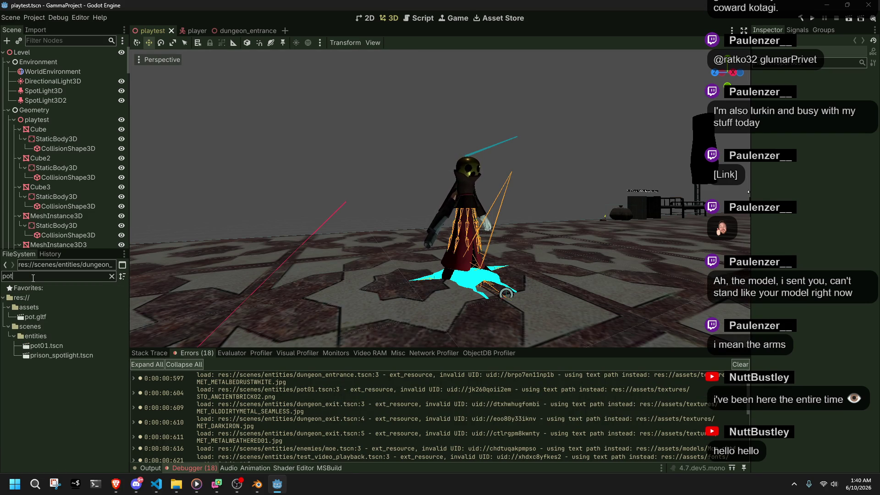
double_click(46, 347)
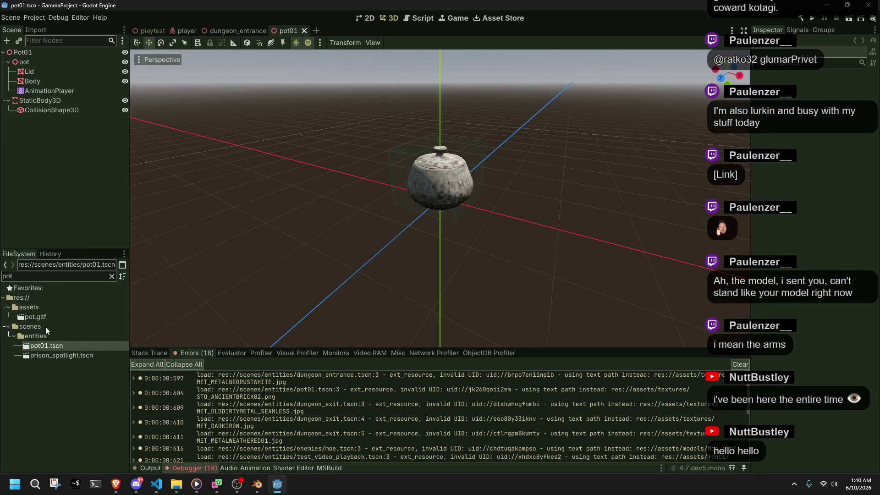
left_click(125, 53)
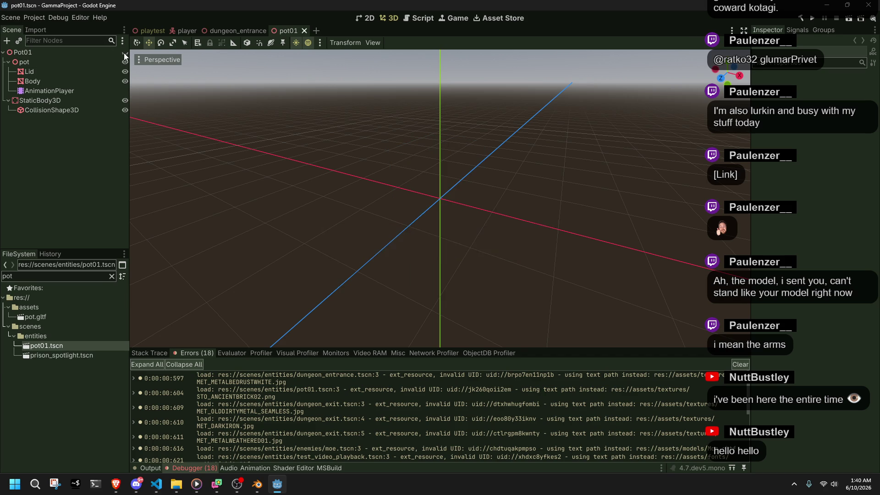
left_click(124, 53)
left_click(149, 30)
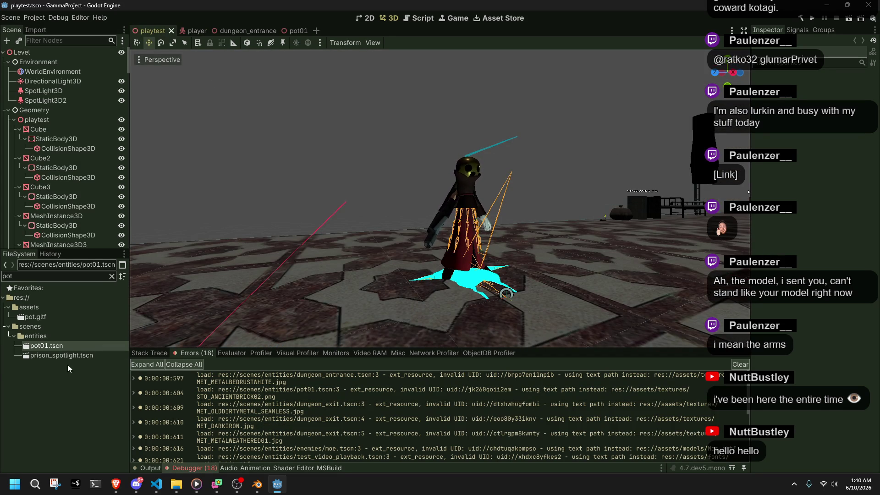
left_click(30, 276)
Open dungeon_exit.tscn from the 'dungeo' file filter and toggle DungeonExit's visibility off and on.
key("ctrl+a")
type("dungeo")
double_click(57, 367)
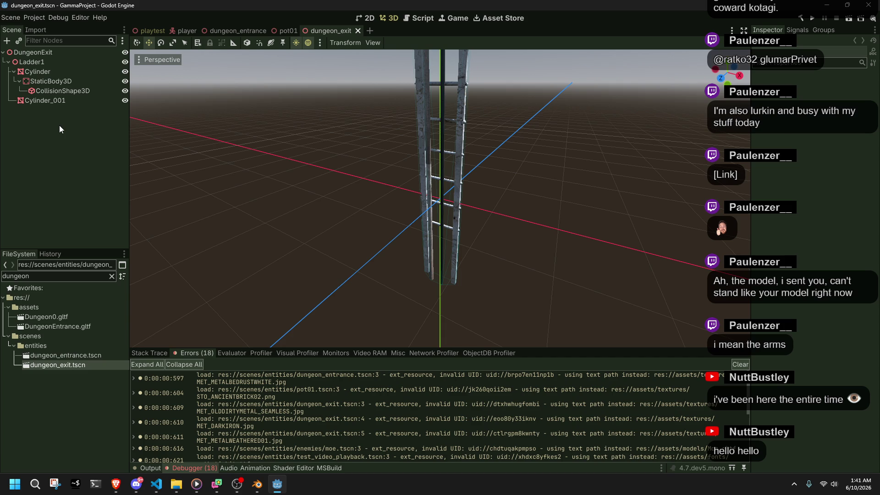
left_click(51, 62)
left_click(44, 53)
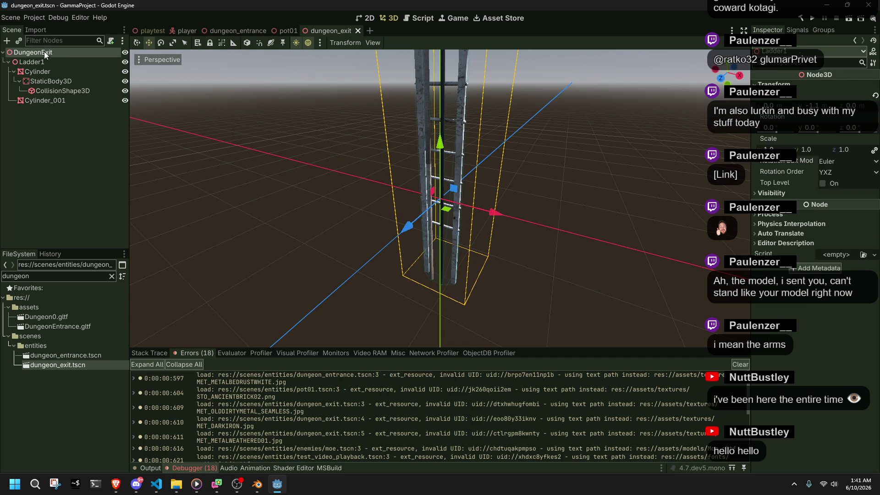
left_click(125, 53)
left_click(125, 53)
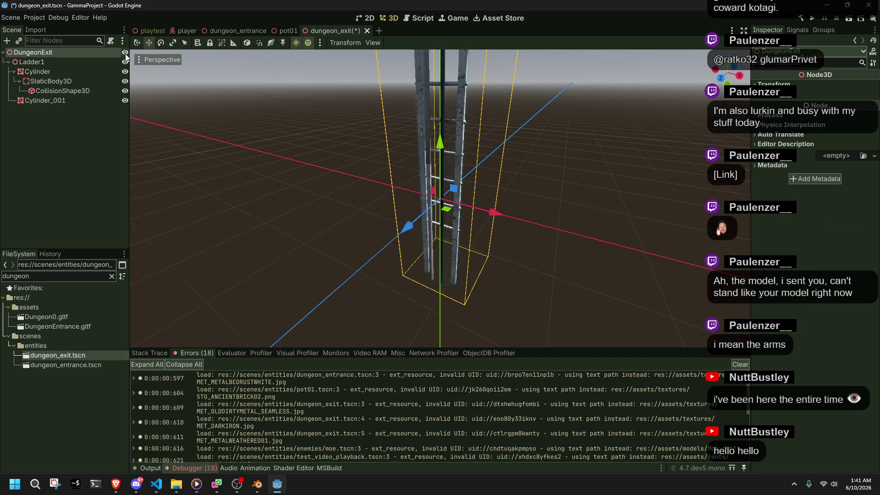
Play-test the game briefly, then review the 13 remaining errors in the Debugger.
left_click(814, 20)
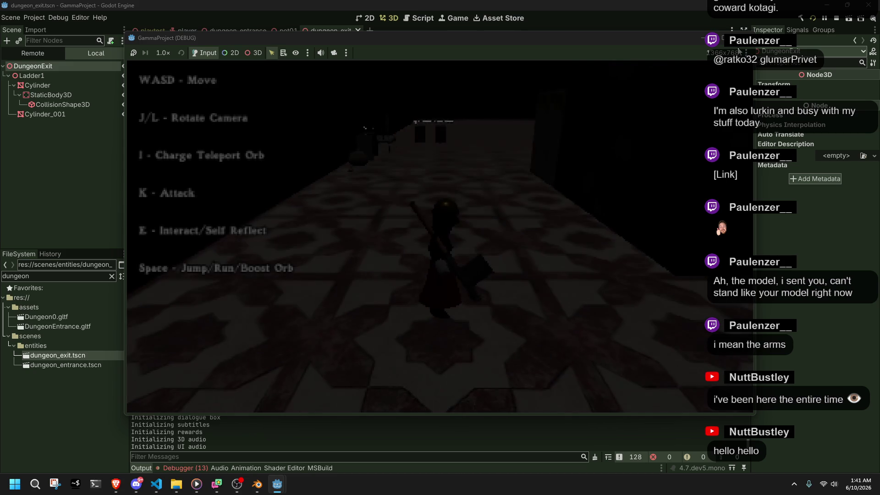
key("Escape")
left_click(179, 467)
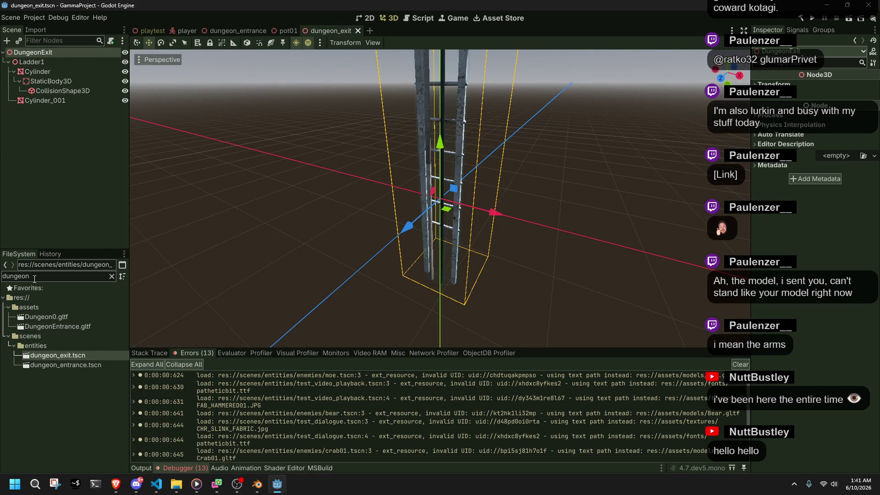
Open the moe enemy scene, hide the Moe model, and save it.
type("moe")
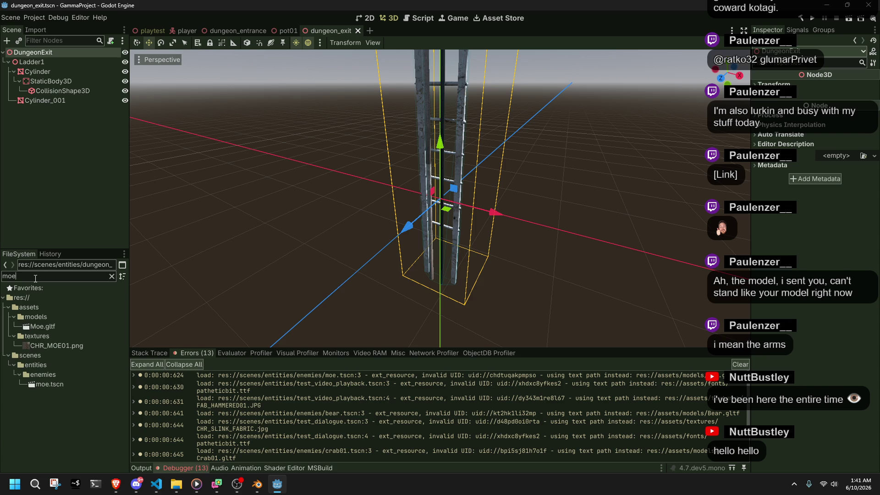
double_click(45, 384)
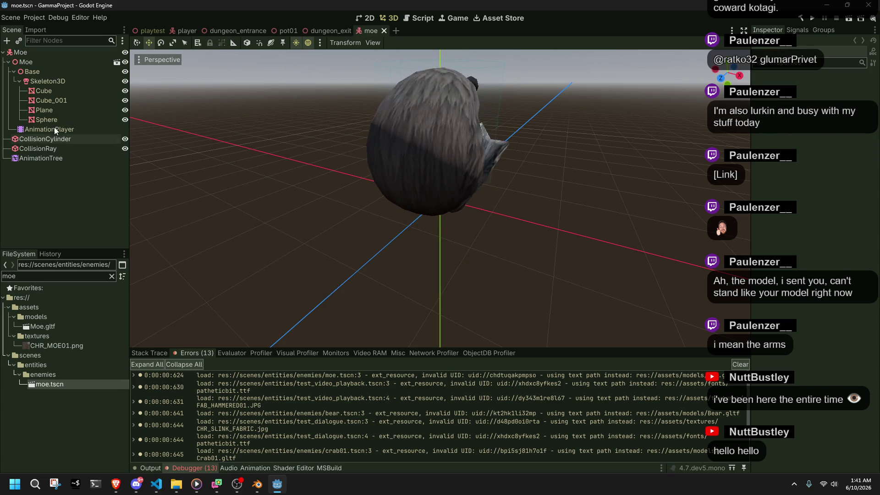
left_click(124, 52)
key("ctrl+s")
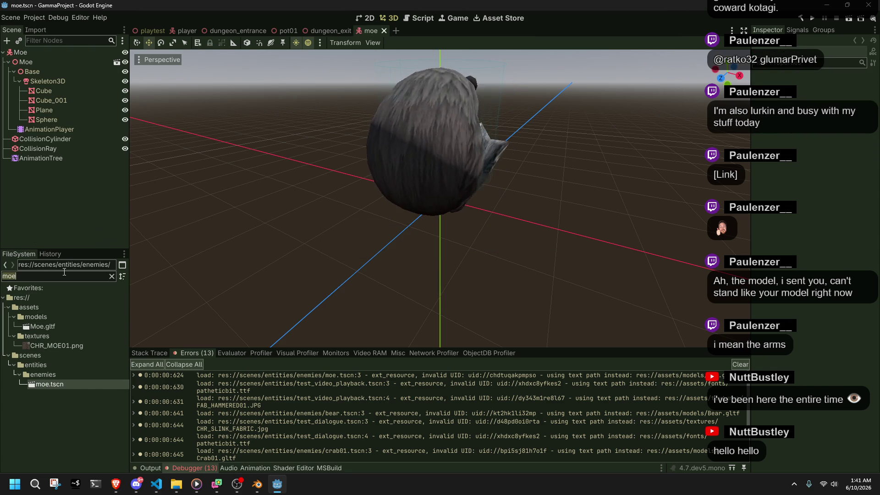
Open the test video playback scene and toggle its contents' visibility off and on.
type("test_vi")
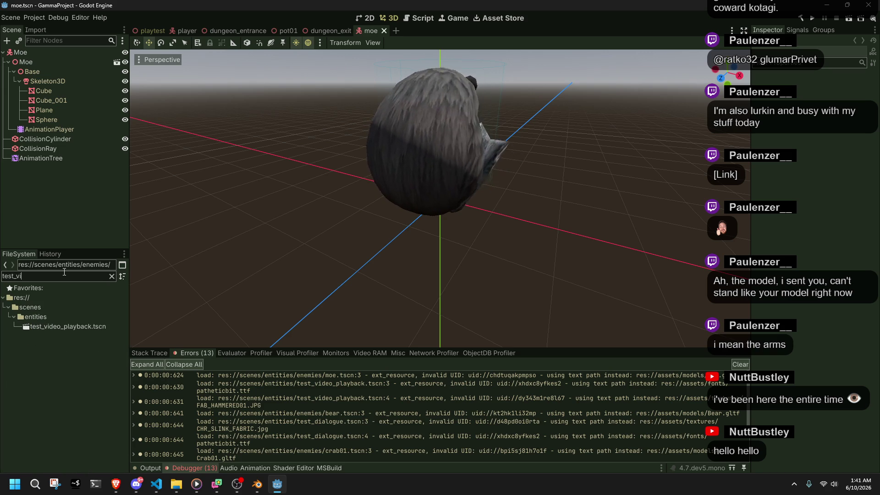
double_click(64, 327)
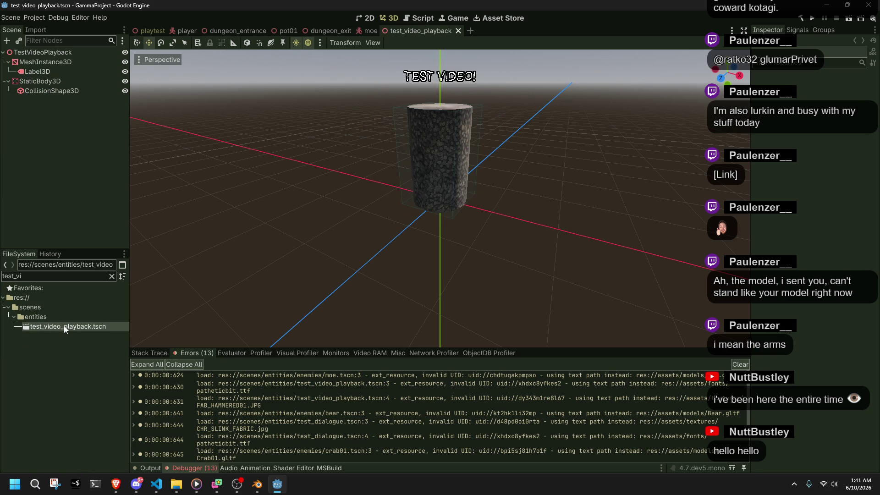
left_click(126, 52)
left_click(126, 53)
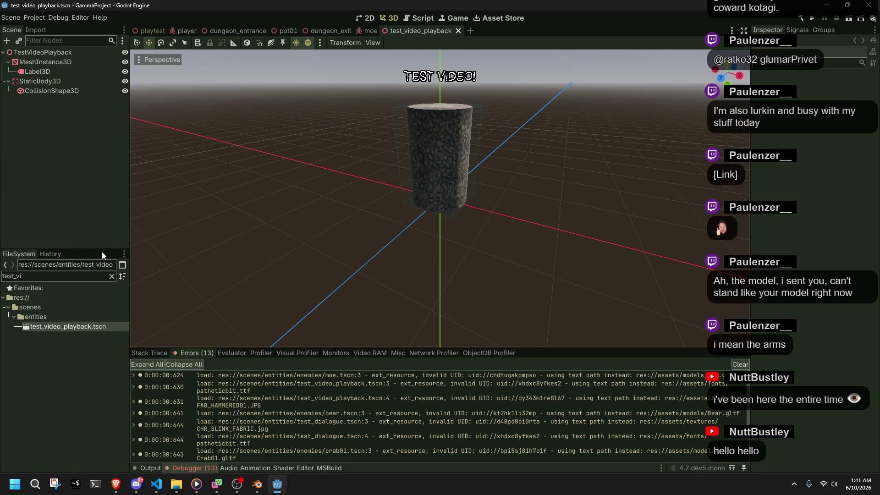
Filter the FileSystem for 'bear', open the bear scene and save it.
double_click(51, 275)
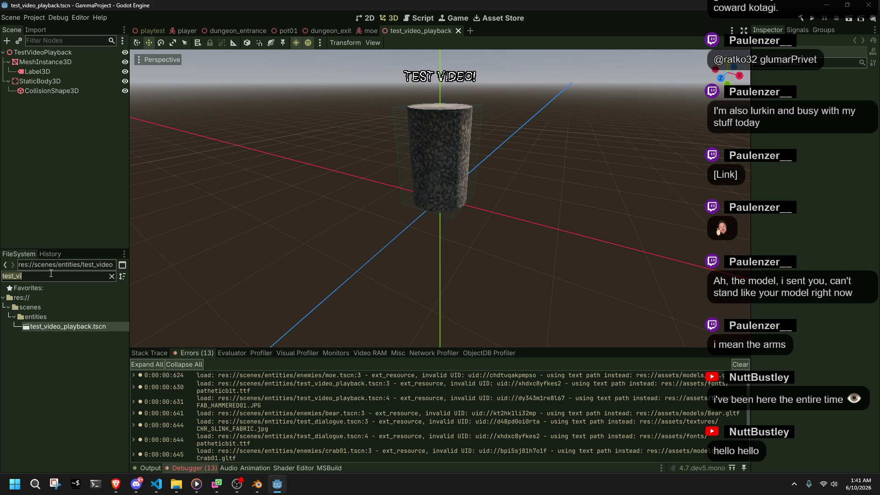
type("bear")
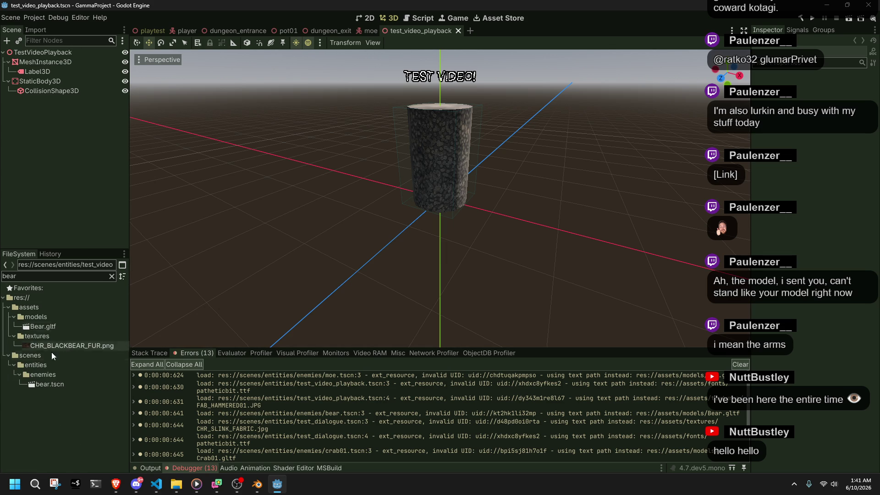
double_click(57, 384)
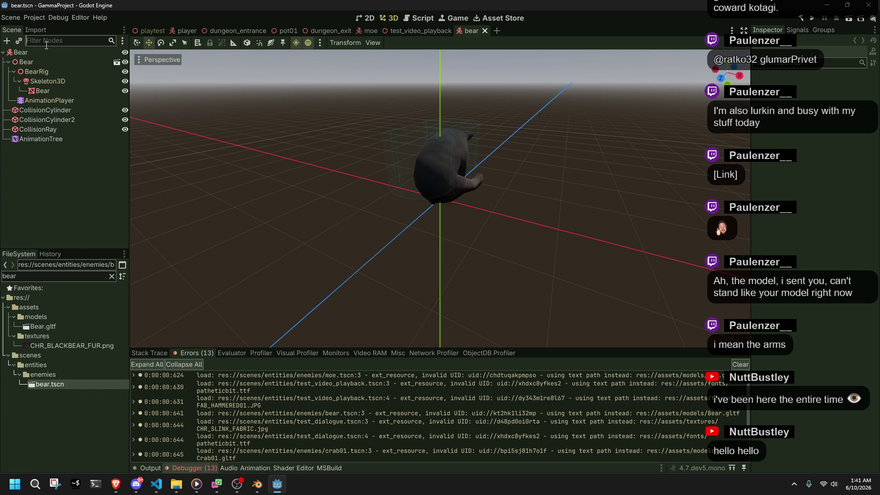
key("ctrl+s")
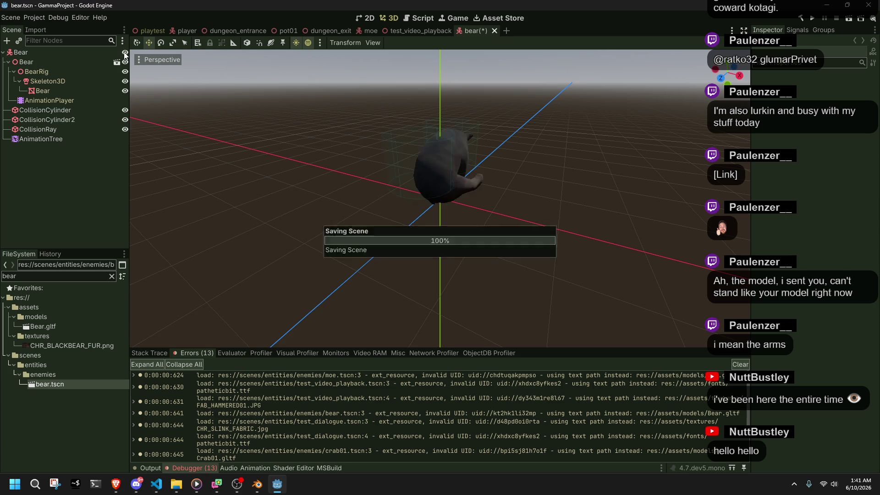
Filter for 'test_dialo', open the test dialogue scene and save it.
double_click(49, 279)
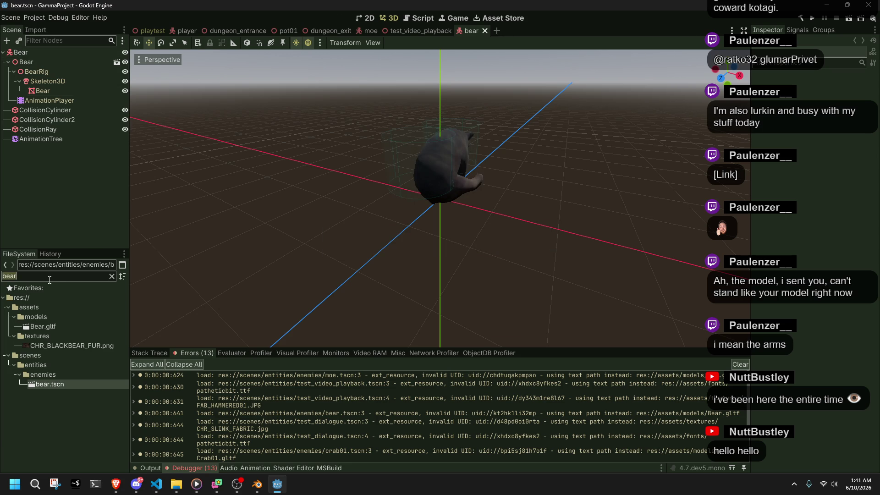
type("test_dialo")
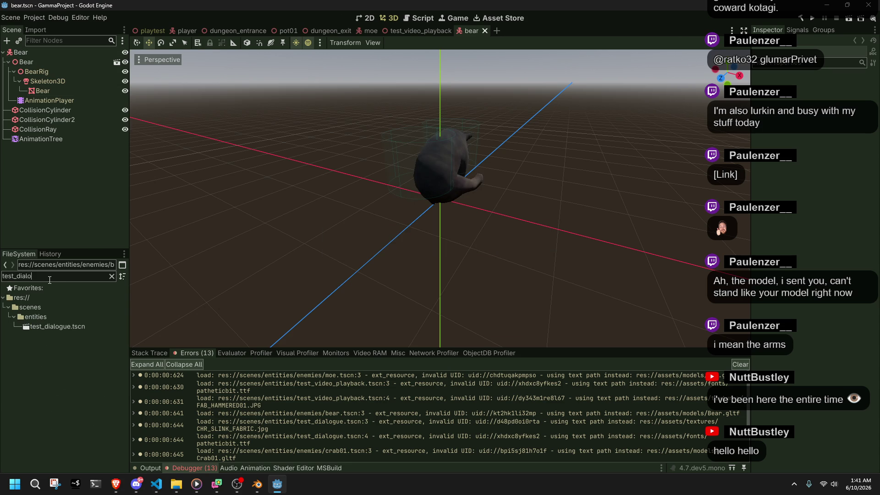
double_click(70, 326)
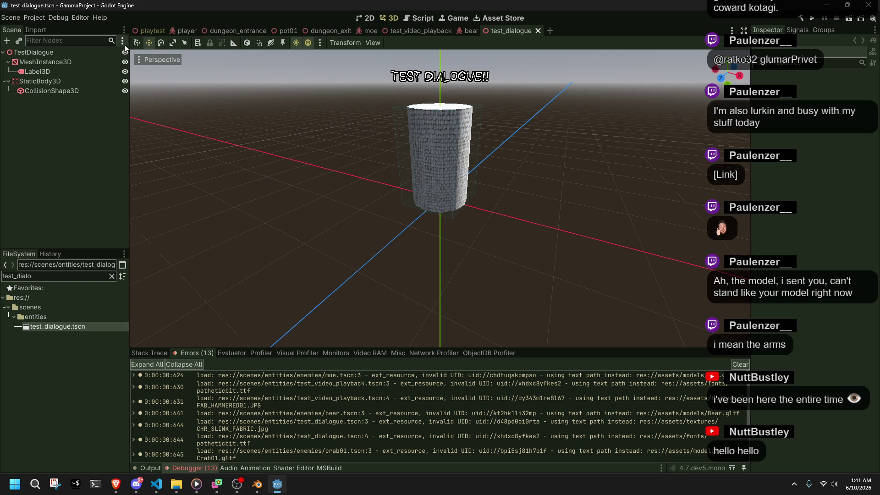
key("ctrl+s")
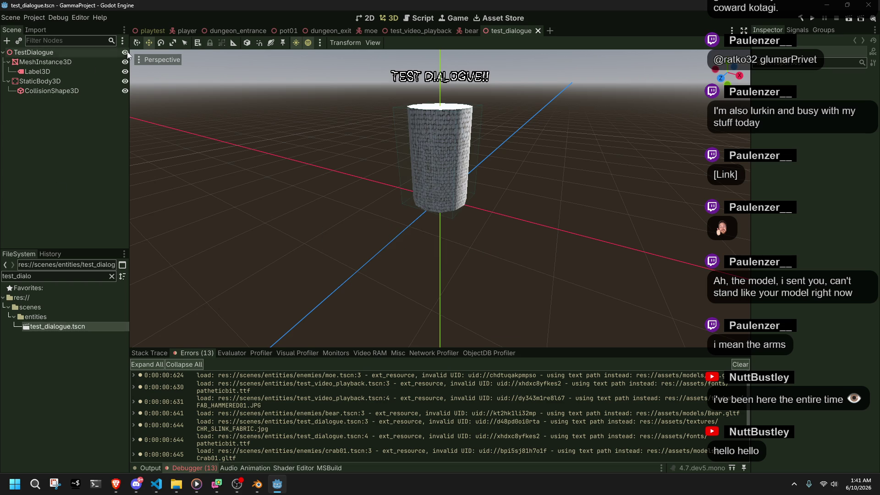
Filter the FileSystem for 'crab' and open crab01.tscn.
double_click(75, 275)
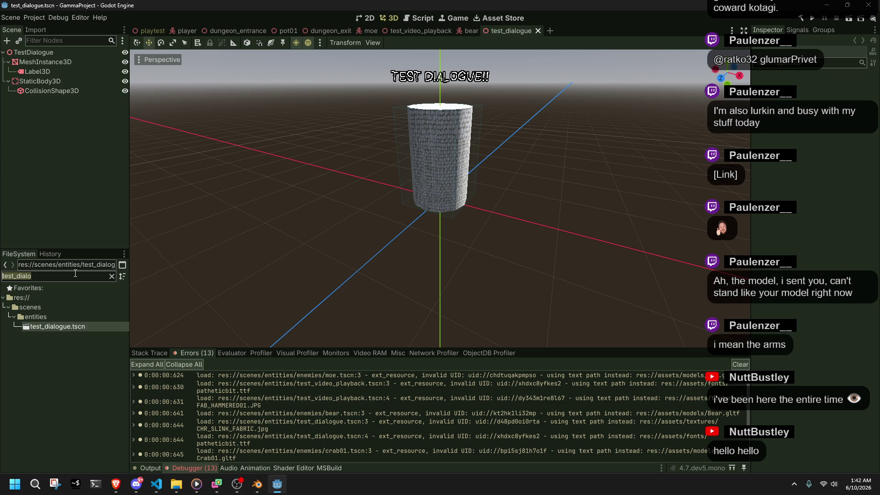
type("crab")
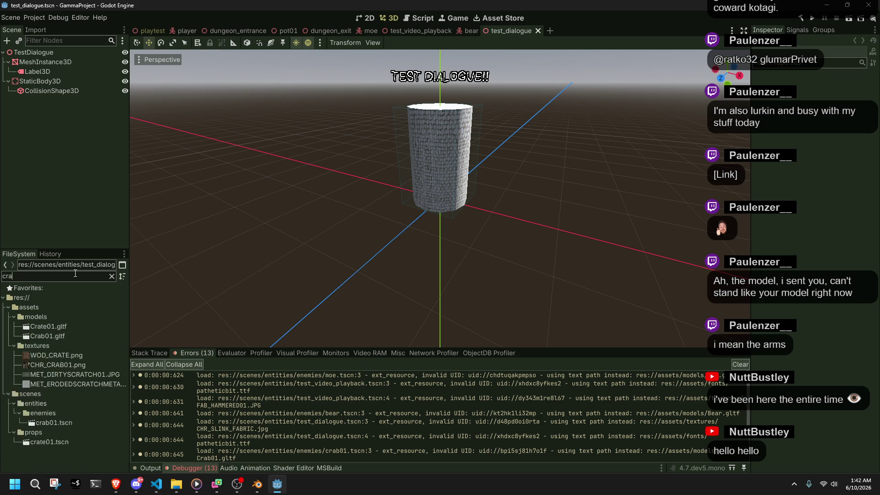
double_click(69, 385)
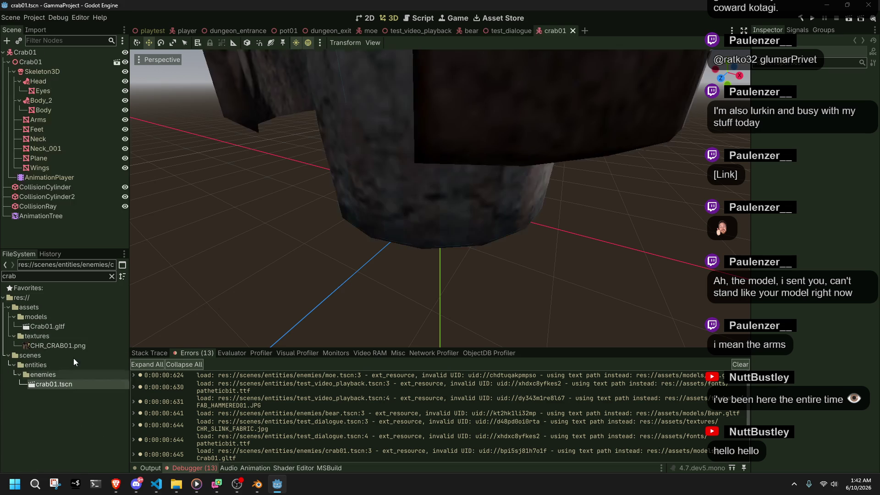
Make the Crab01 model visible, then orbit and zoom the 3D viewport to frame the whole crab.
left_click(127, 53)
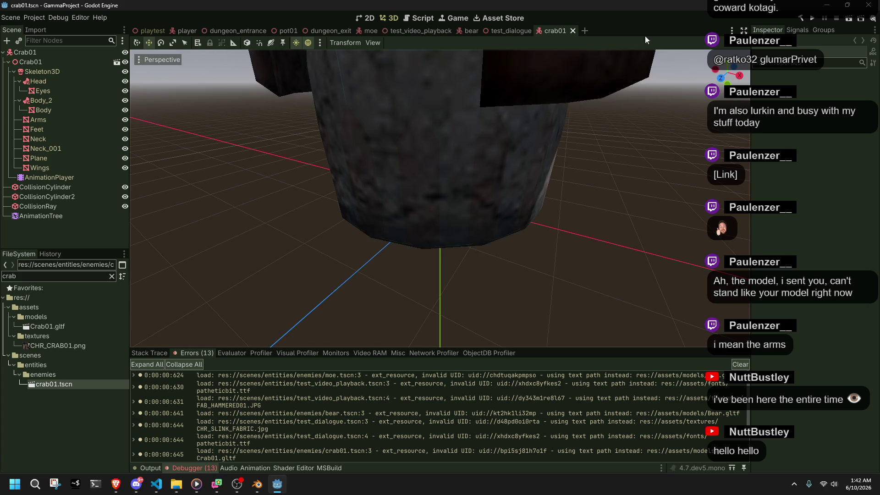
scroll(461, 201, "up", 5)
scroll(492, 199, "down", 3)
mouse_move(491, 199)
left_mouse_down()
mouse_move(320, 214)
mouse_move(332, 149)
mouse_move(319, 169)
mouse_move(343, 167)
mouse_move(309, 180)
left_mouse_up()
scroll(320, 169, "down", 6)
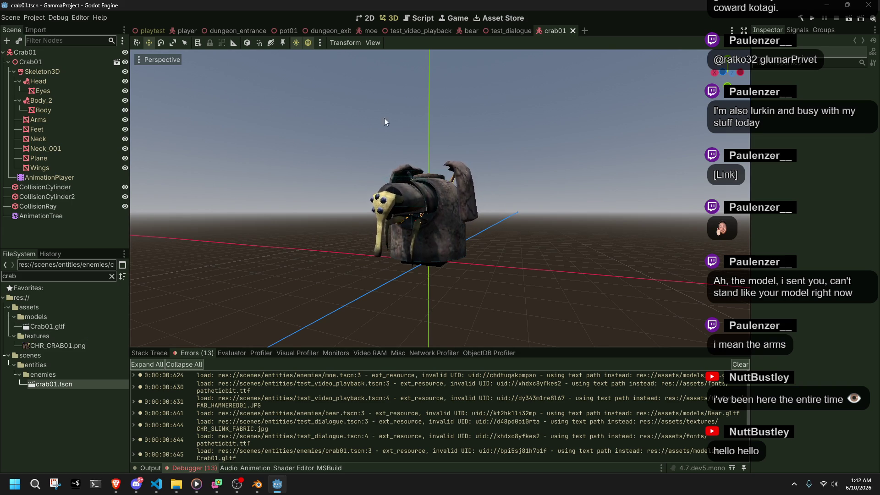
left_click(30, 18)
Open Project Settings and clear the 'case se' search so all settings are listed.
left_click(34, 25)
type("case se")
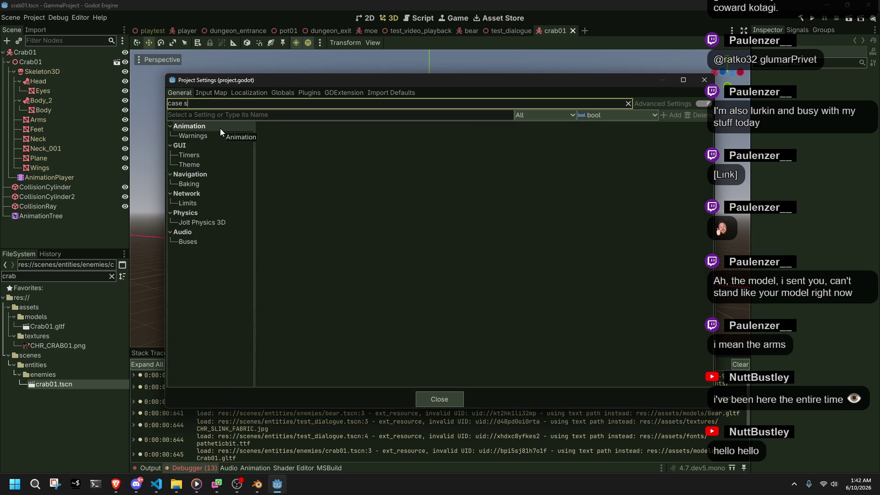
key("BackSpace")
key("BackSpace")
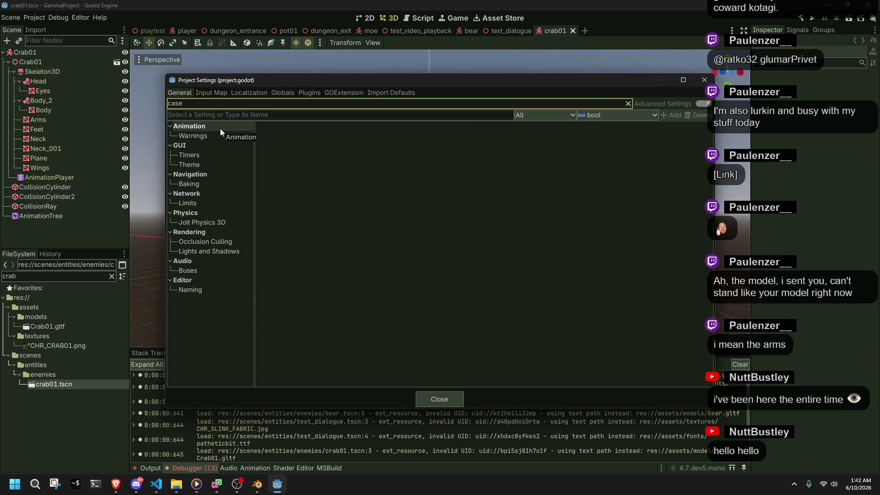
key("BackSpace")
key("BackSpace")
key("BackSpace")
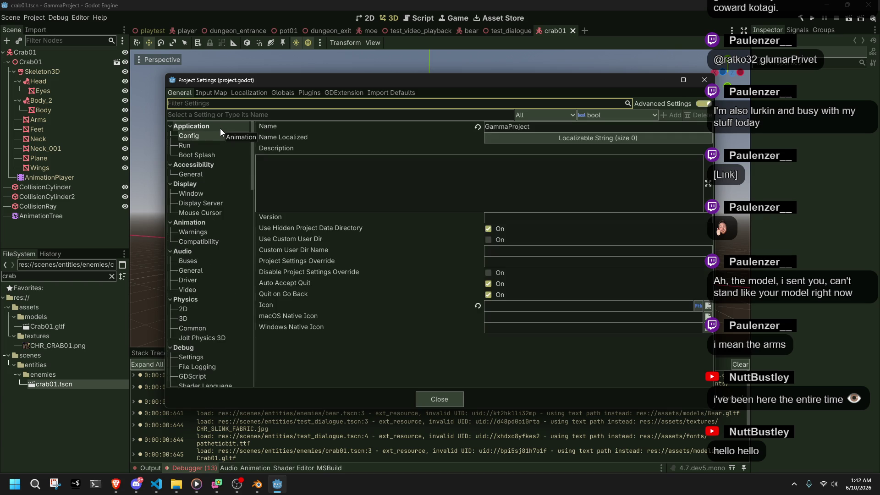
Review the FileSystem Import options for Blender, then the Avoidance layer names.
left_click_drag(252, 147, 252, 350)
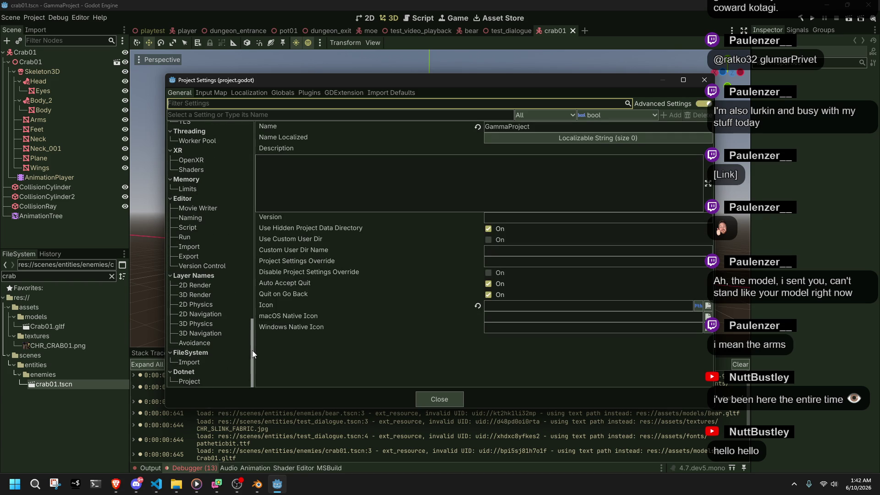
left_click(208, 362)
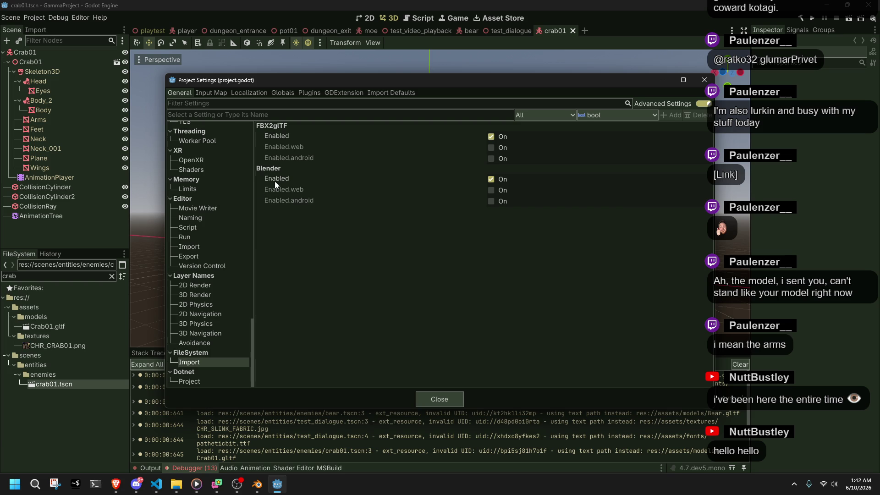
mouse_move(274, 180)
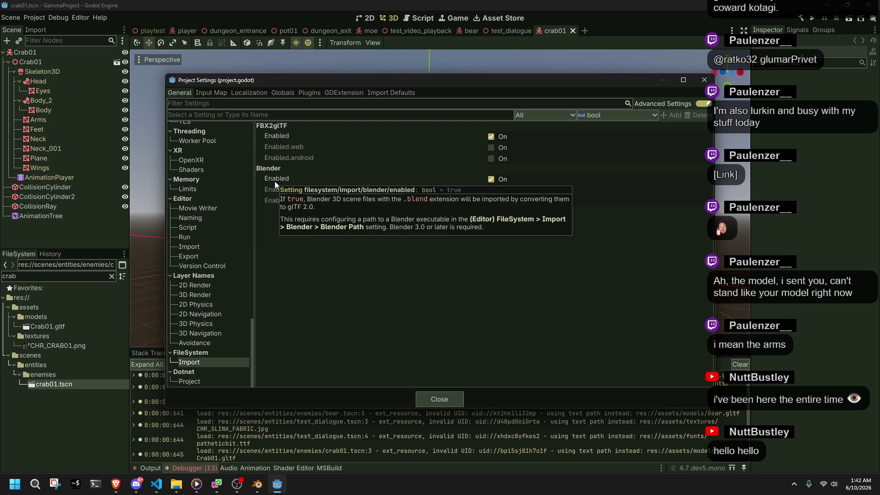
left_click(201, 344)
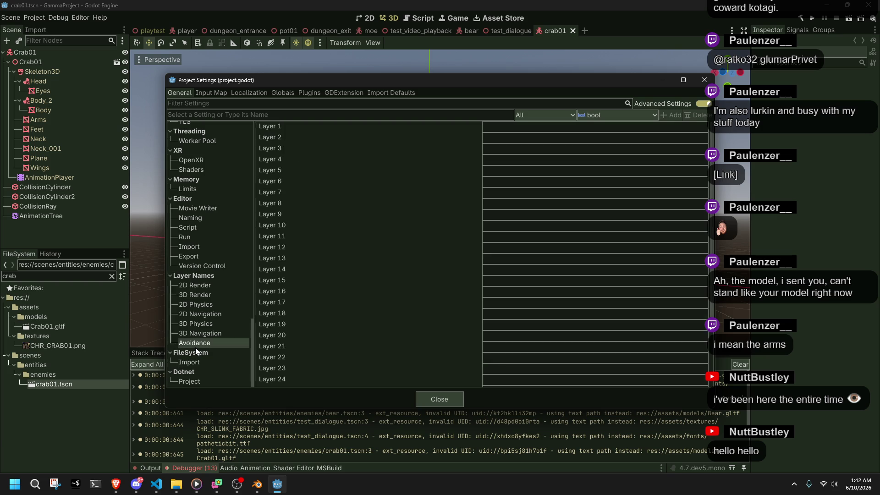
Browse the 3D, physics and navigation layer names, then editor Version Control, Export, Import, Run and Script pages.
left_click(208, 334)
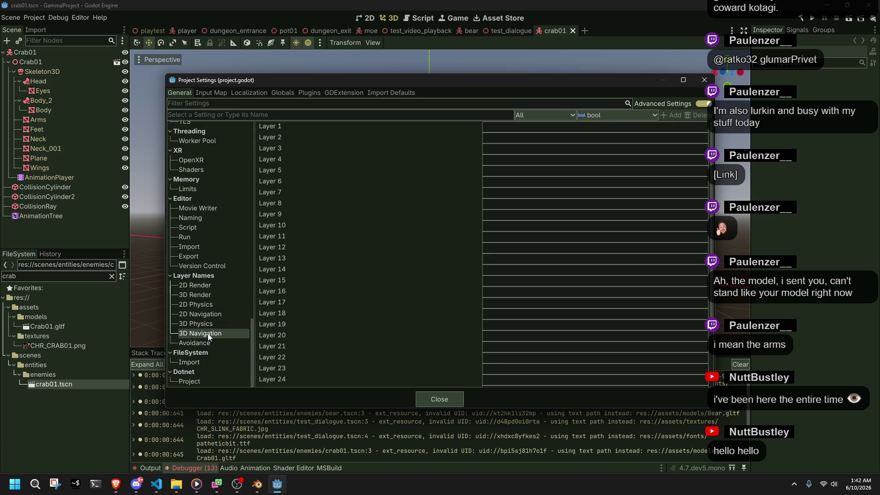
left_click(205, 327)
left_click(202, 316)
left_click(191, 266)
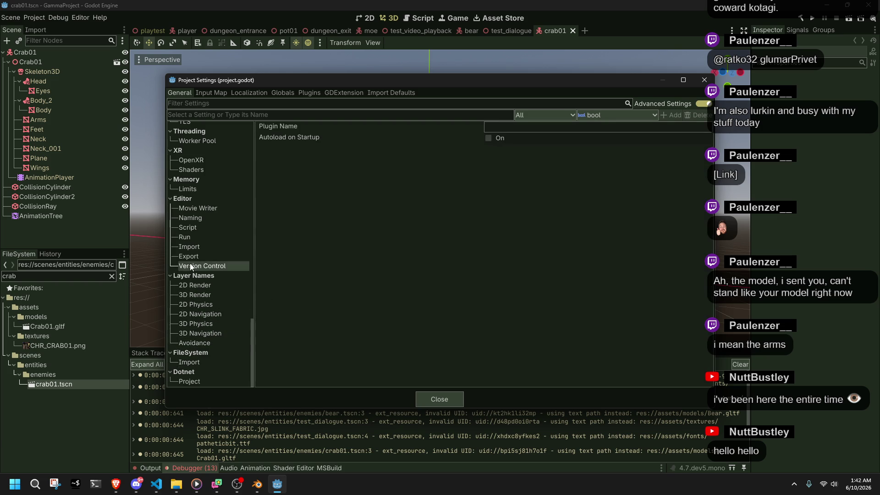
left_click(189, 256)
left_click(203, 263)
left_click(203, 256)
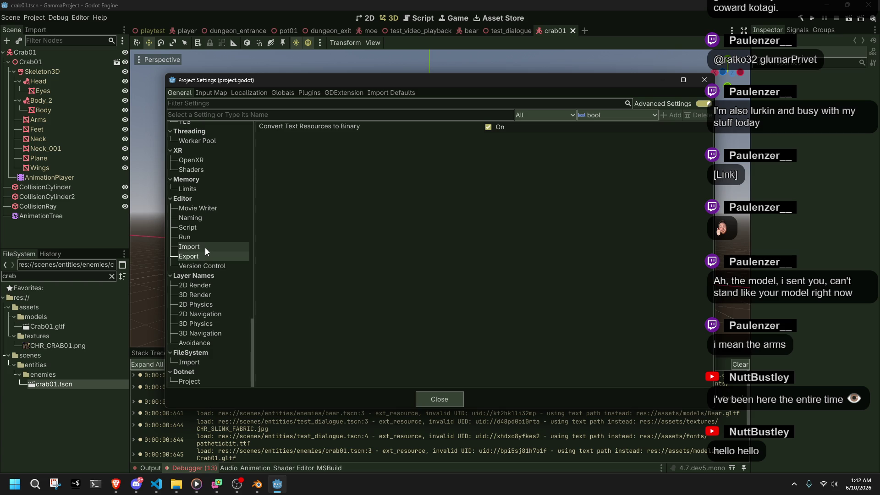
left_click(205, 248)
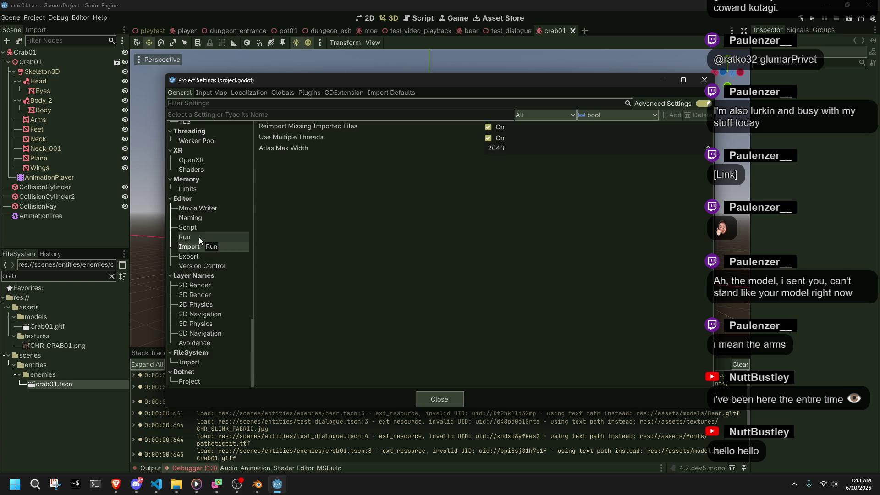
left_click(199, 237)
left_click(206, 229)
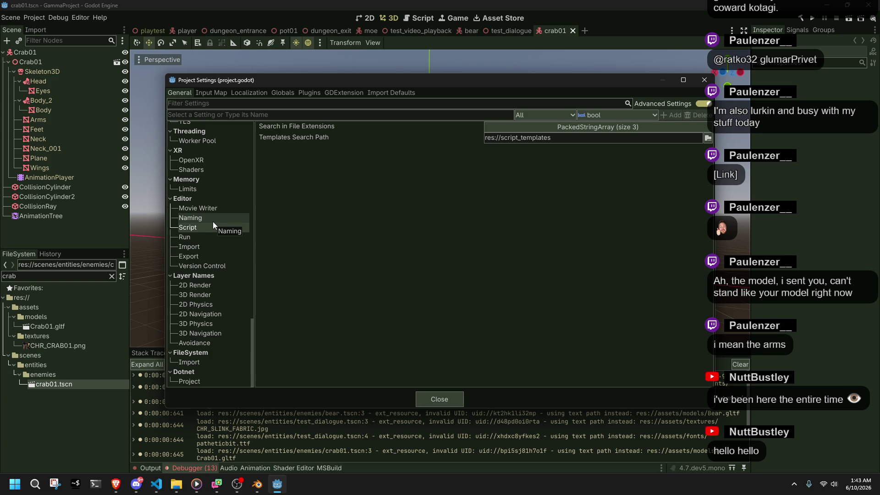
In Editor Naming, keep Node Name Casing at PascalCase and Script Name Casing at Auto, then view Movie Writer.
left_click(213, 221)
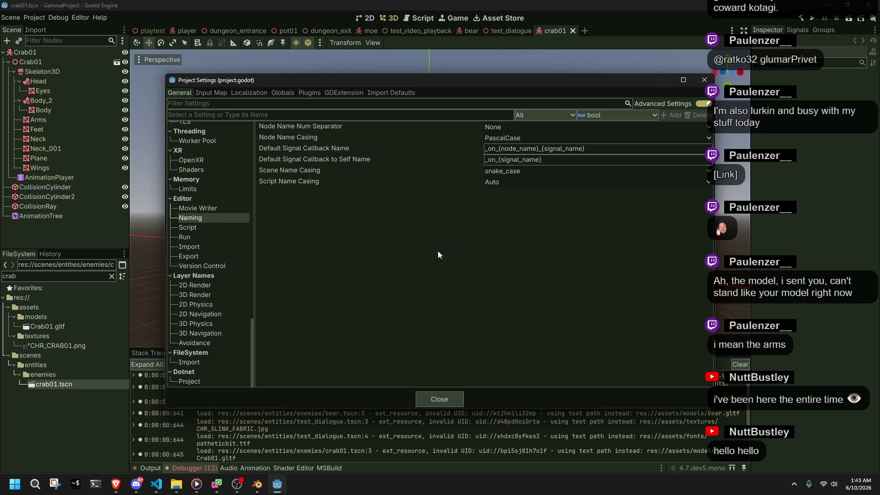
left_click(494, 138)
left_click(493, 140)
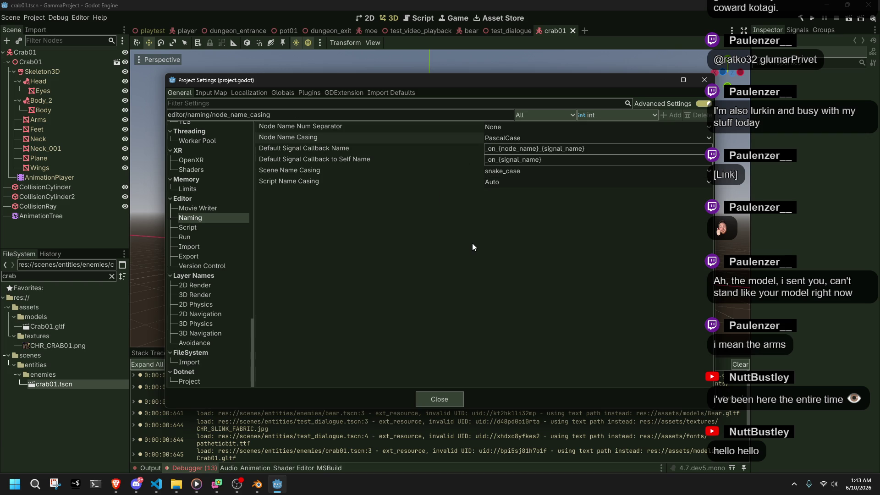
left_click(495, 185)
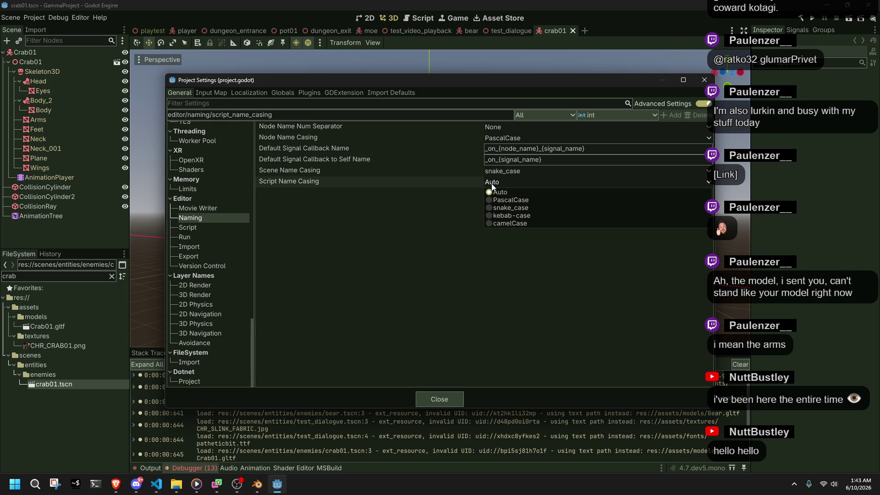
left_click(491, 185)
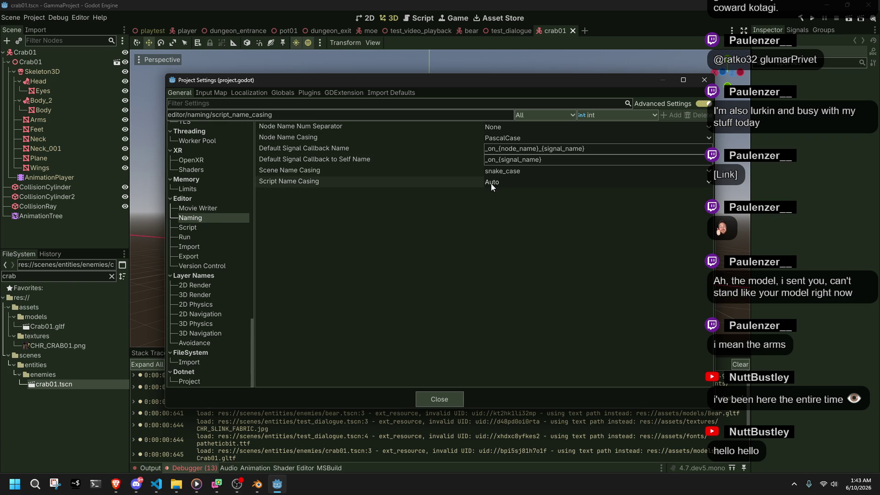
left_click(200, 208)
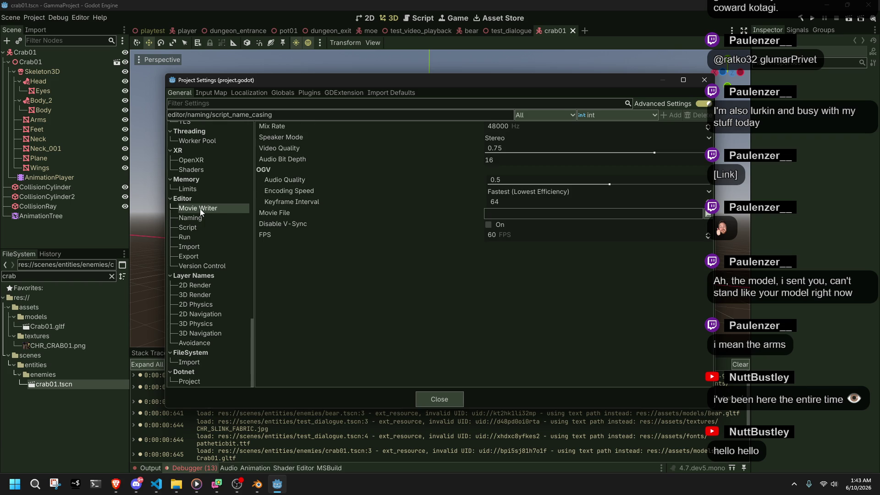
Browse the Memory Limits, XR Shaders, Threading Worker Pool, and Network TLS and Limits pages.
left_click(201, 190)
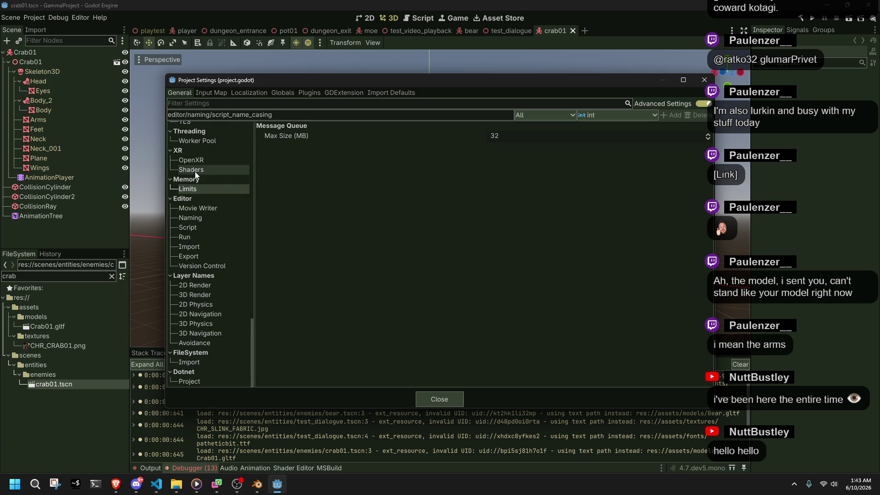
left_click(196, 172)
left_click(196, 160)
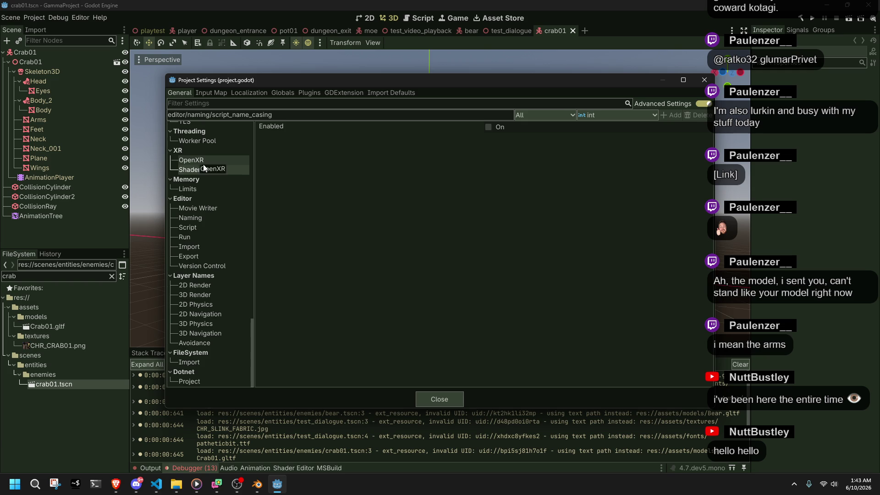
scroll(206, 171, "up", 3)
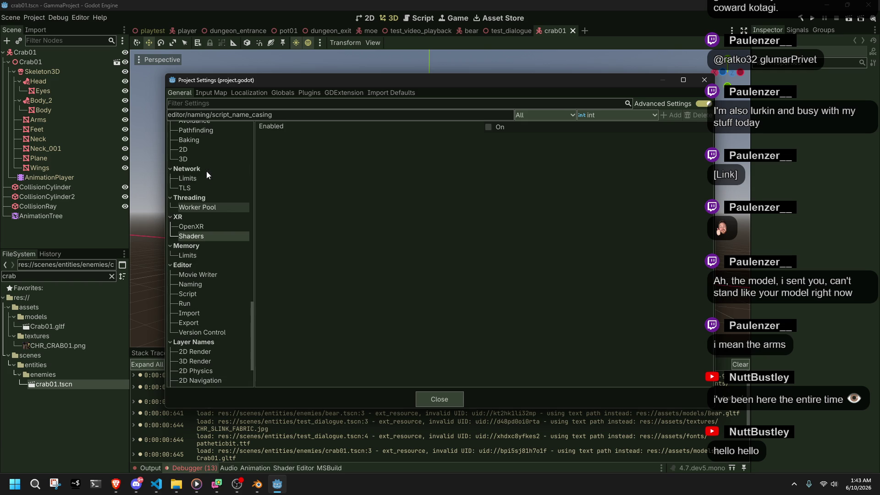
left_click(202, 208)
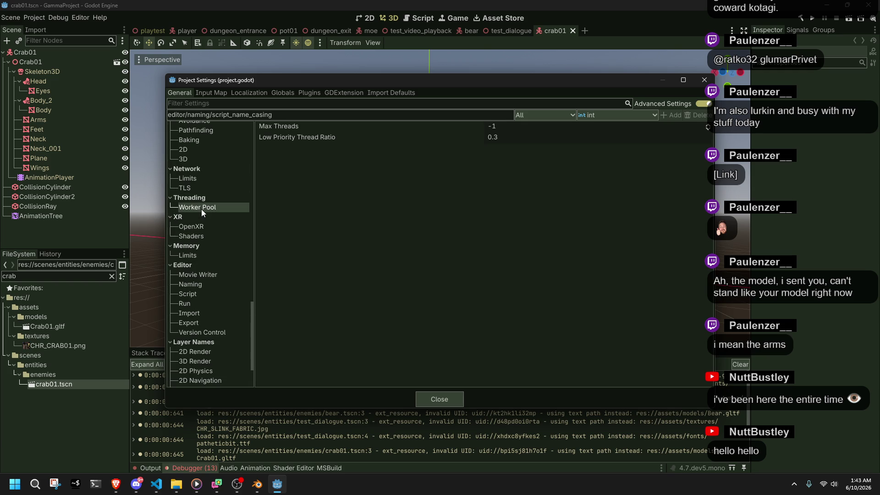
left_click(195, 186)
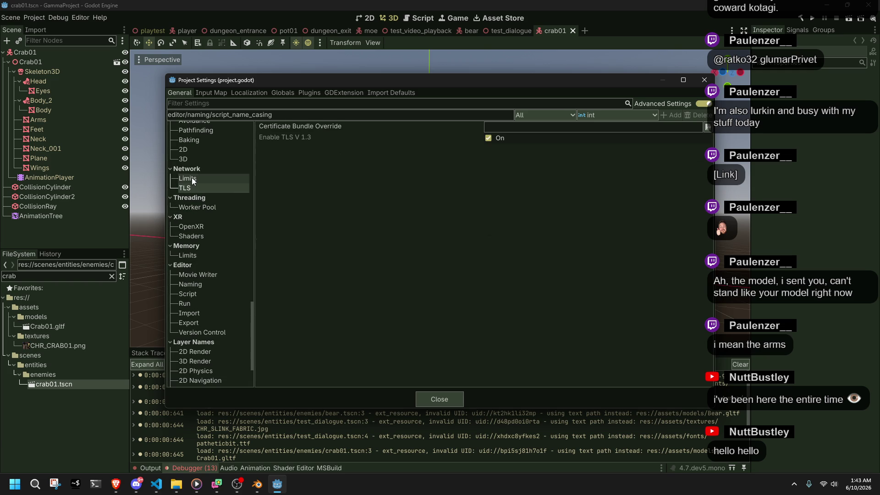
left_click(191, 179)
scroll(215, 204, "up", 3)
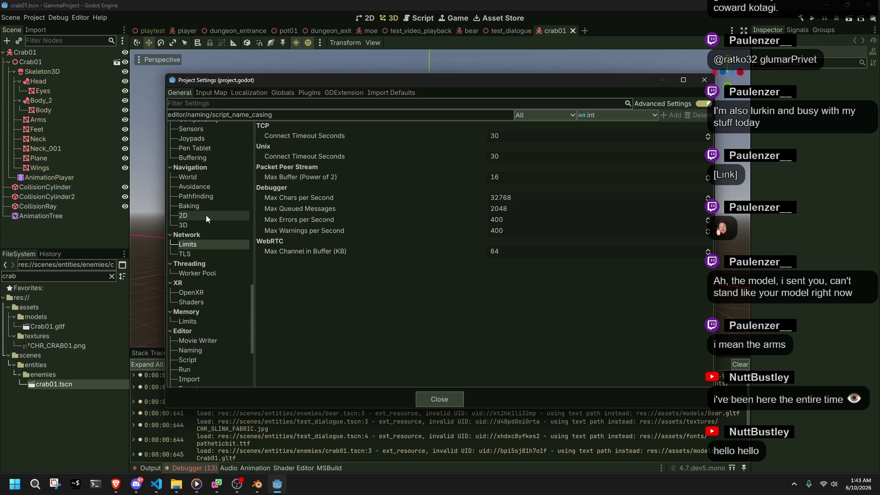
Check the 3D Navigation Engine choices, leaving it at DEFAULT, then view input Buffering settings.
left_click(197, 224)
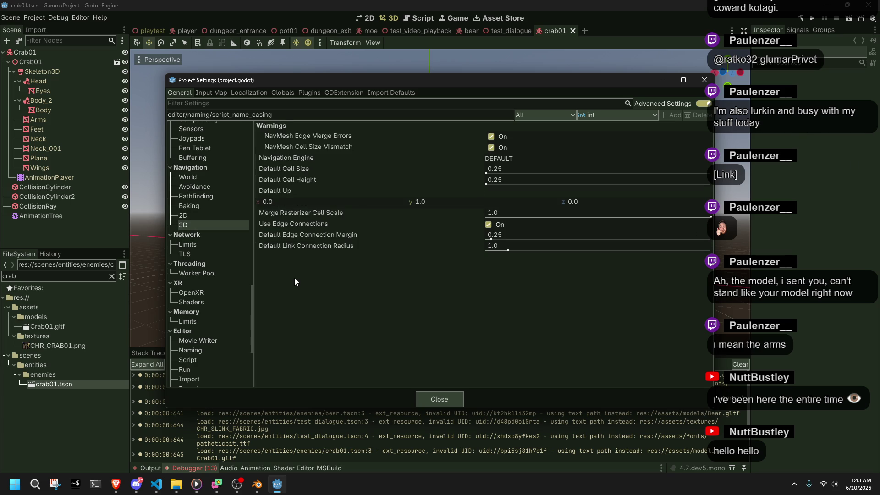
left_click(500, 158)
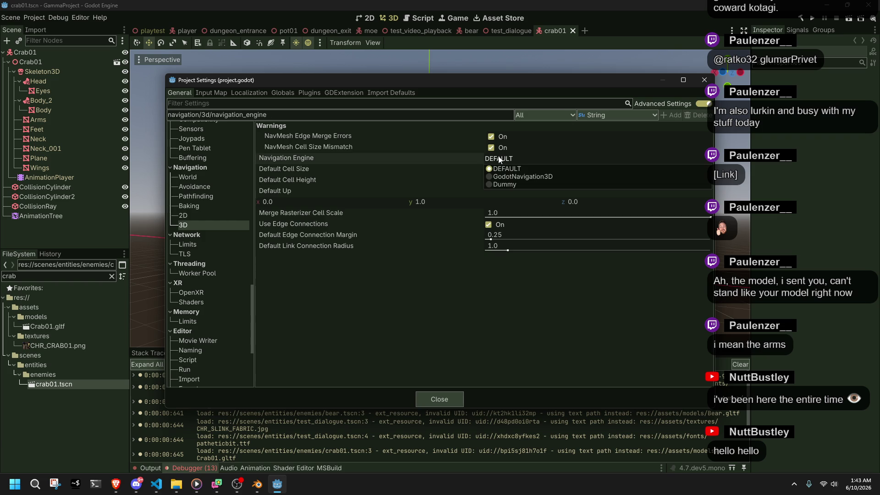
left_click(499, 158)
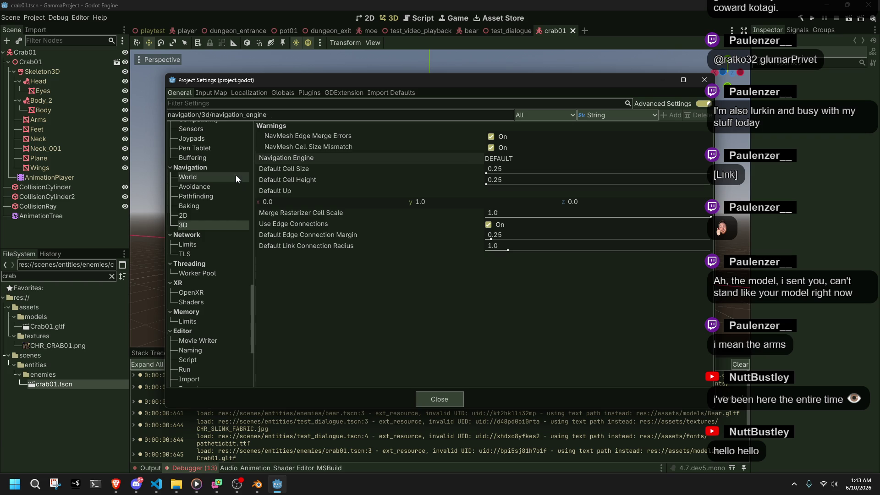
left_click(196, 158)
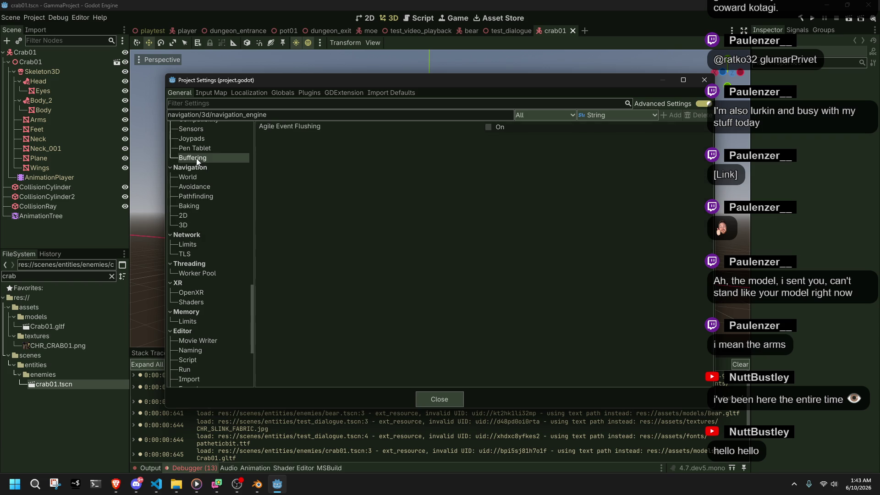
Filter the project settings to 'case' and view the Animation Warnings, crash handler and GDScript pages.
left_click(284, 105)
type("case")
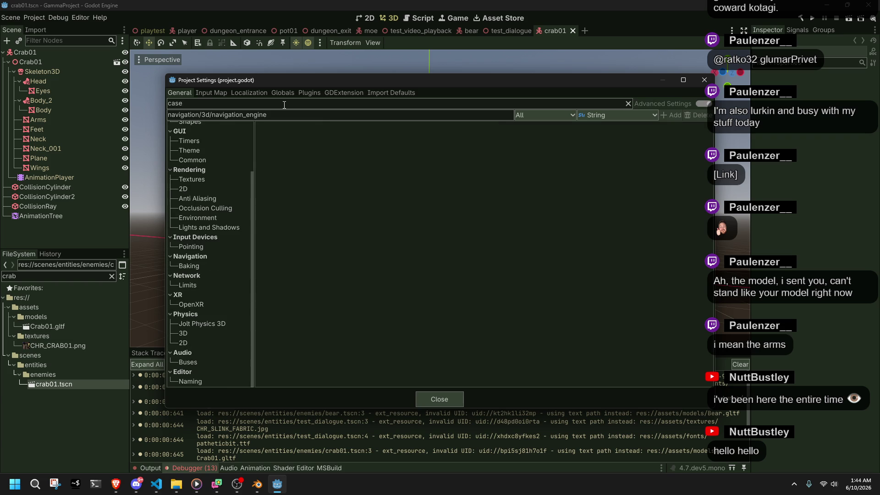
type(" sen")
key("BackSpace")
key("BackSpace")
key("BackSpace")
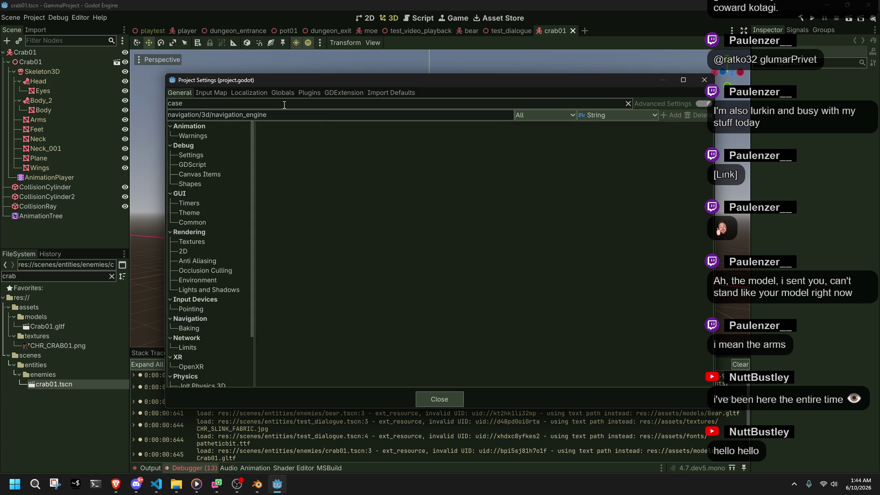
left_click(219, 137)
left_click(222, 155)
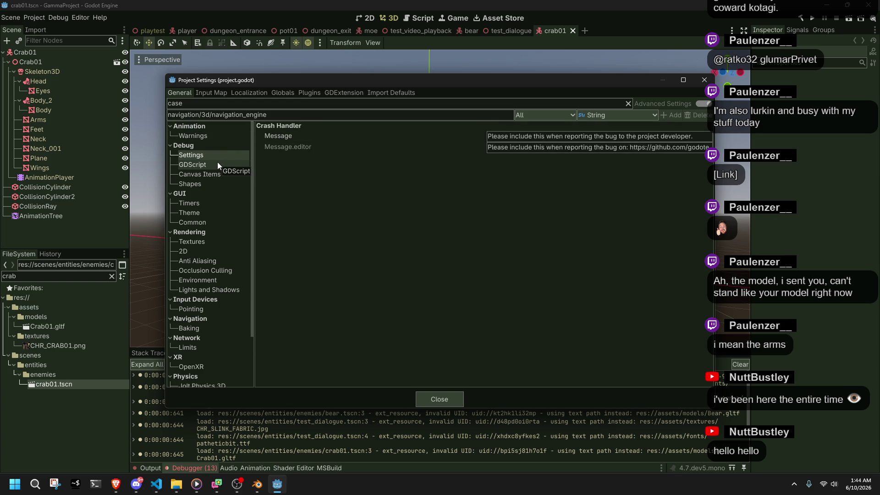
left_click(218, 163)
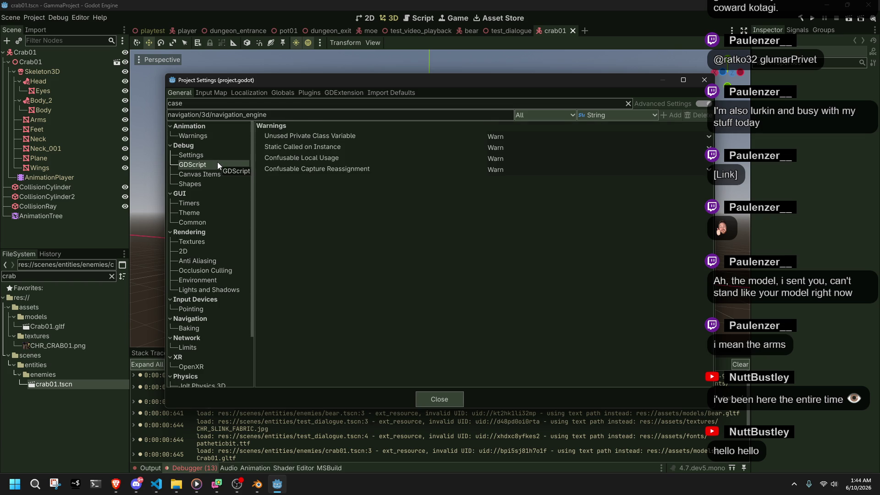
Look through debug Canvas Items and Shapes, GUI Timers, Theme and Common, and rendering pages through Anti Aliasing.
left_click(214, 177)
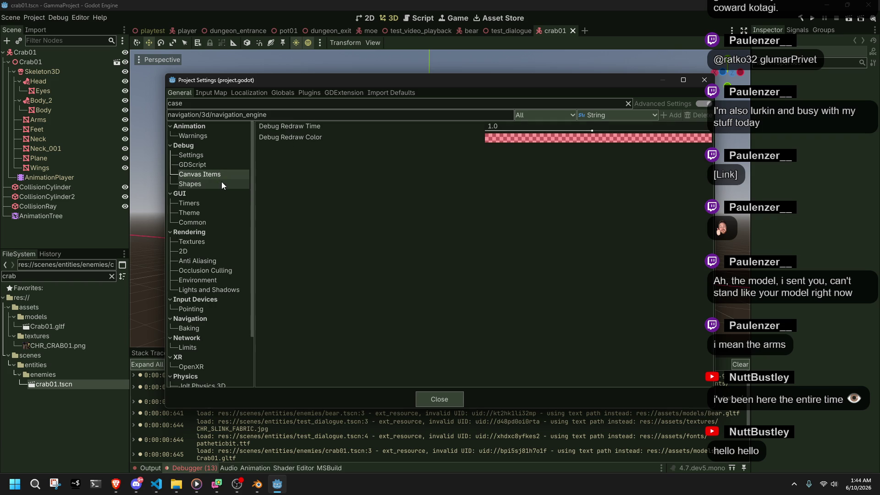
left_click(221, 182)
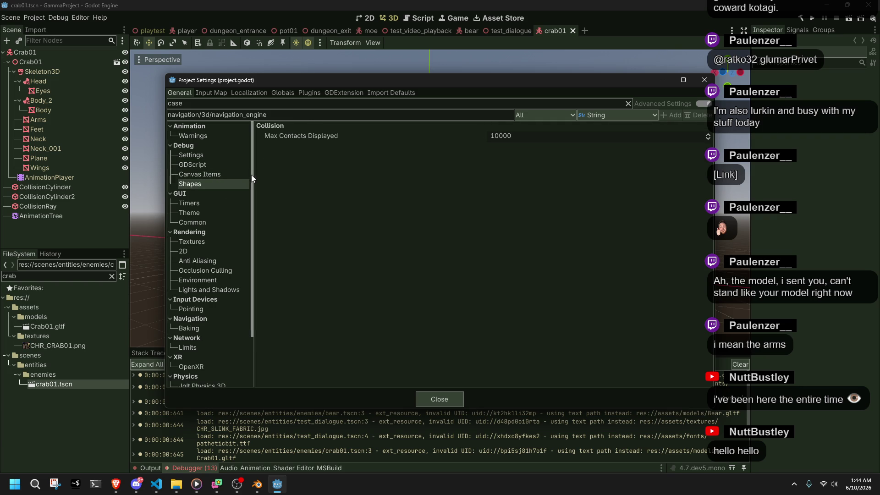
left_click(219, 204)
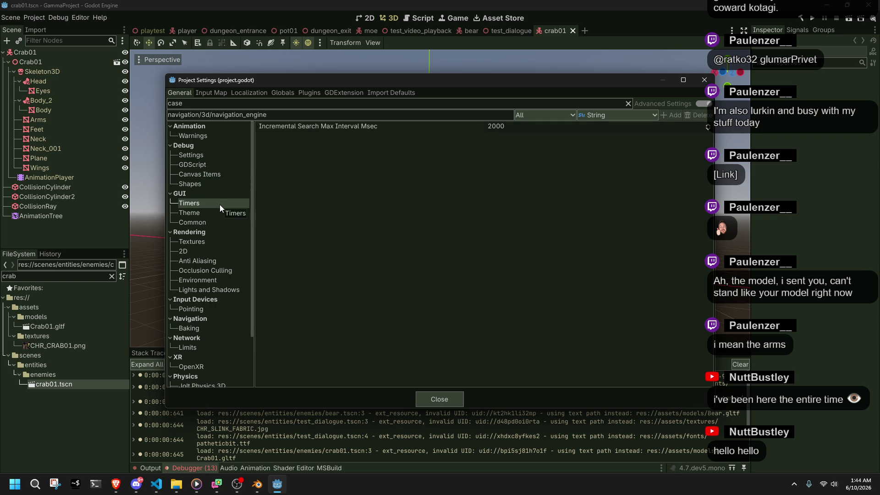
left_click(220, 209)
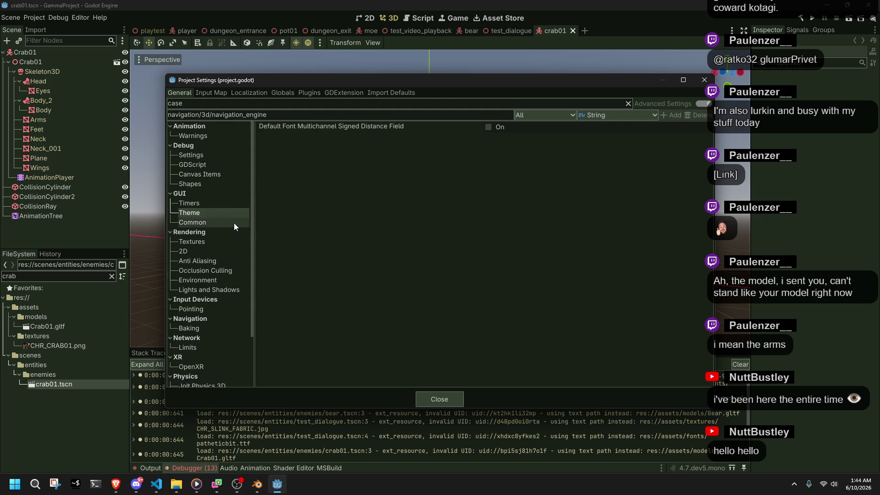
left_click(233, 224)
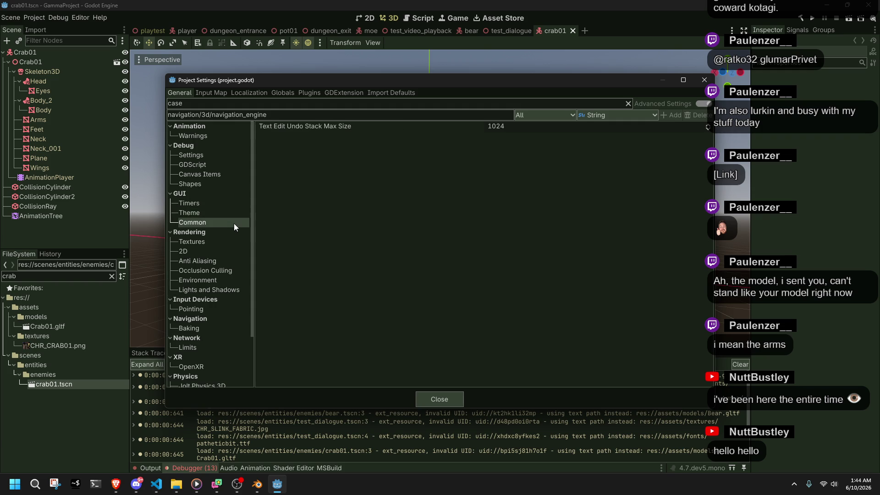
left_click(228, 245)
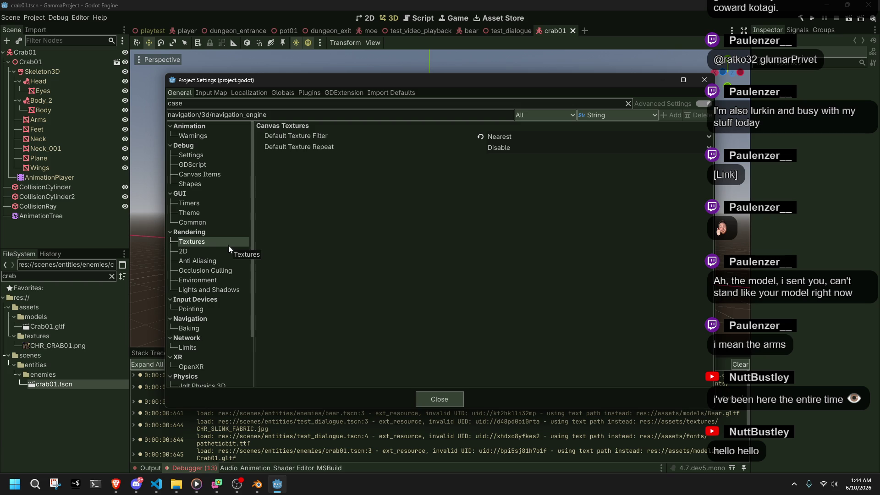
left_click(236, 251)
left_click(235, 258)
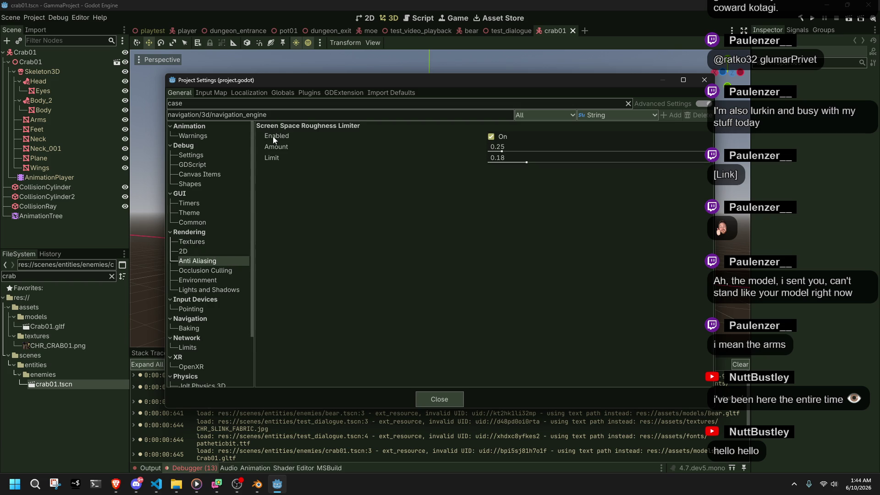
mouse_move(273, 136)
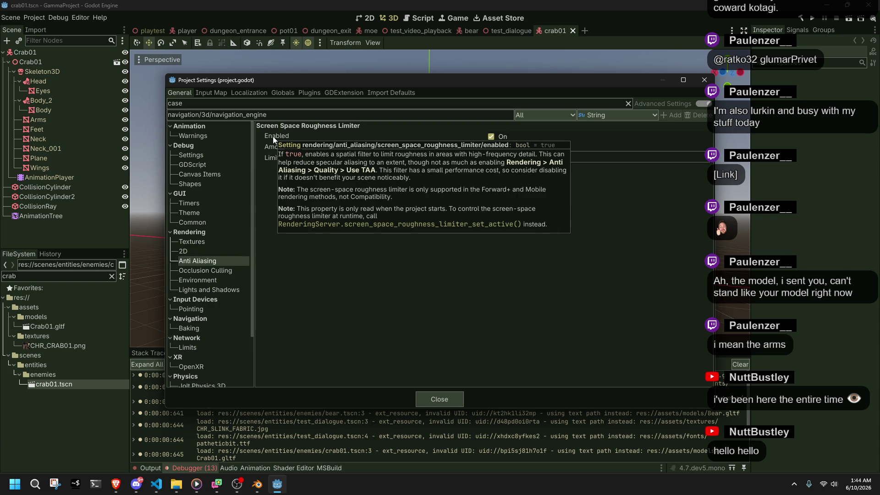
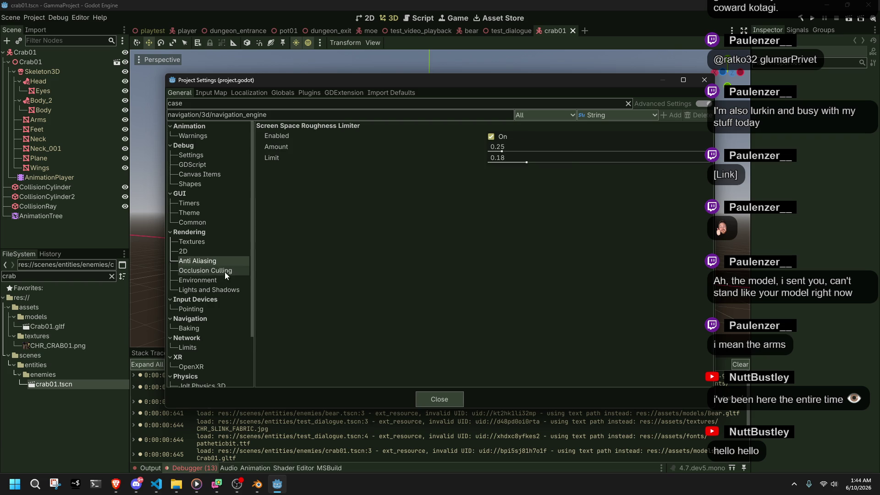
Look through the Pointing input-device and editor Naming settings that match the 'case' filter.
left_click(224, 308)
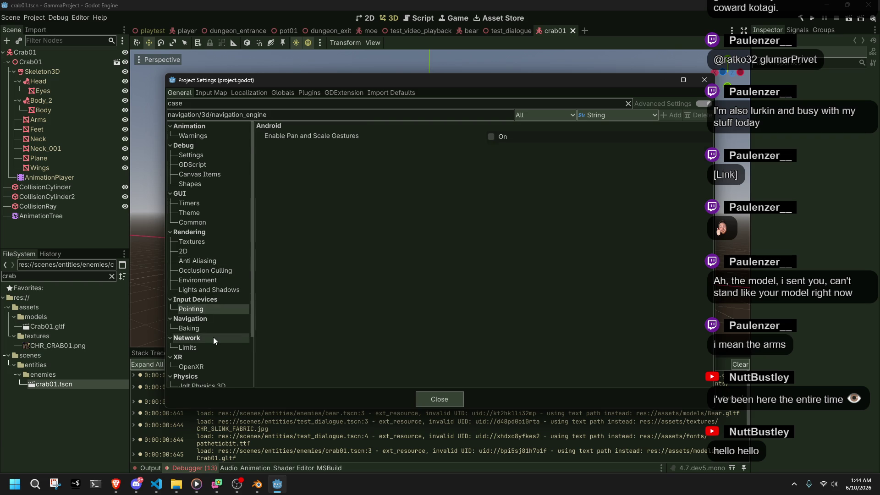
scroll(213, 337, "down", 2)
scroll(211, 354, "down", 2)
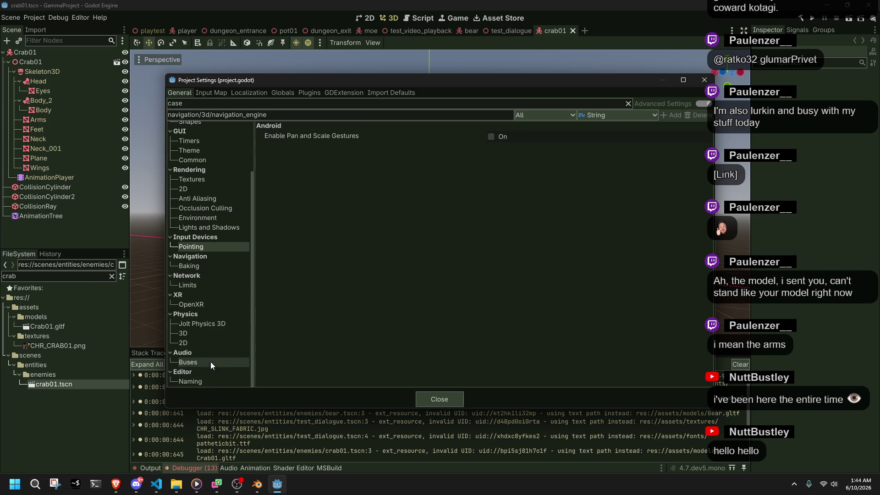
left_click(211, 379)
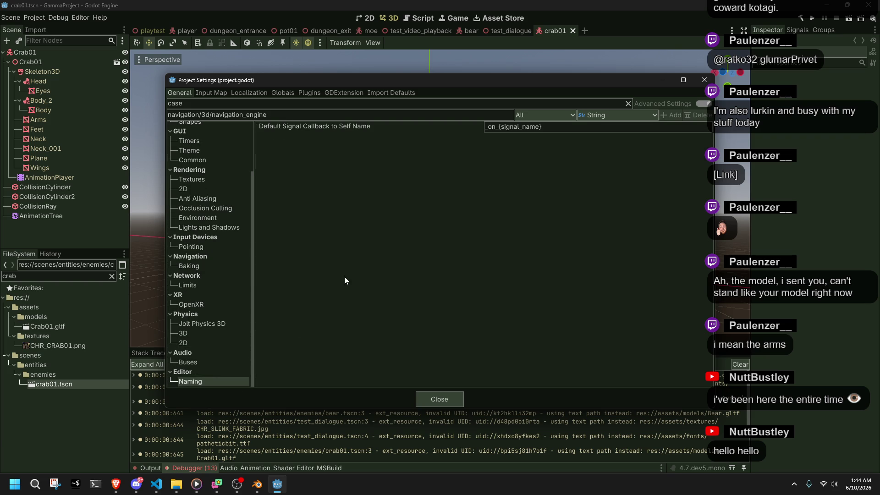
Clear the 'case' filter, then browse Accessibility General, Application Run and Application Config.
double_click(206, 101)
key("BackSpace")
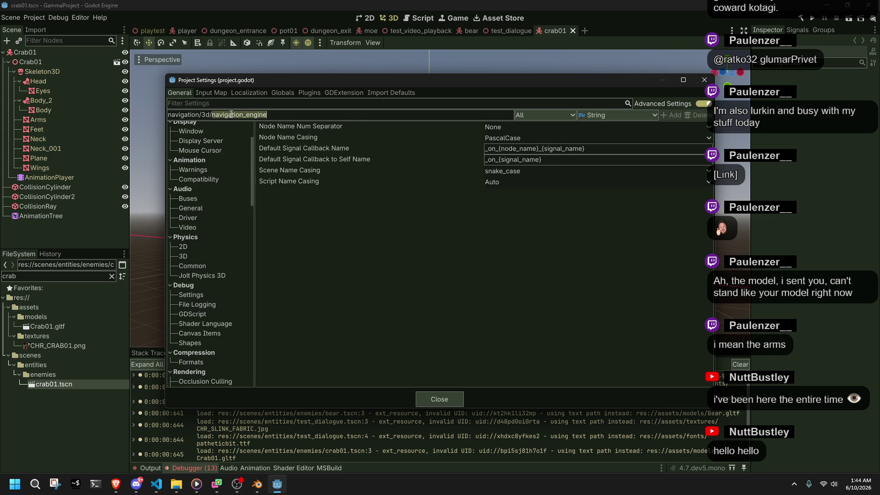
scroll(203, 175, "up", 3)
left_click(203, 175)
left_click(321, 141)
left_click(193, 143)
left_click(194, 136)
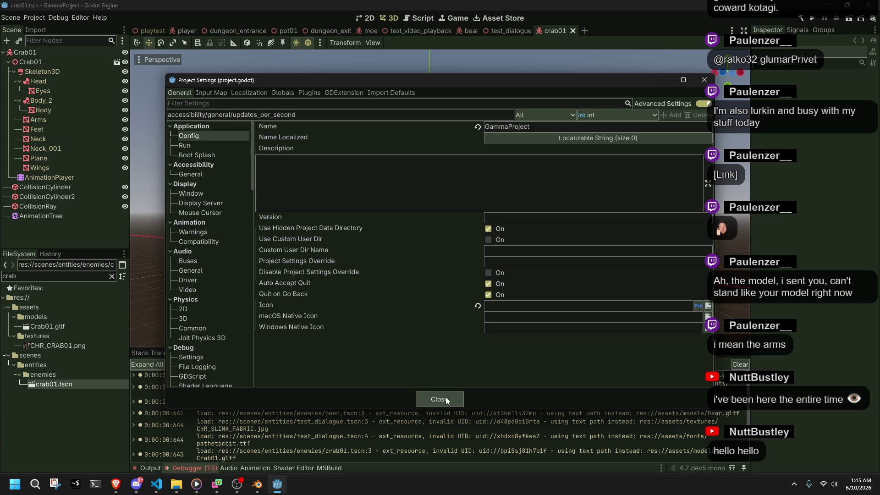
Set the project Icon to res://assets/textures/ICO_SLINKLOGO01.png, replacing an initial OBJ_GRAYBALL.png pick.
left_click(447, 304)
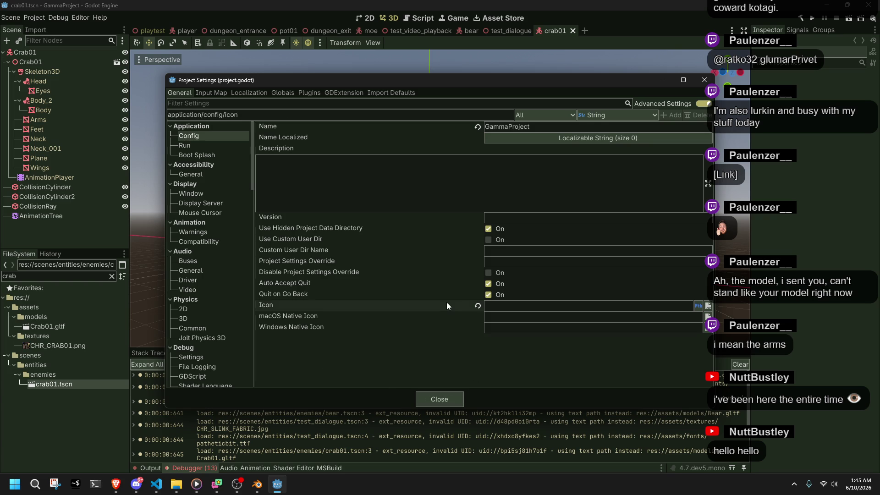
left_click(708, 306)
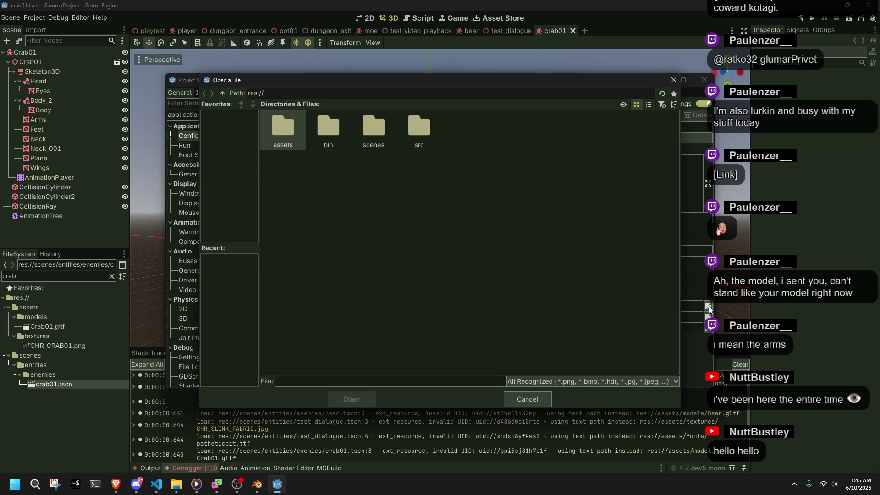
double_click(290, 136)
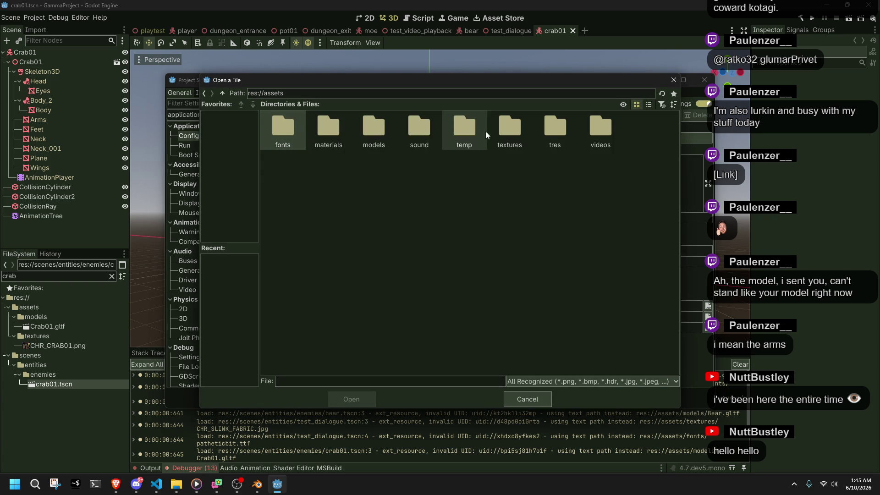
double_click(500, 130)
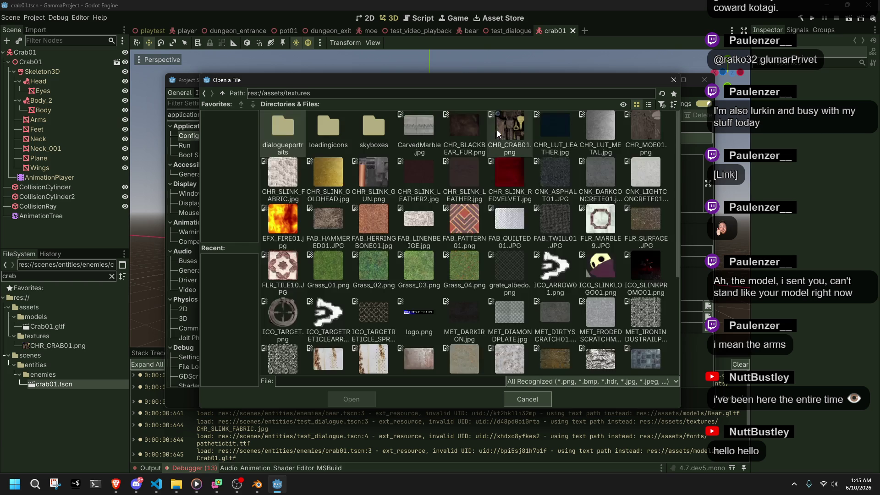
scroll(543, 280, "down", 2)
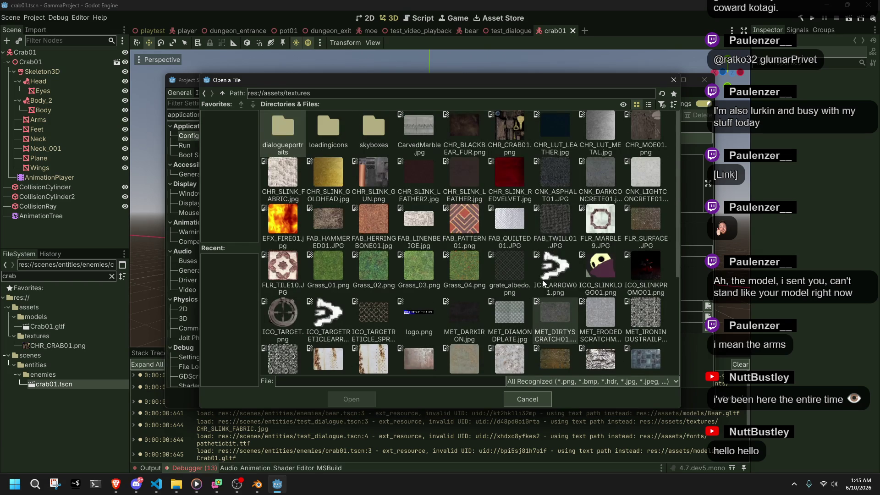
scroll(541, 279, "down", 2)
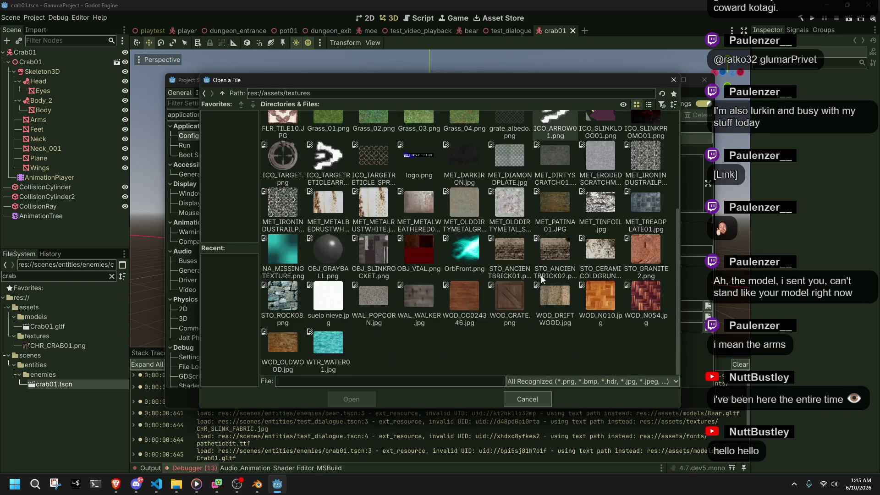
scroll(625, 331, "up", 2)
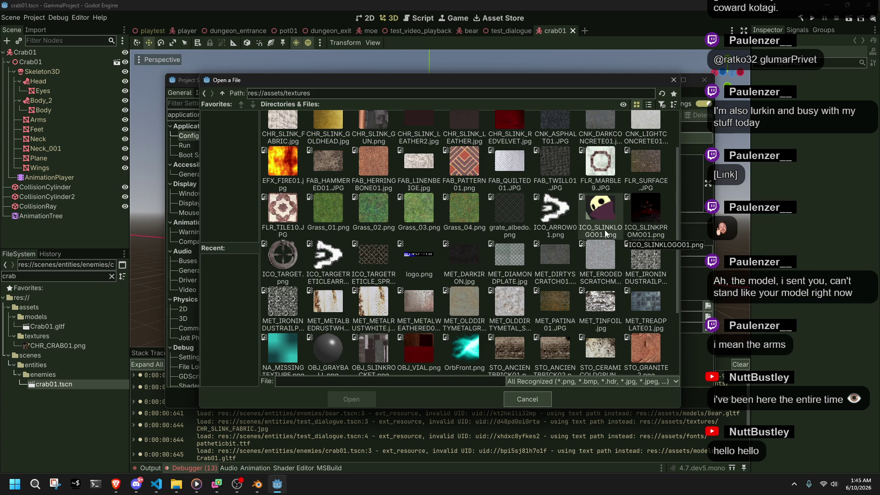
double_click(337, 341)
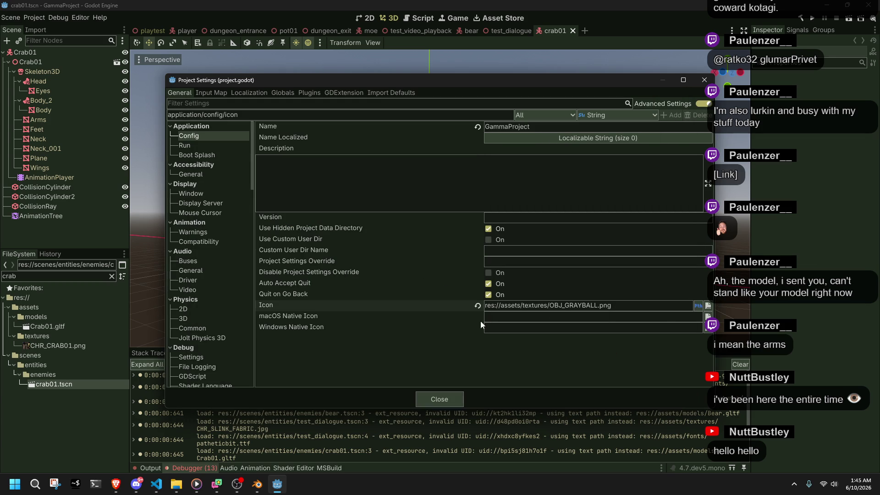
left_click(709, 305)
double_click(598, 259)
Browse assets/textures for a macOS native icon file, then cancel without choosing one.
left_click(708, 317)
double_click(283, 138)
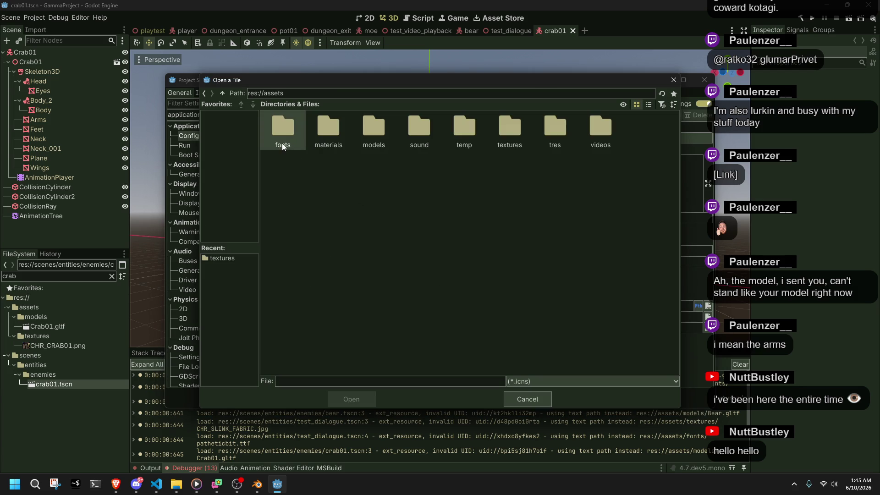
double_click(527, 136)
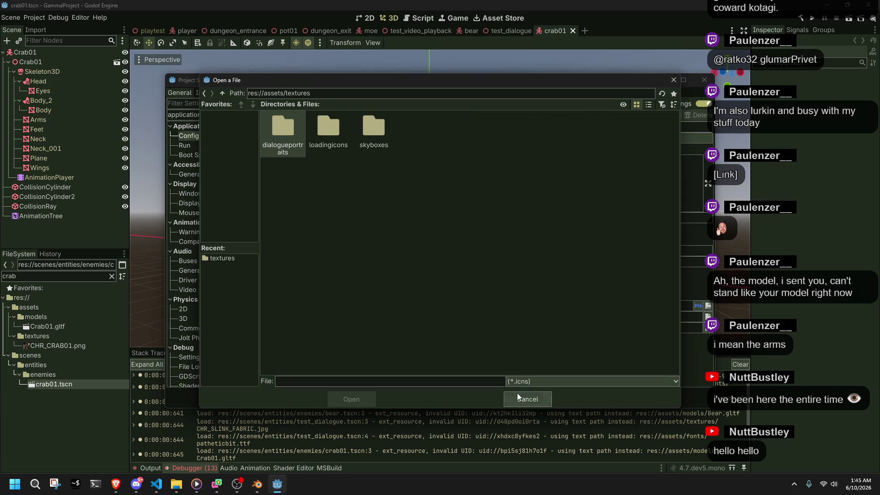
left_click(518, 393)
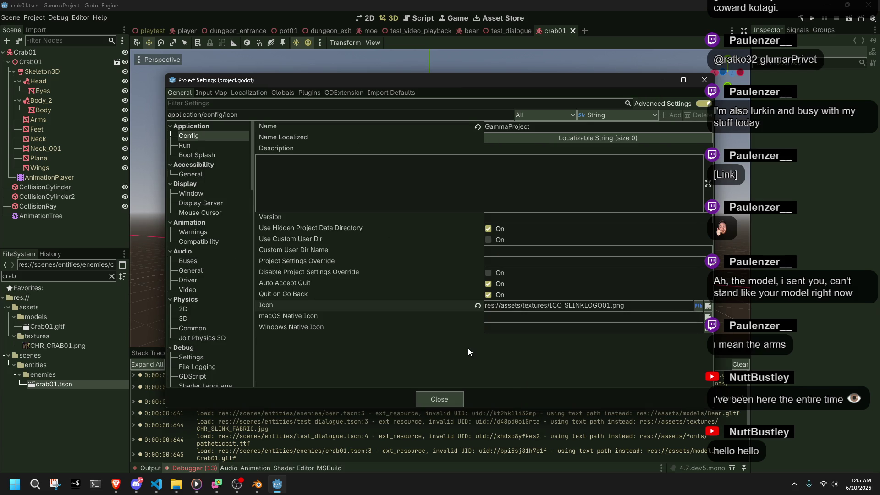
Expand the localized project name entries and start a translation, then dismiss it without adding.
left_click(317, 176)
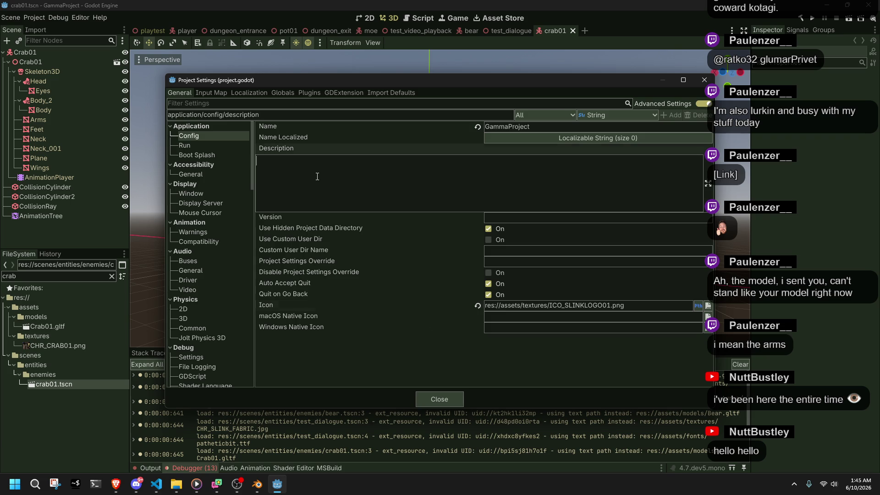
left_click(571, 138)
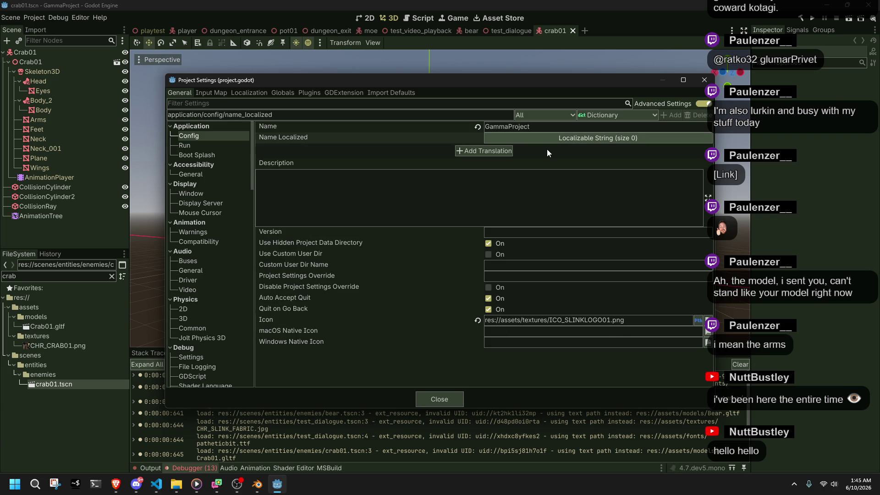
left_click(459, 151)
left_click(522, 401)
left_click(615, 142)
left_click(615, 142)
left_click(615, 142)
Inspect Version, Use Hidden Project Data Directory and Disable Project Settings Override, then view Run and Boot Splash.
left_click(381, 216)
left_click(356, 231)
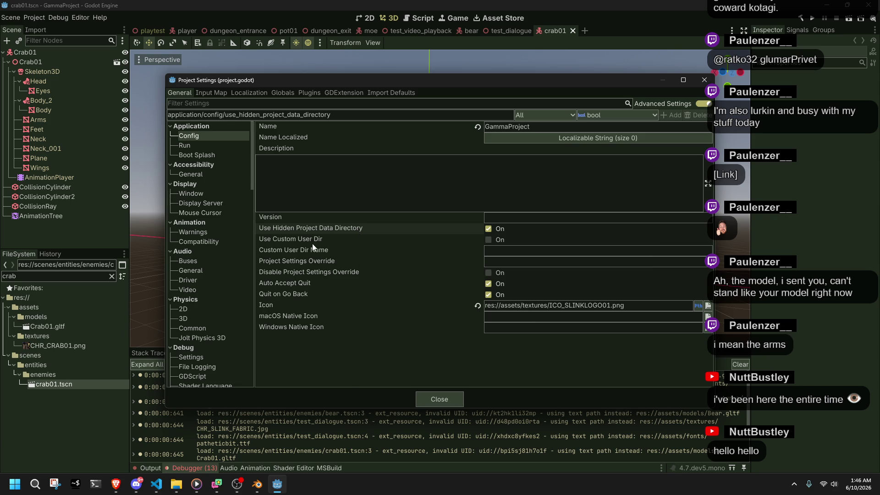
mouse_move(307, 241)
mouse_move(310, 270)
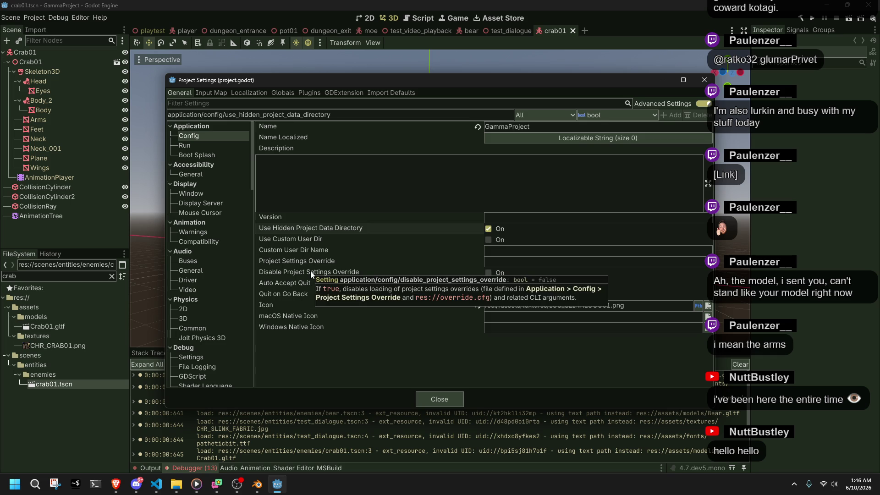
left_click(310, 270)
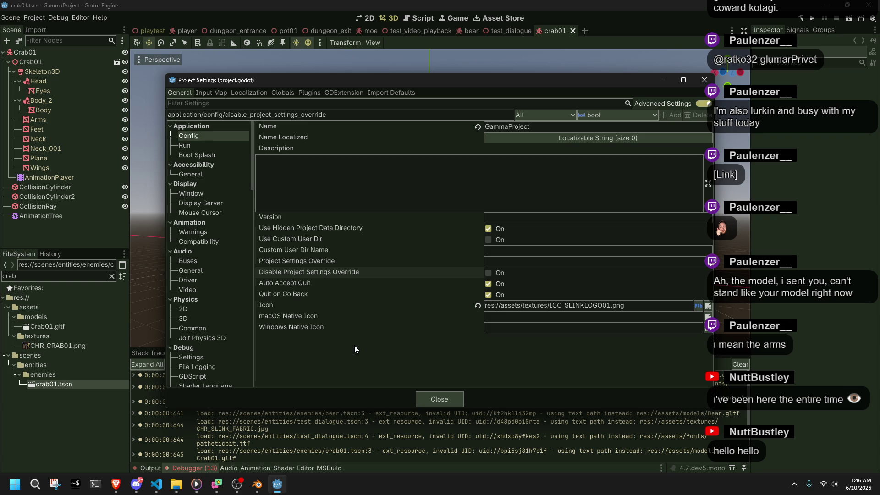
left_click(205, 147)
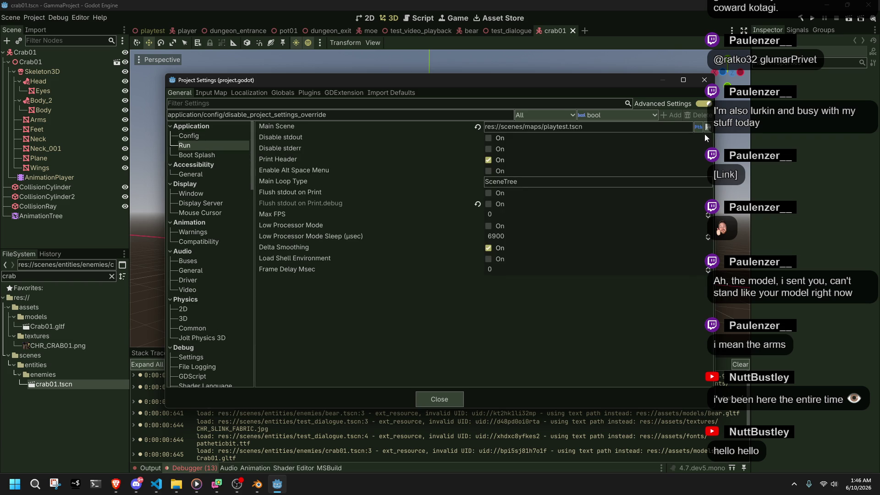
left_click(206, 155)
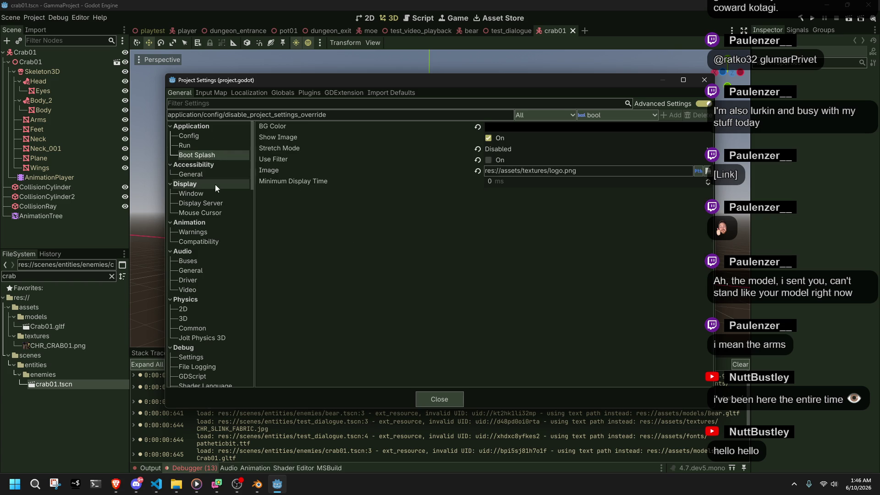
Leave the boot splash Image as logo.png, toggling its value between UID and path.
left_click(708, 171)
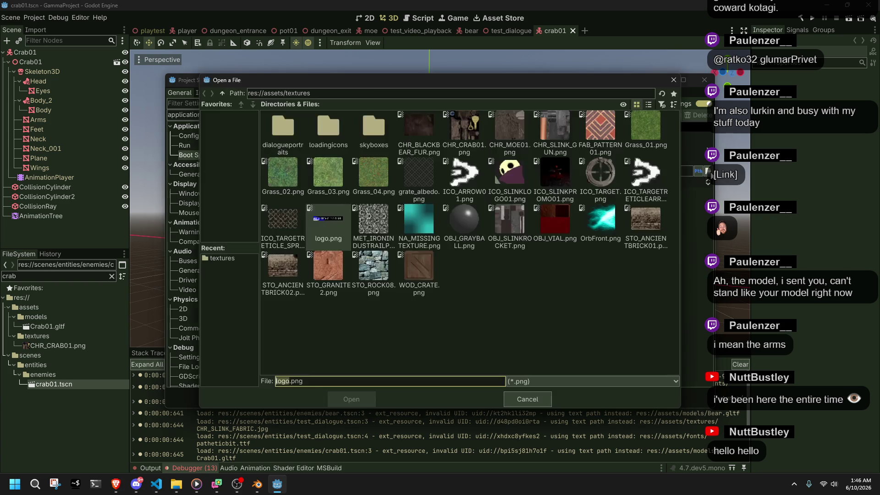
left_click(515, 397)
left_click(698, 175)
left_click(699, 175)
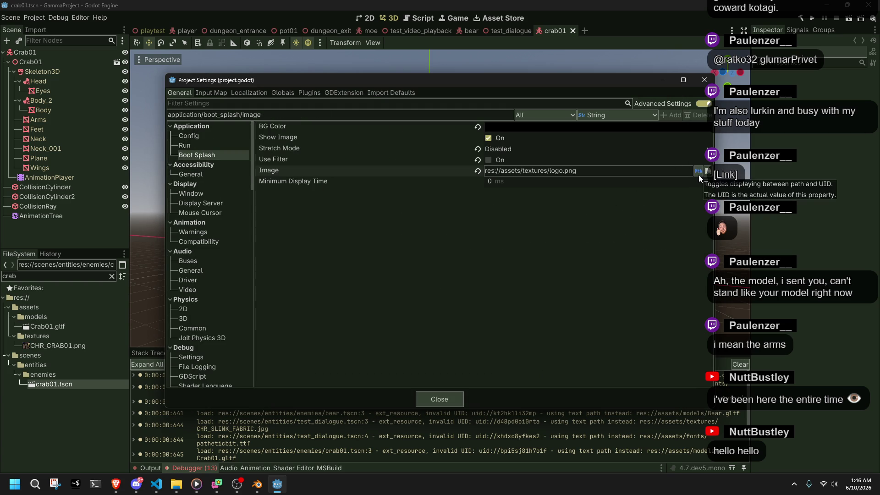
Browse the Accessibility, Display Window and Display Server settings on the way to Mouse Cursor.
left_click(215, 175)
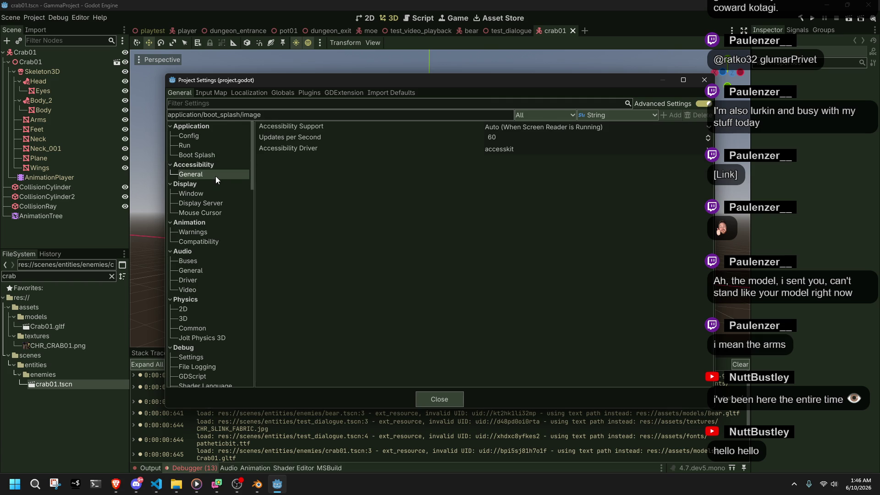
left_click(226, 194)
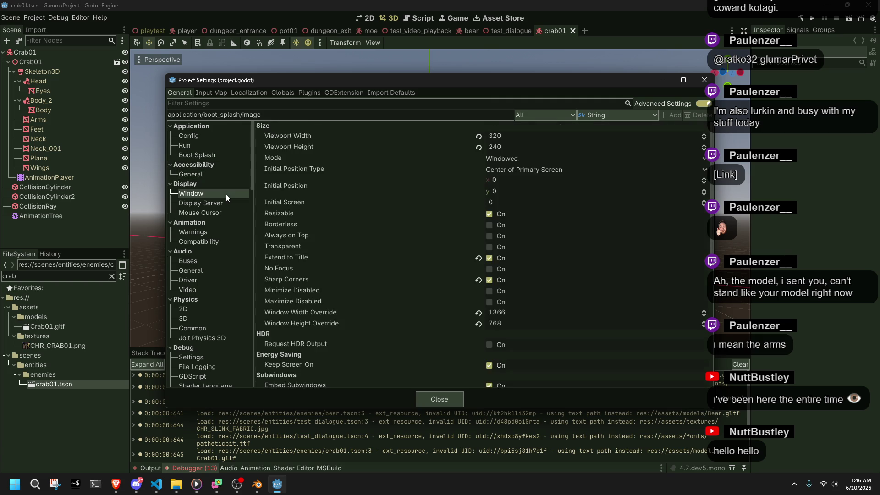
left_click(222, 205)
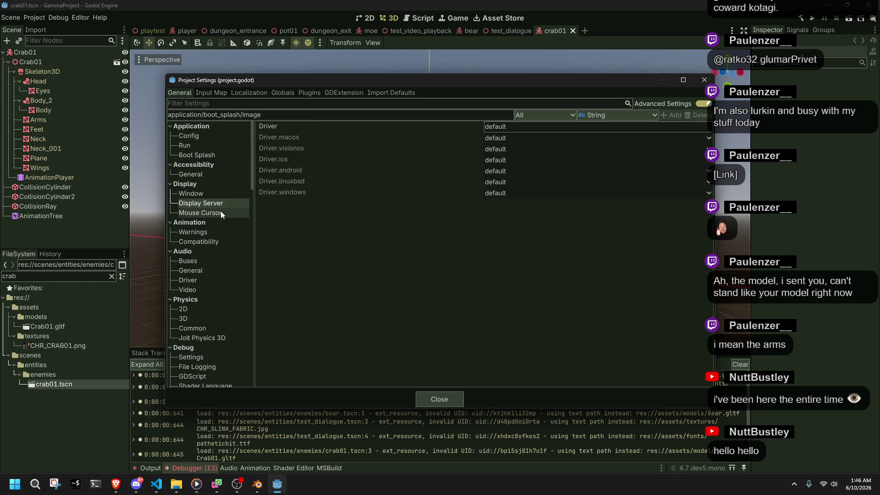
left_click(221, 213)
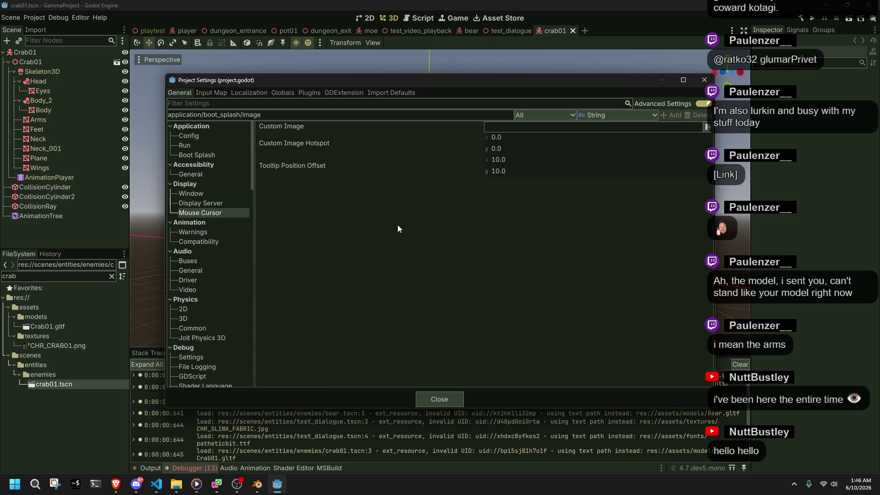
Set the cursor Custom Image to res://assets/textures/ICO_ARROW01.png and close Project Settings.
left_click(708, 127)
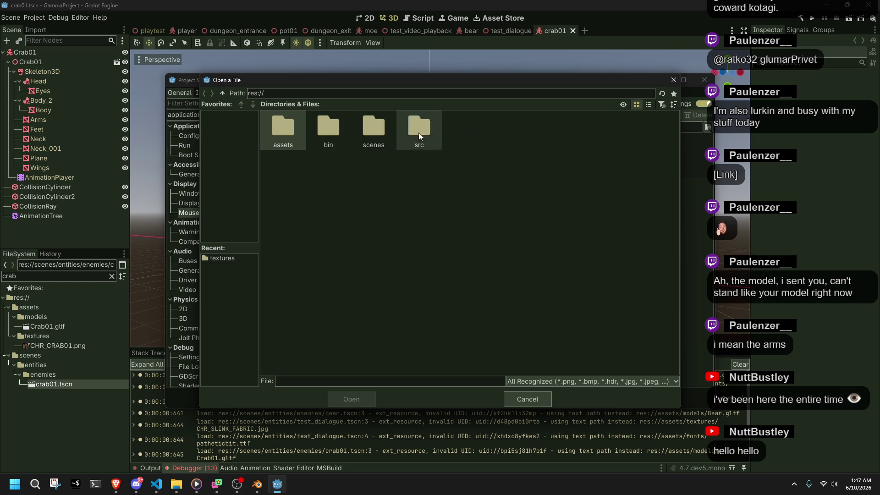
double_click(275, 139)
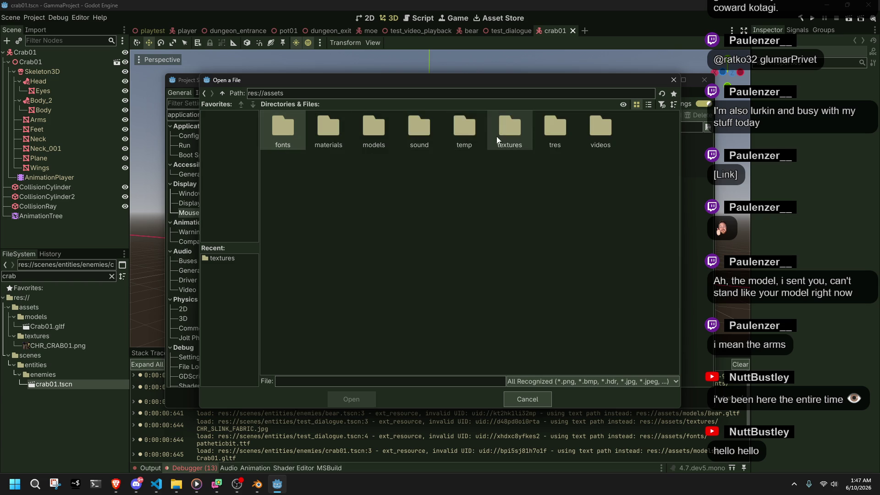
double_click(501, 133)
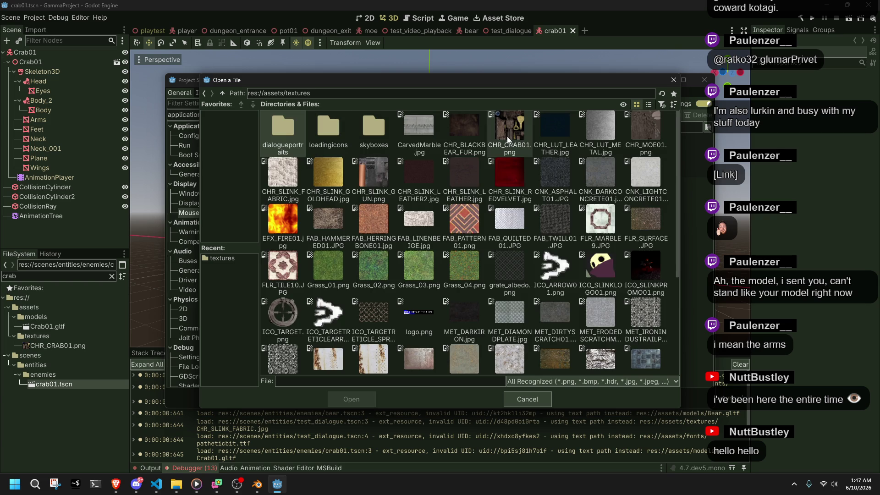
double_click(568, 270)
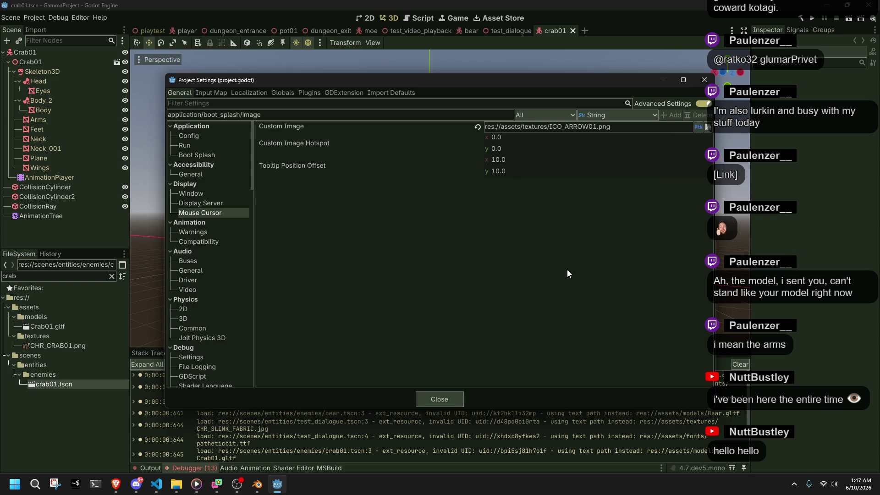
left_click(439, 399)
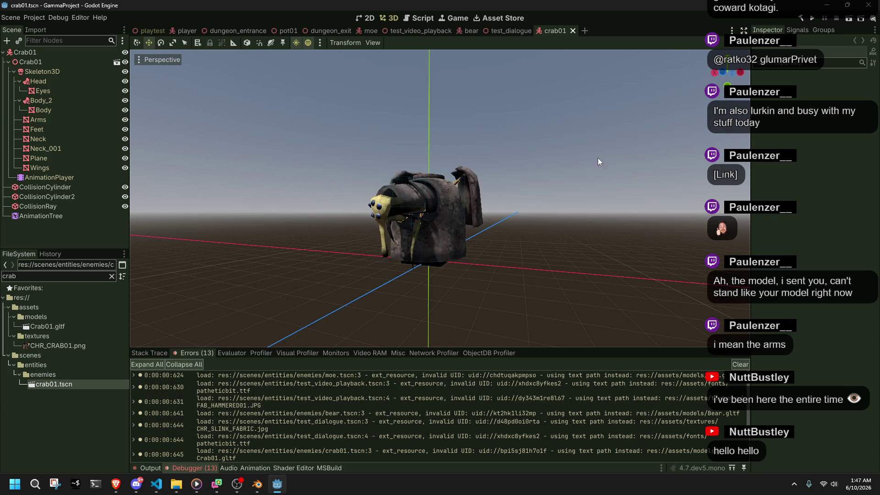
left_click(812, 19)
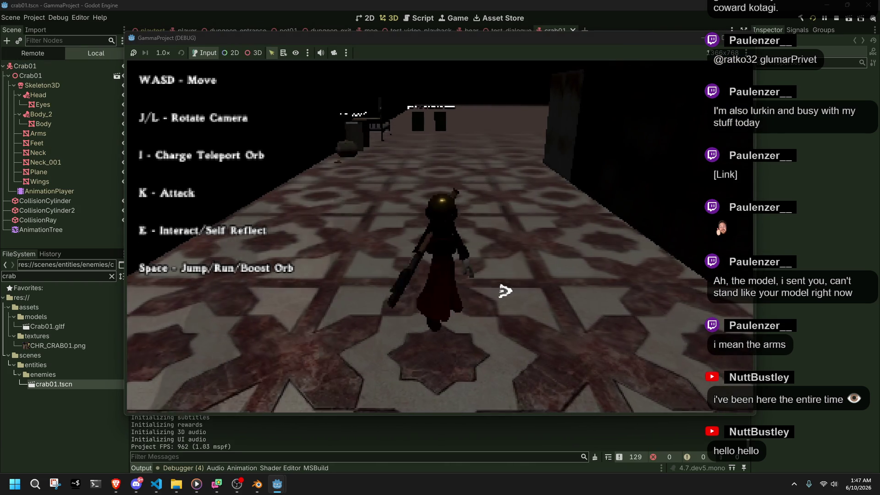
key("w")
key("w")
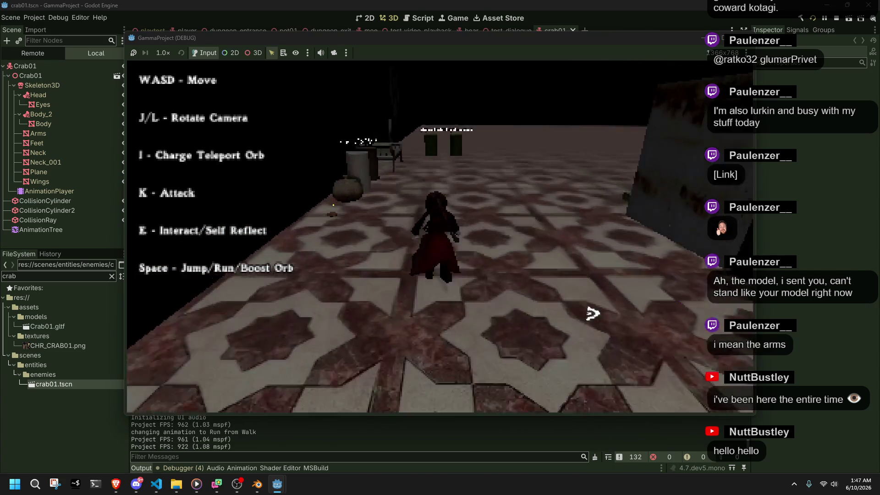
key("w")
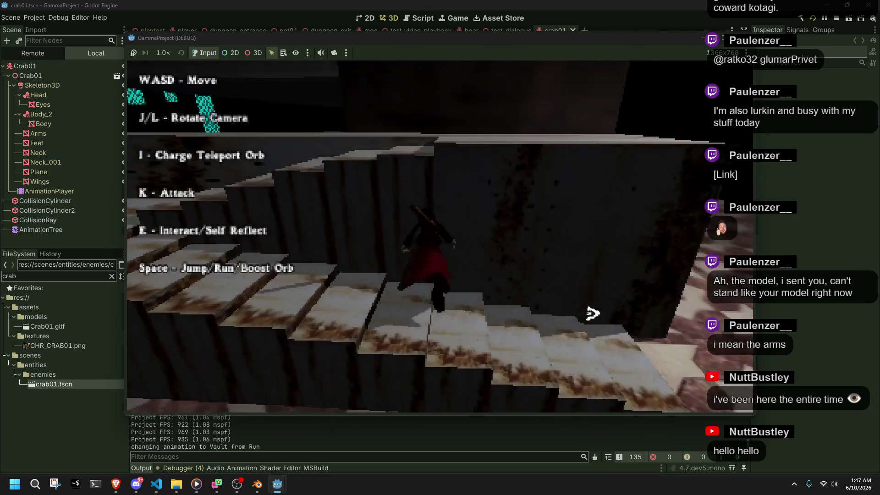
key("w")
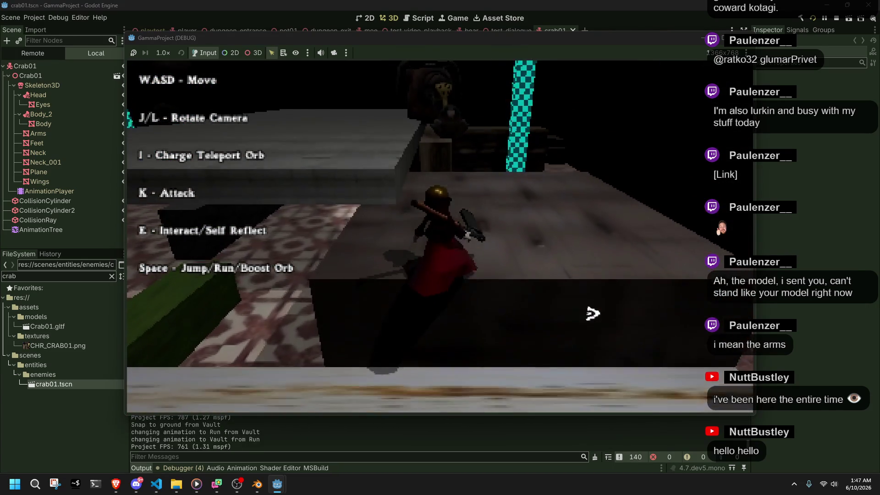
key("w")
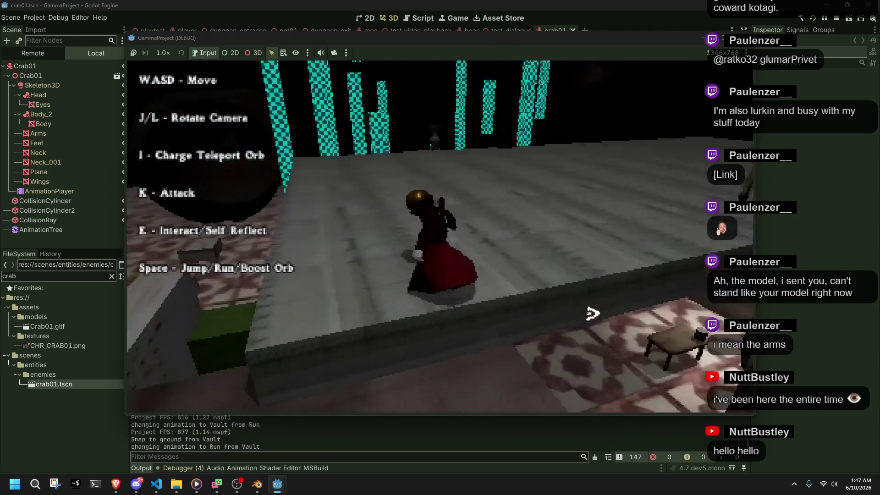
key("w")
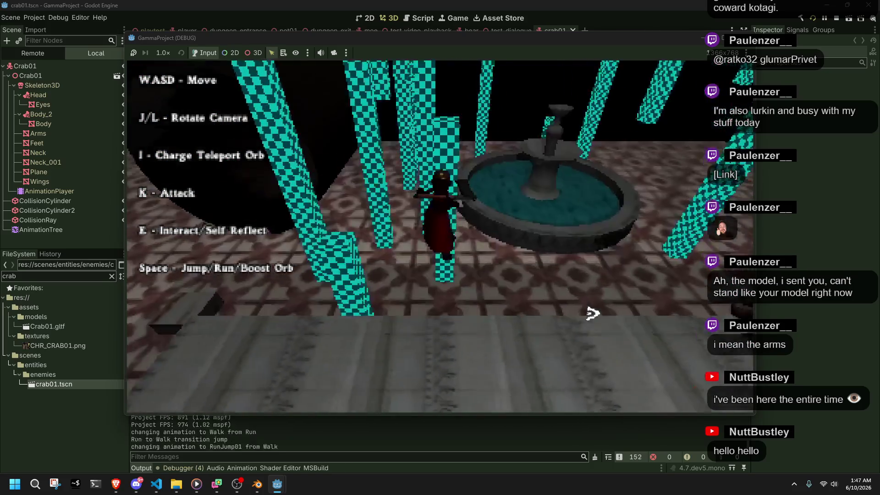
key("space")
key("w")
key("space")
key("w")
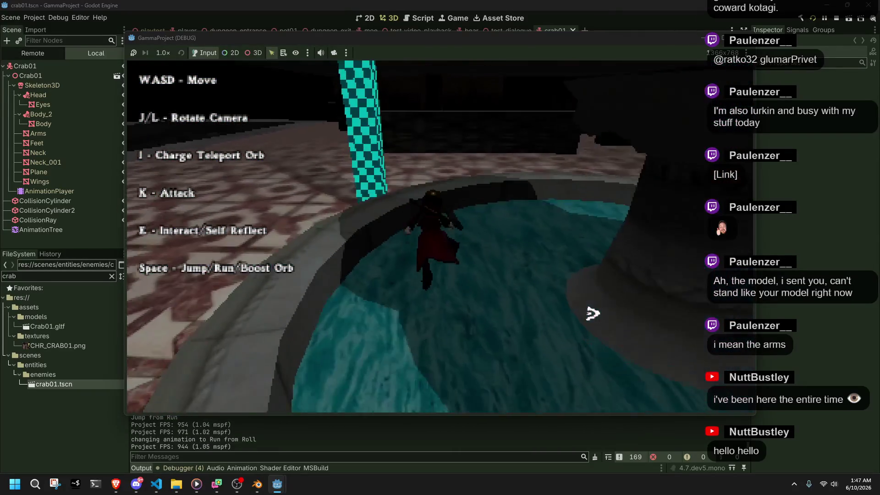
key("w")
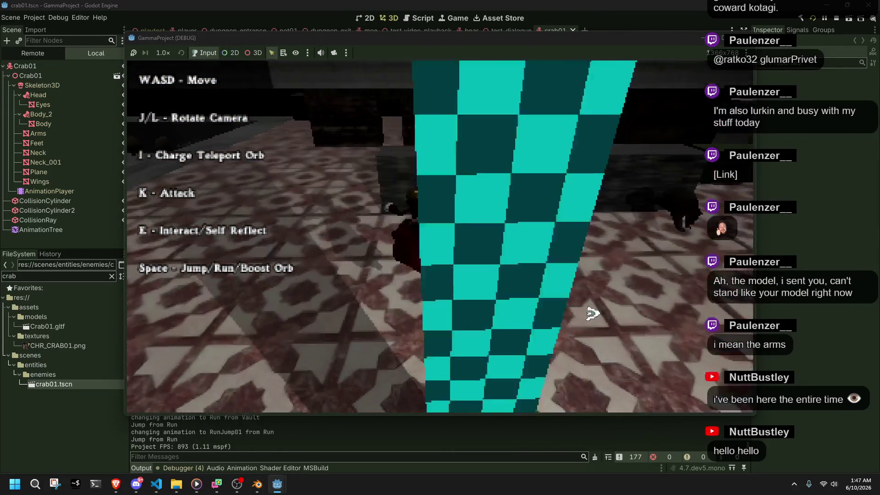
key("space")
key("w")
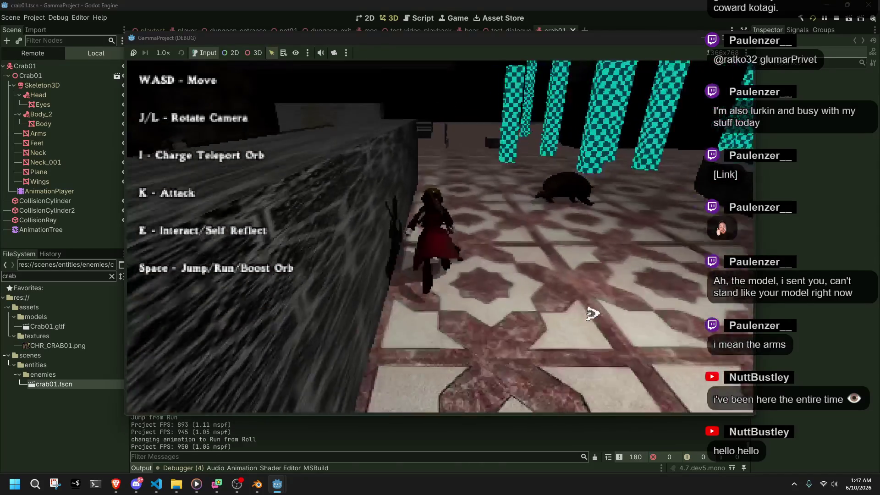
key("w")
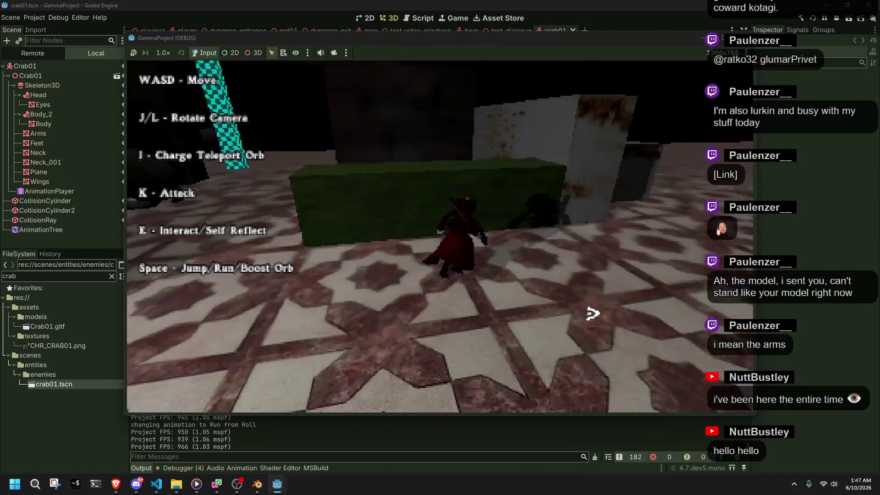
key("w")
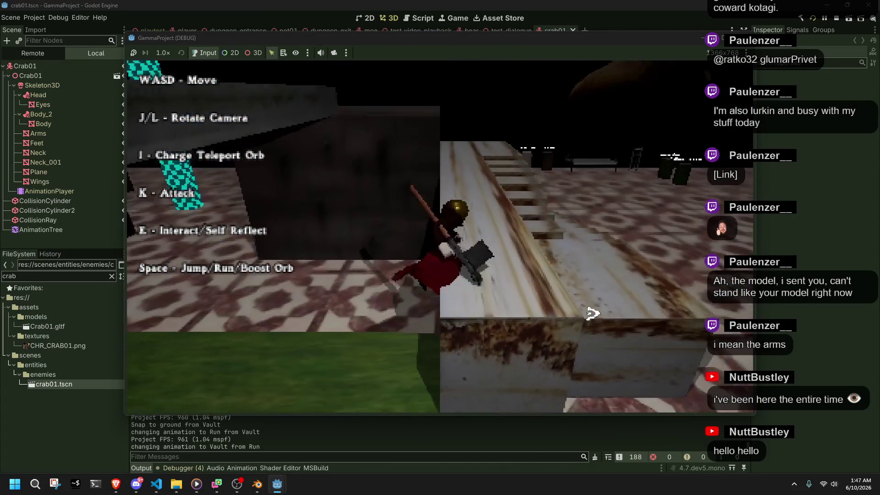
key("w")
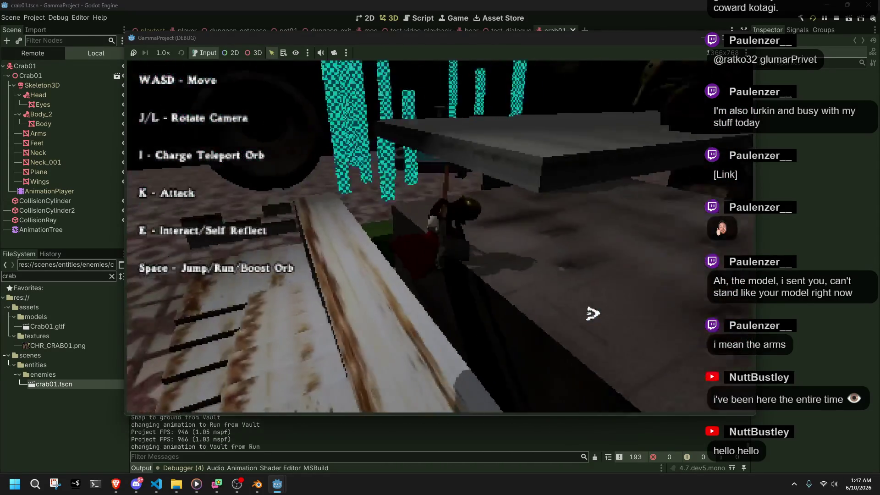
key("space")
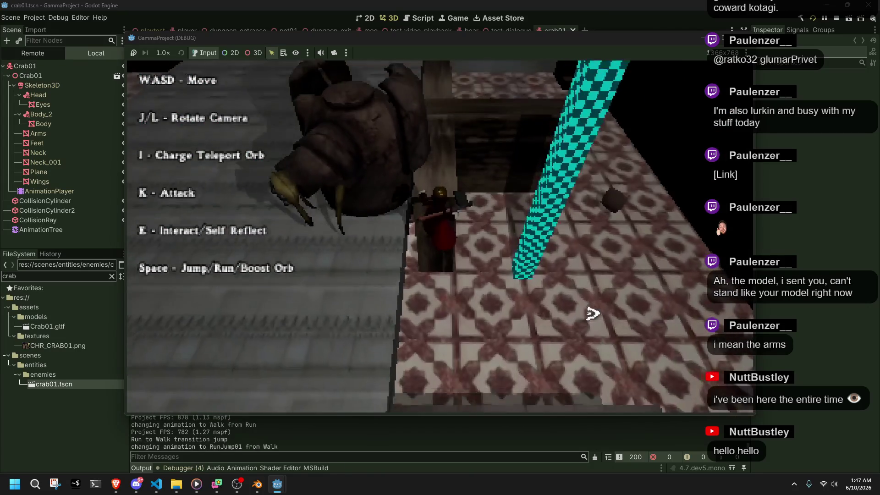
key("w")
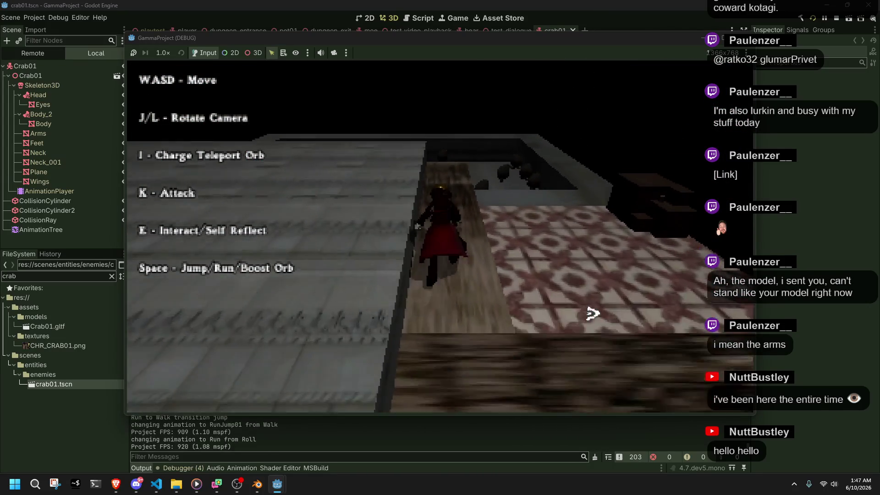
key("w")
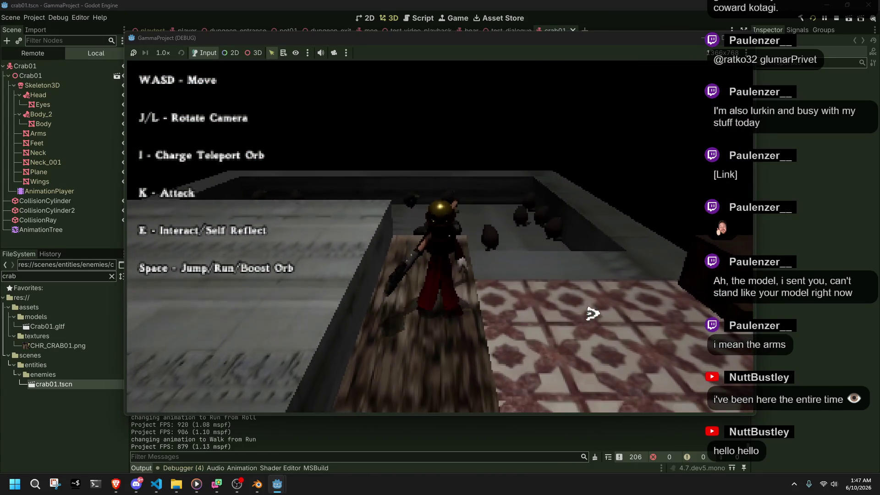
key("w")
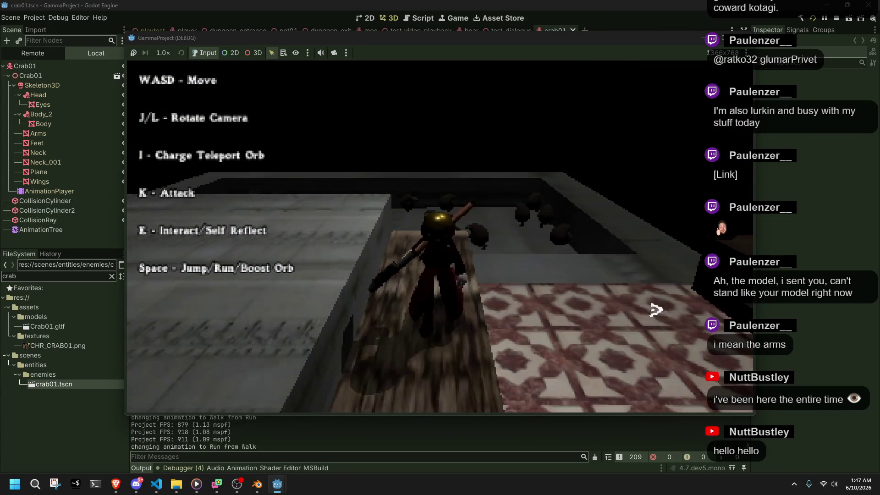
key("w")
key("space")
key("w")
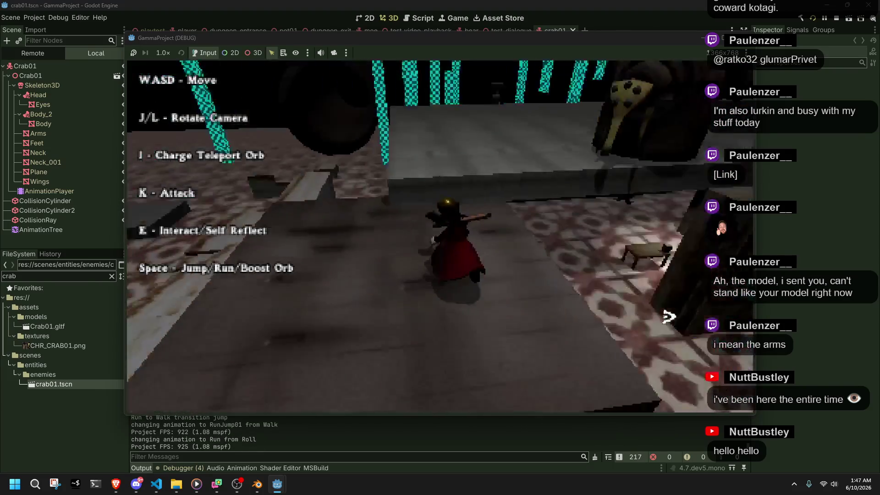
key("space")
key("w")
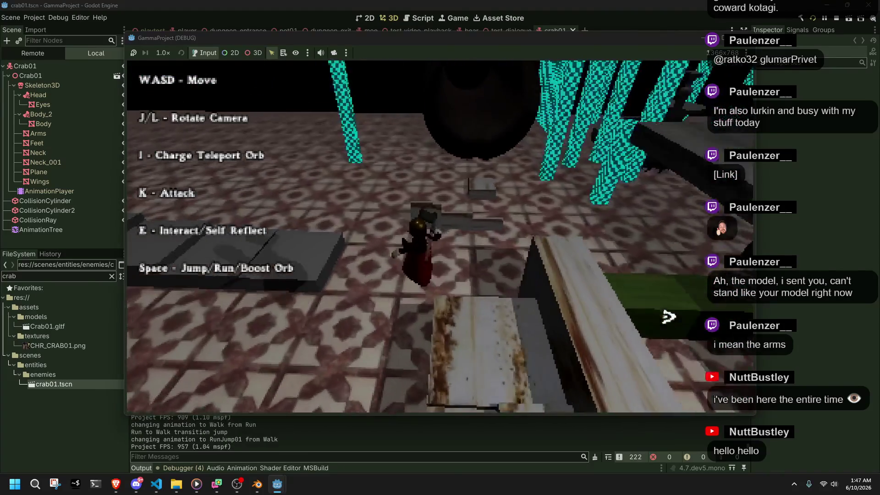
key("w")
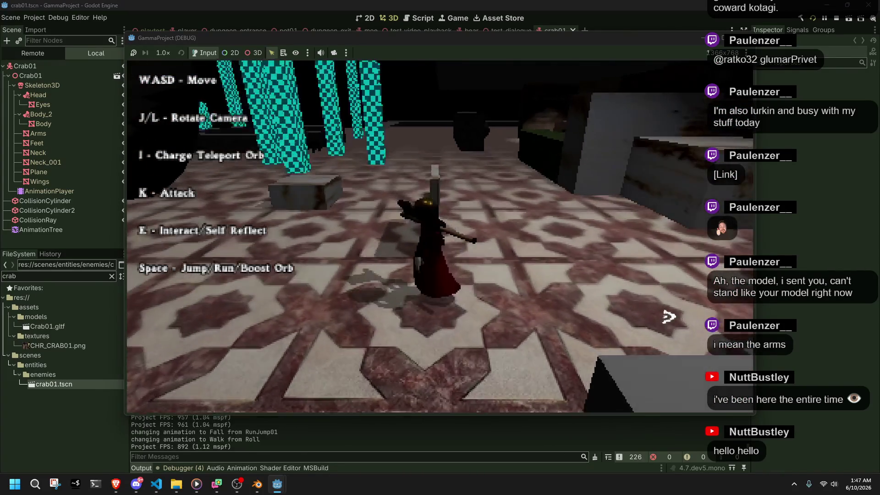
key("k")
key("w")
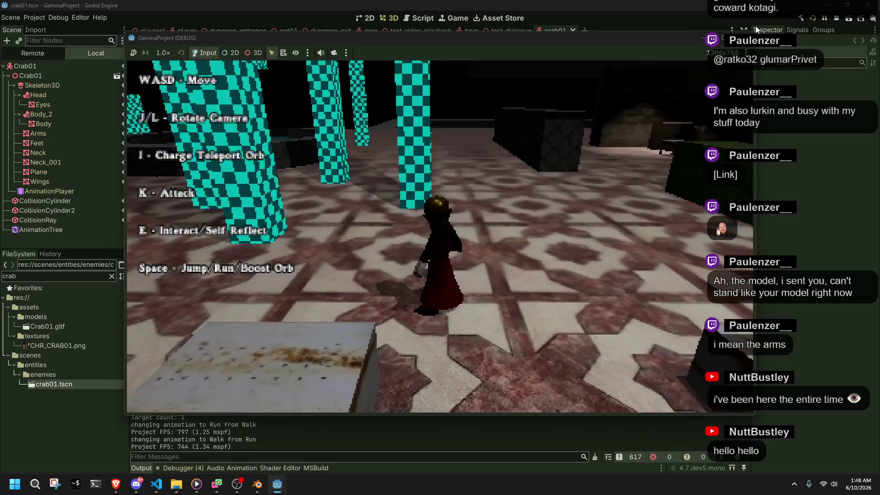
left_click(745, 37)
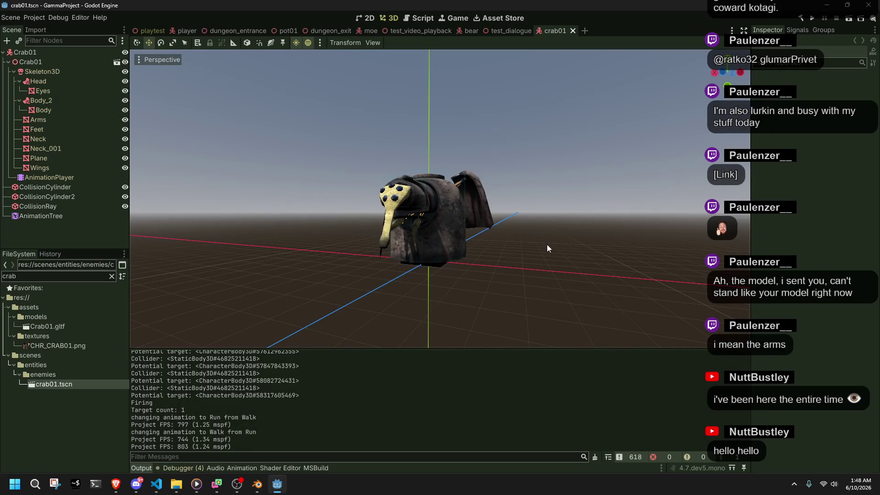
Check the debugger error list, then open table01.tscn and toggle its mesh visibility off and on.
left_click(200, 468)
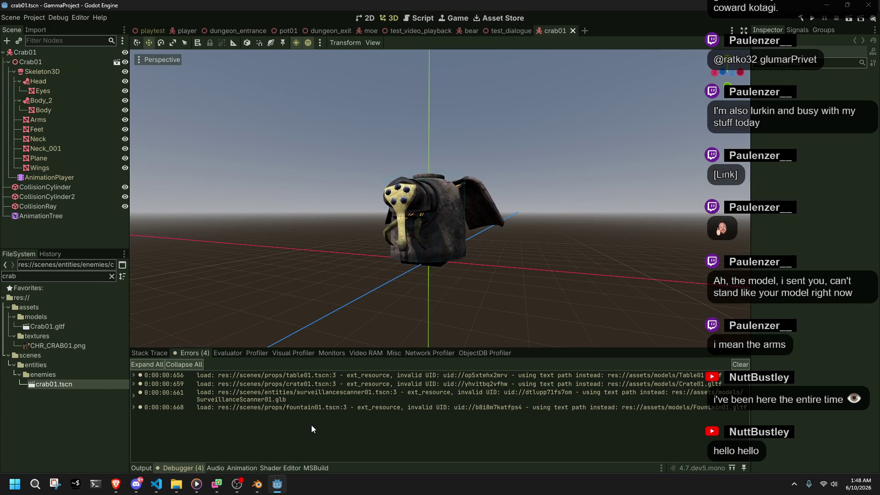
double_click(47, 276)
type("table")
double_click(50, 355)
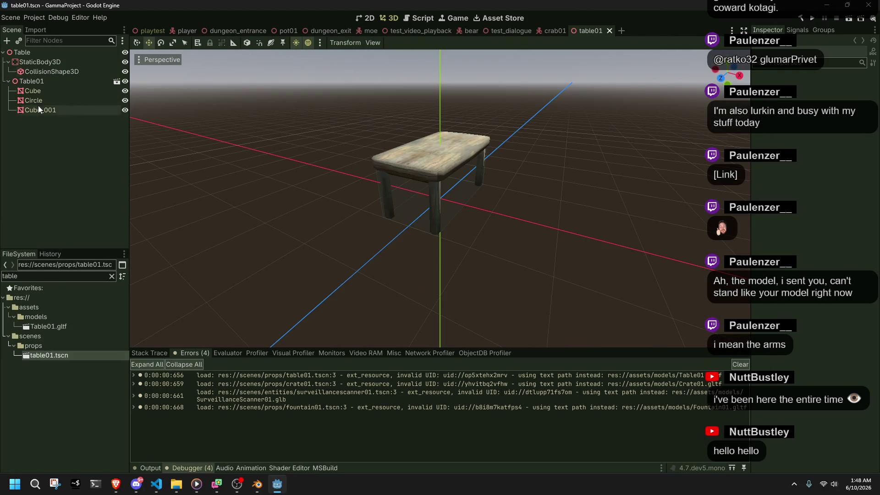
left_click(125, 52)
left_click(125, 52)
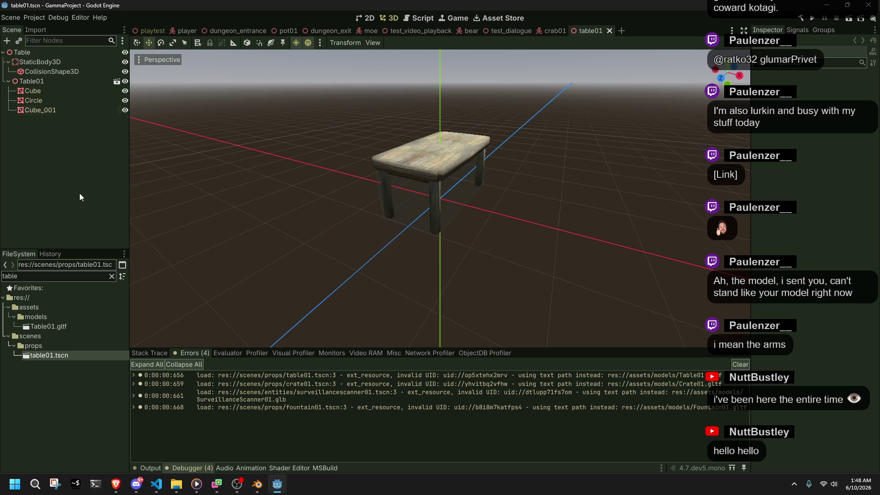
Filter the FileSystem for 'crate', open crate01.tscn and save it.
left_click(112, 275)
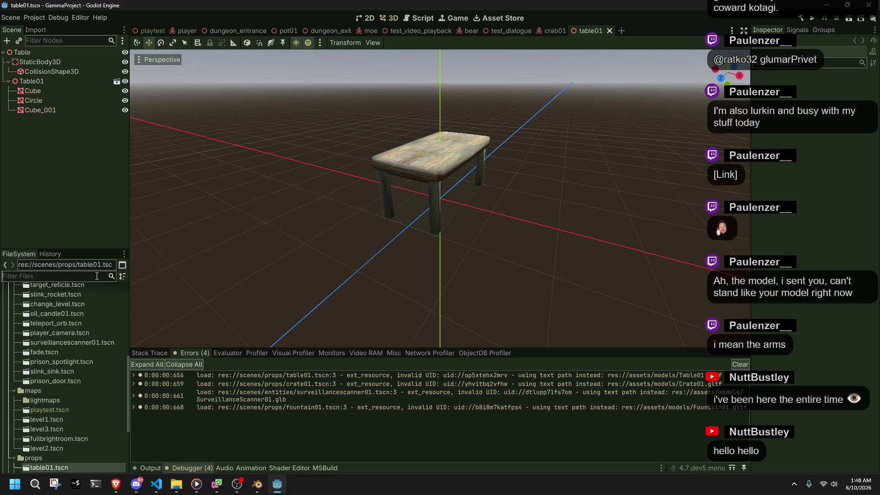
type("crate")
left_click(59, 374)
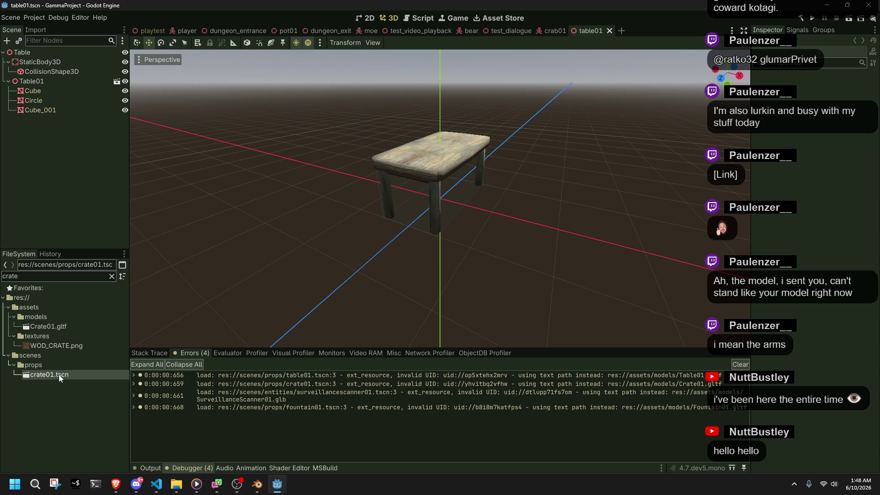
double_click(59, 374)
left_click(125, 53)
key("ctrl+s")
left_click(125, 53)
key("ctrl+s")
Filter for 'sur', open surveillancescanner01.tscn and save it.
left_click(54, 276)
key("ctrl+a")
type("sur")
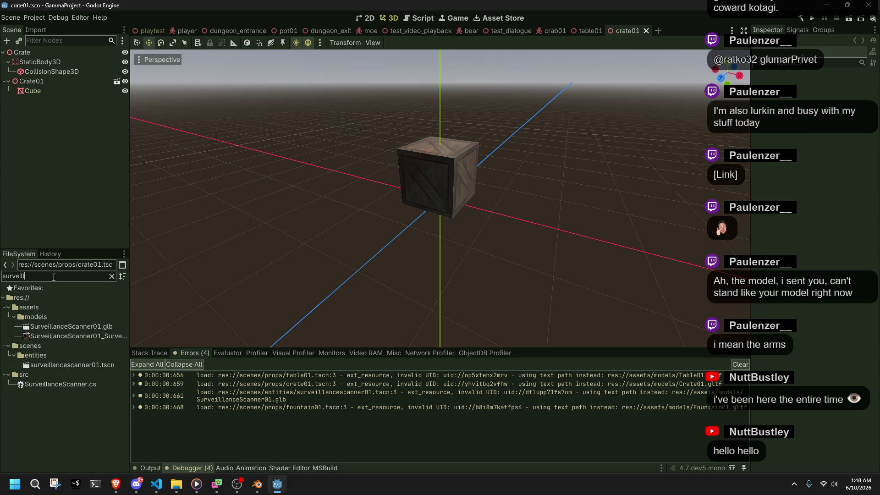
double_click(68, 365)
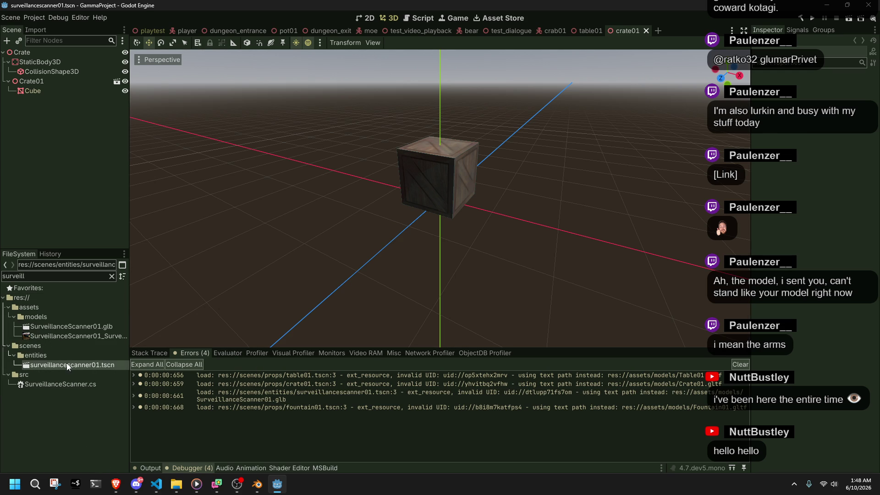
key("ctrl+s")
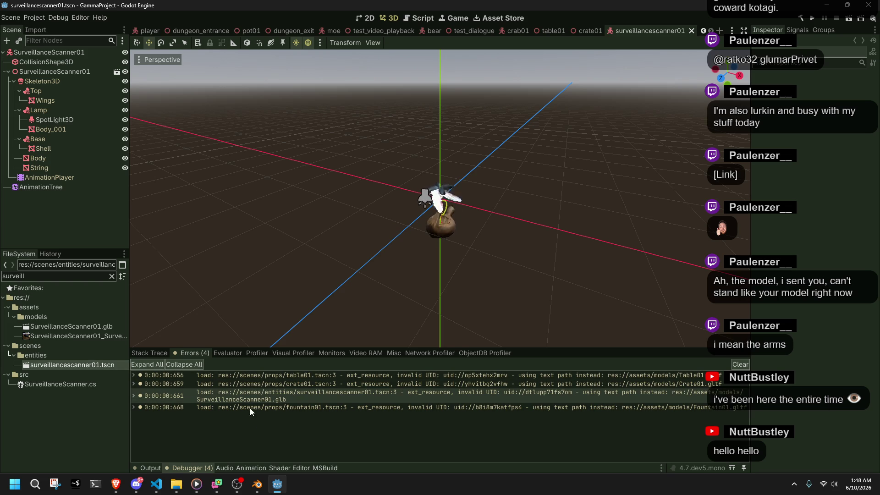
Filter for 'fountain' and open fountain01.tscn.
left_click(54, 277)
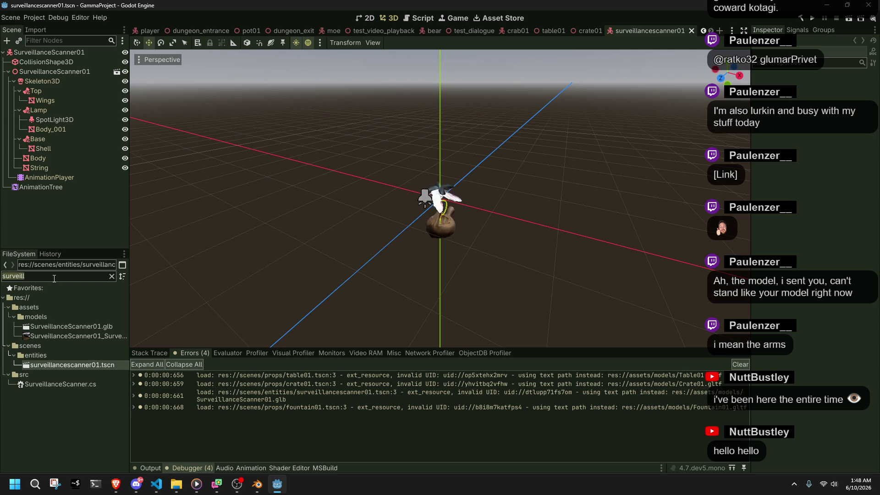
type("fountain")
double_click(46, 357)
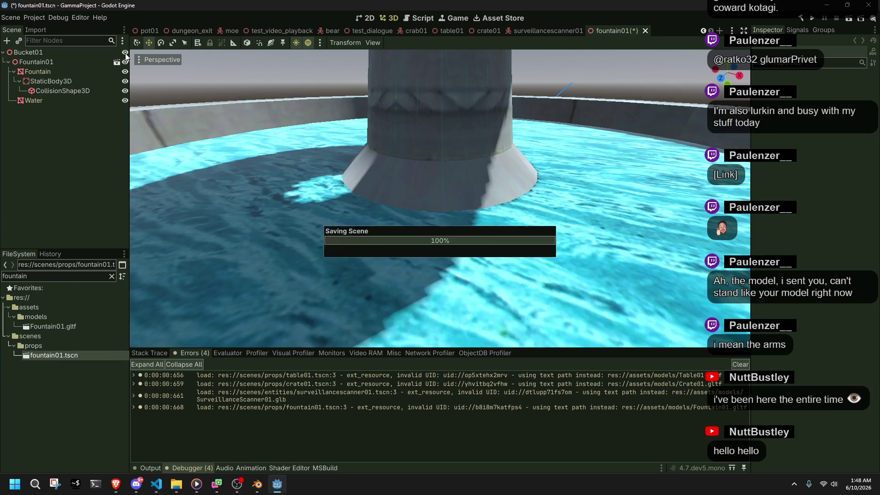
left_click(808, 21)
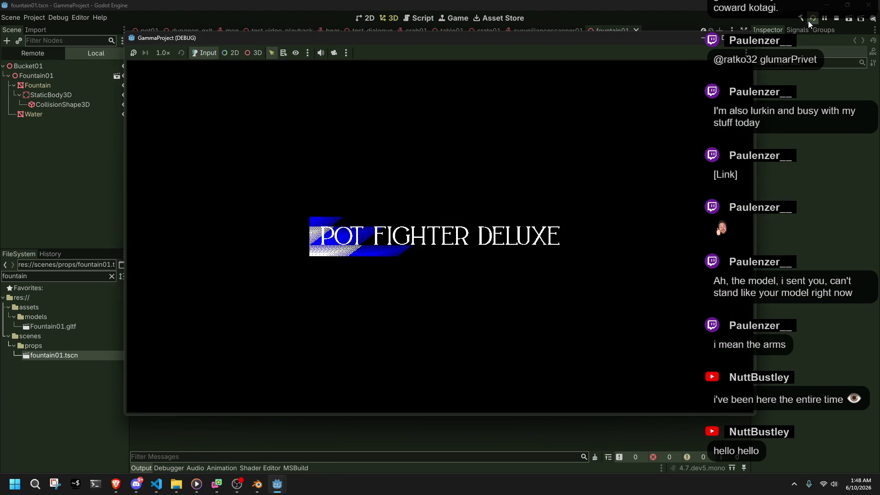
key("w")
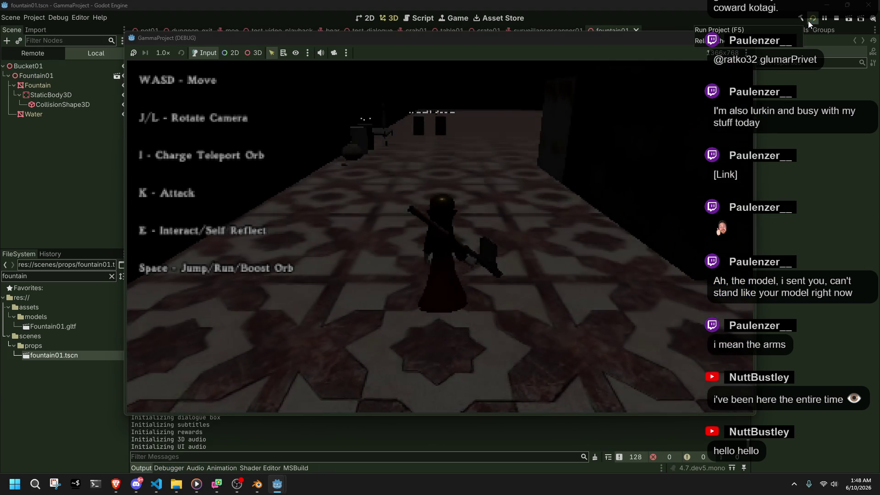
key("w")
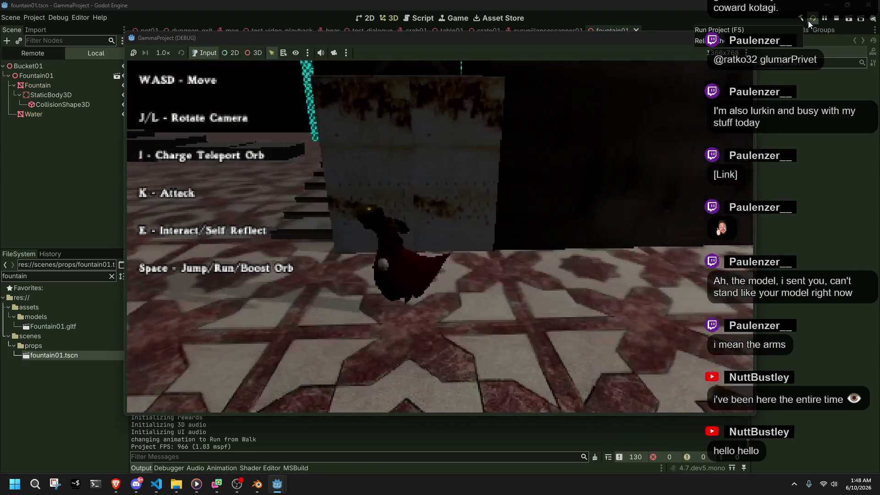
key("w")
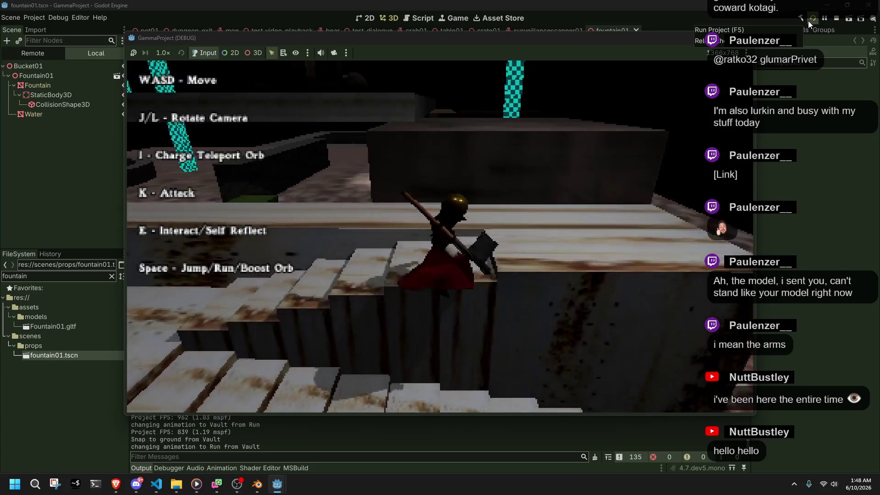
key("w")
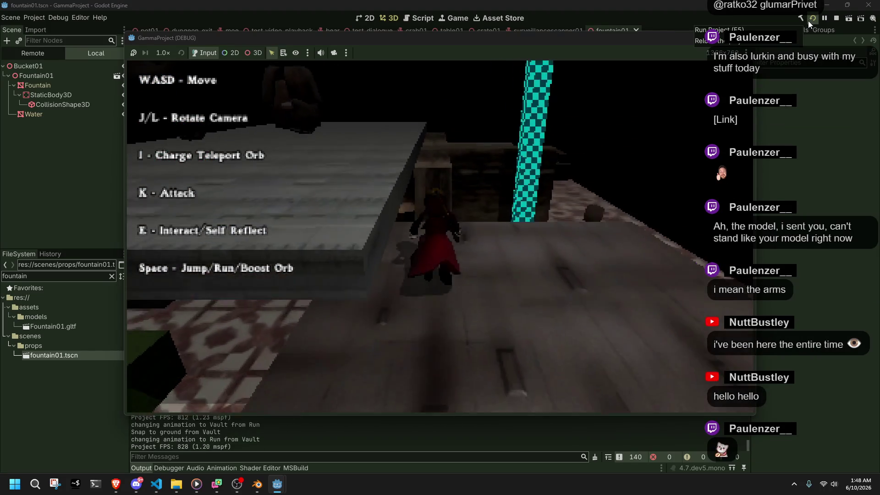
key("space")
key("w")
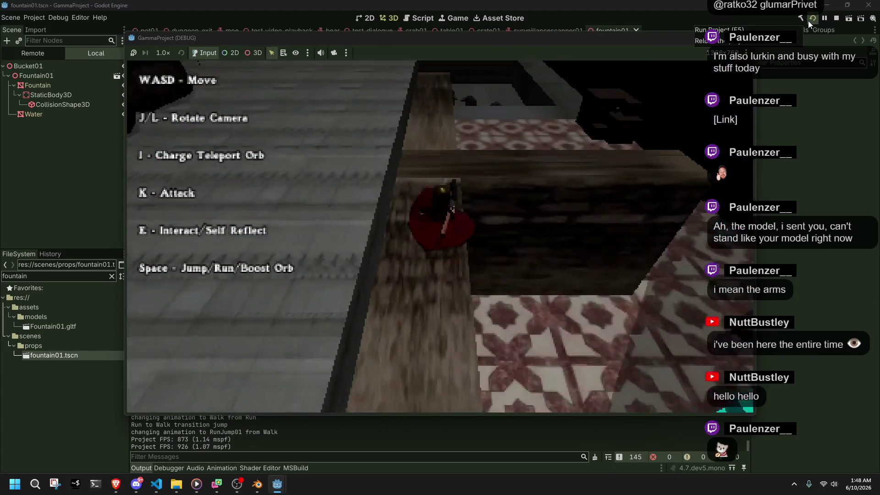
key("w")
key("space")
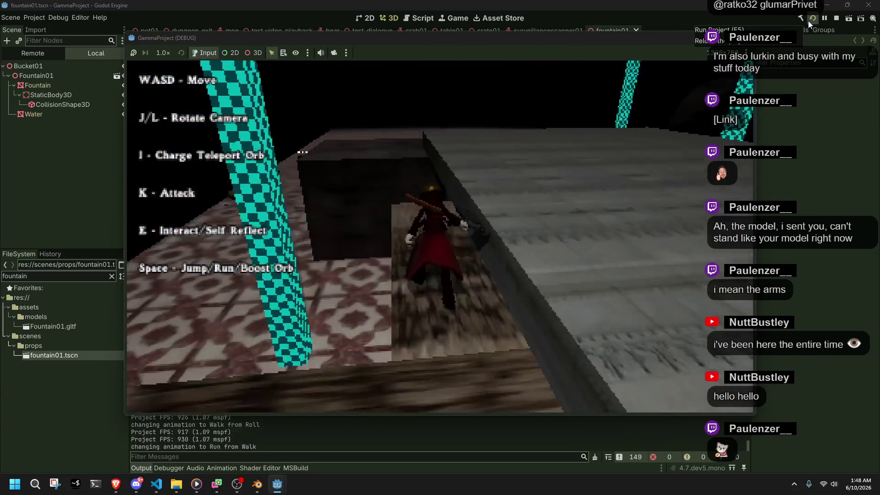
key("w")
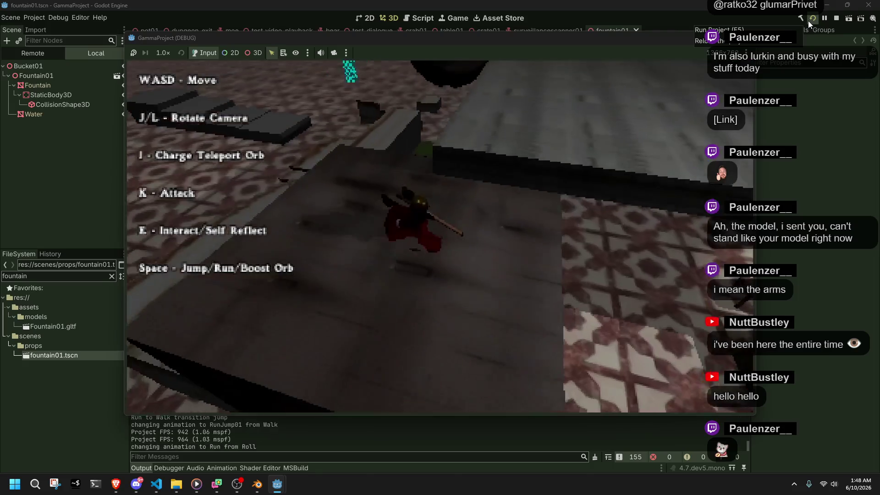
key("space")
Stop the running game and close the pot01, crate01, table01 and crab01 scene tabs.
key("F8")
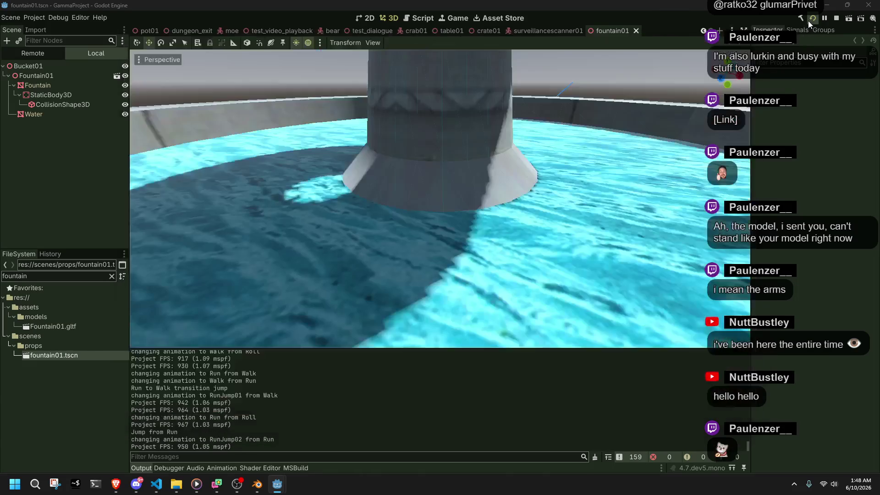
left_click(148, 31)
left_click(165, 31)
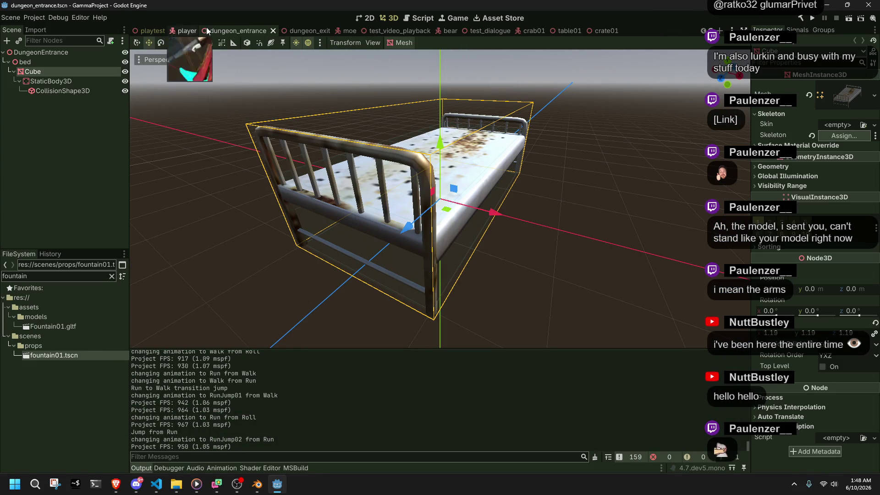
left_click(609, 31)
left_click(615, 31)
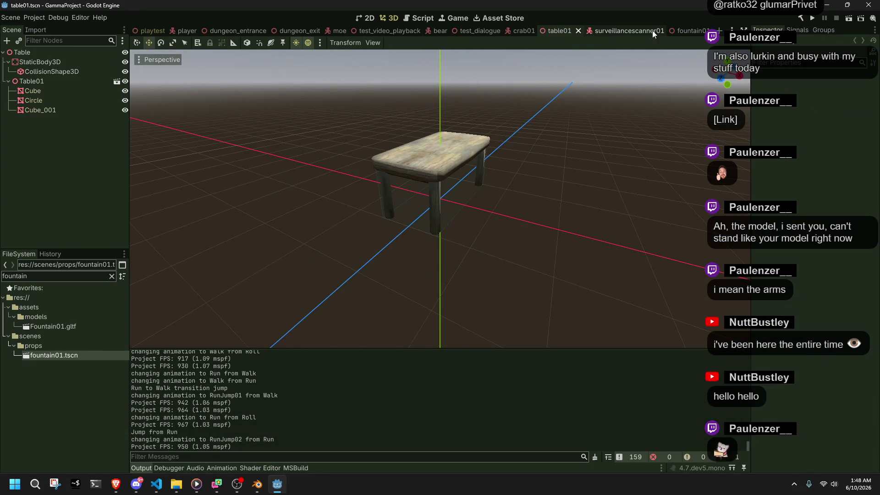
left_click(577, 31)
left_click(541, 30)
left_click(505, 29)
Close the surveillancescanner01, fountain01, bear, test_video_playback, moe, dungeon_exit and dungeon_entrance tabs.
left_click(535, 30)
left_click(499, 32)
left_click(454, 31)
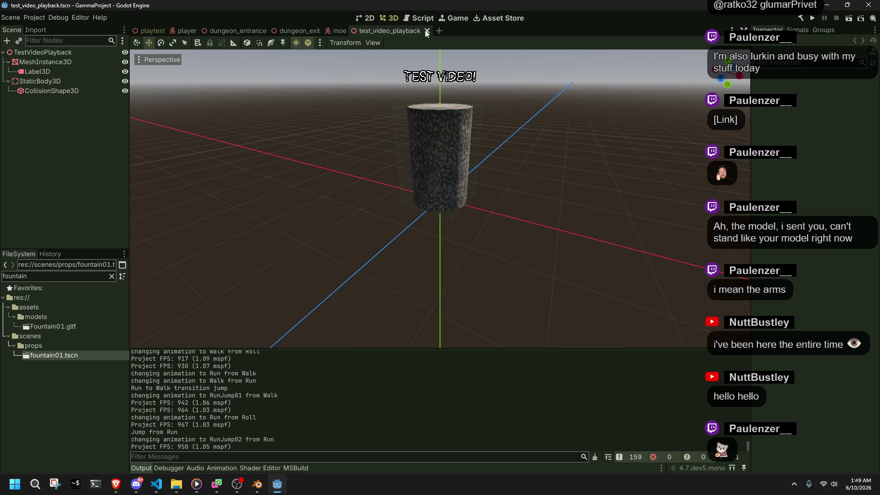
left_click(426, 31)
left_click(351, 31)
left_click(327, 30)
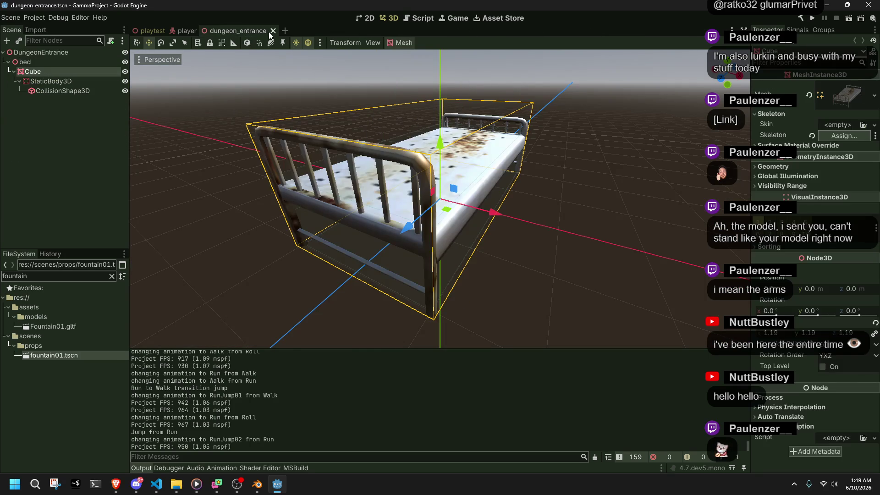
left_click(271, 31)
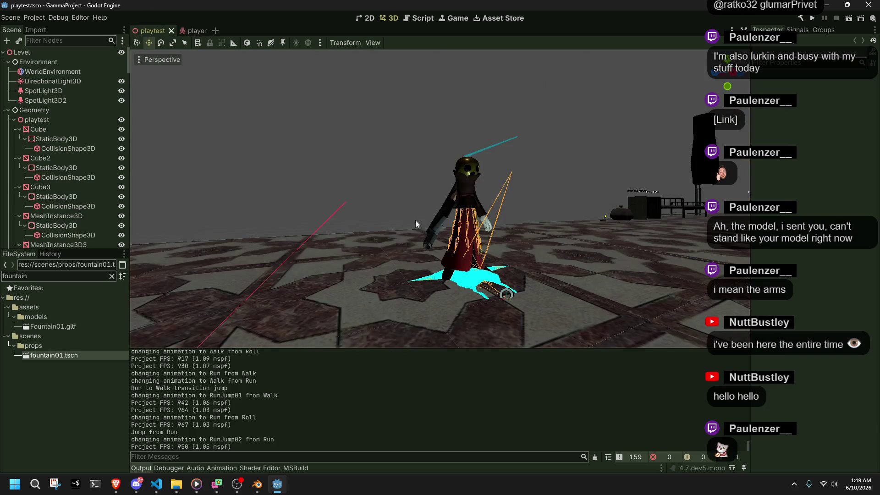
left_click_drag(416, 222, 472, 225)
left_click_drag(379, 205, 380, 205)
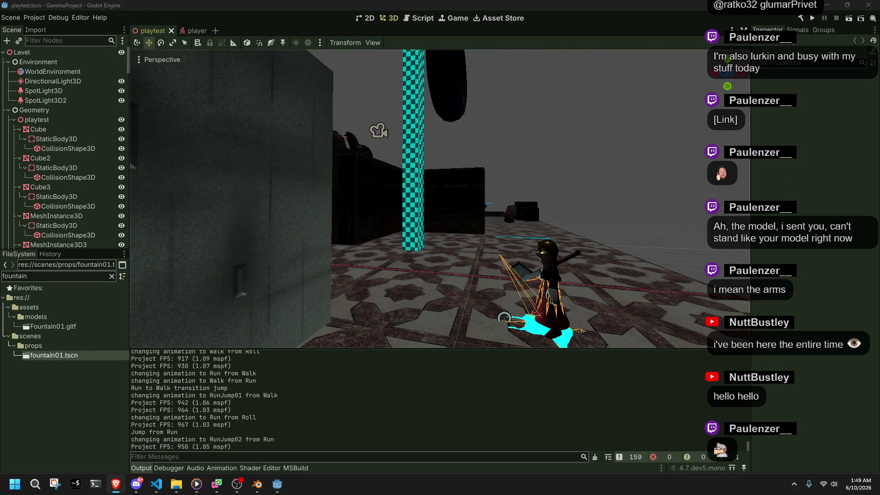
Swing the viewport back from the wall and save the playtest scene.
left_click_drag(557, 200, 480, 207)
key("ctrl+s")
scroll(87, 198, "down", 5)
scroll(69, 216, "down", 10)
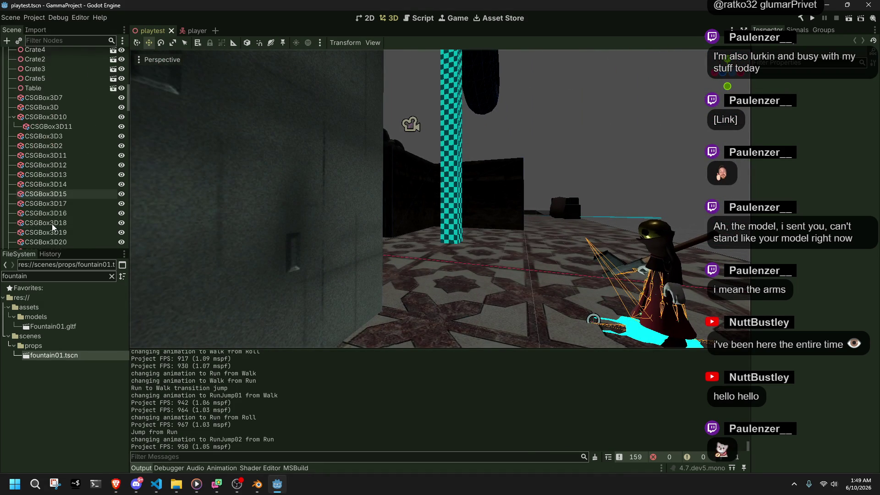
left_click_drag(128, 138, 127, 238)
Open the player scene's AnimationTree state machine editor, then switch to Blender.
left_click(192, 30)
scroll(75, 178, "down", 10)
left_click(31, 243)
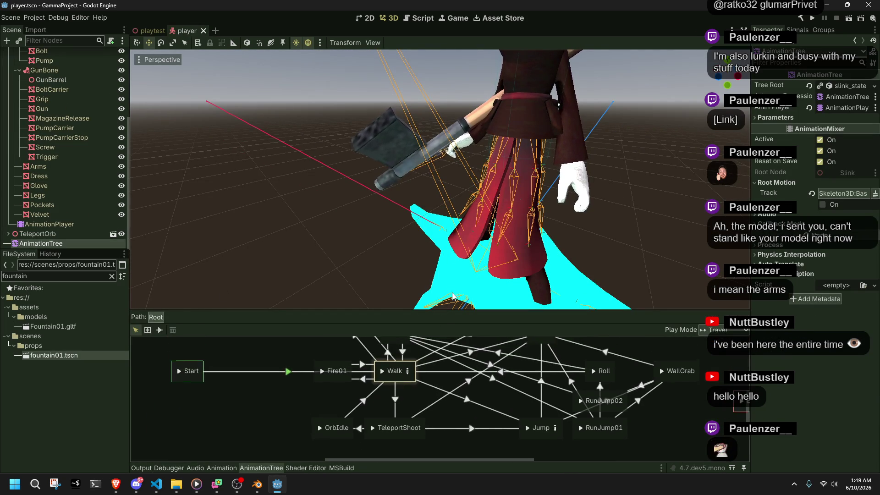
left_click(257, 484)
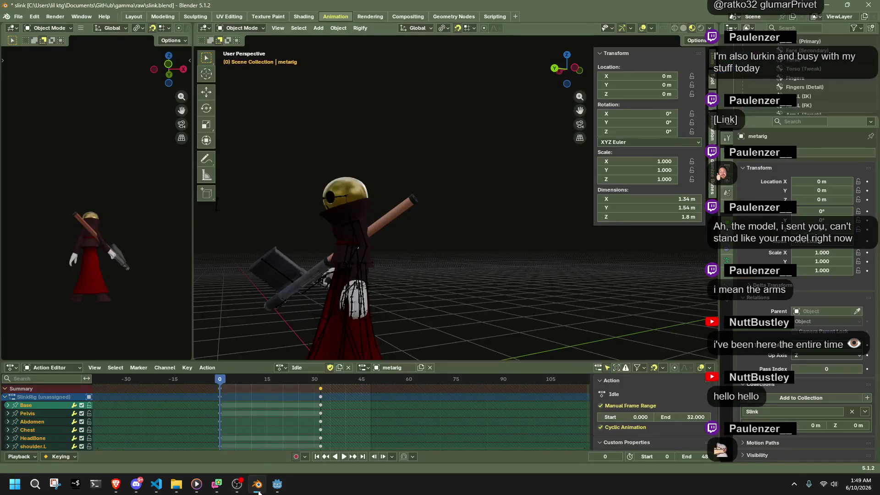
Browse the Action Editor's action list keeping Idle active, then save slink.blend.
left_click(280, 368)
scroll(325, 296, "down", 10)
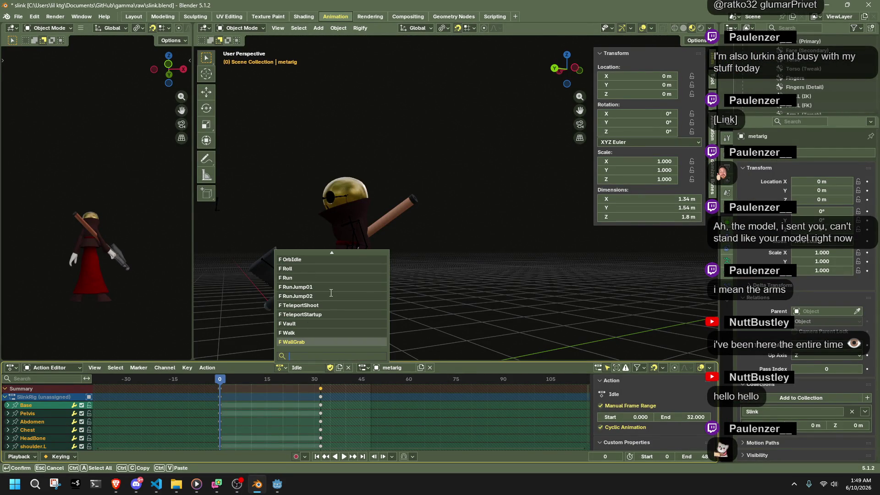
key("Up")
key("Up")
key("Up")
scroll(336, 340, "up", 9)
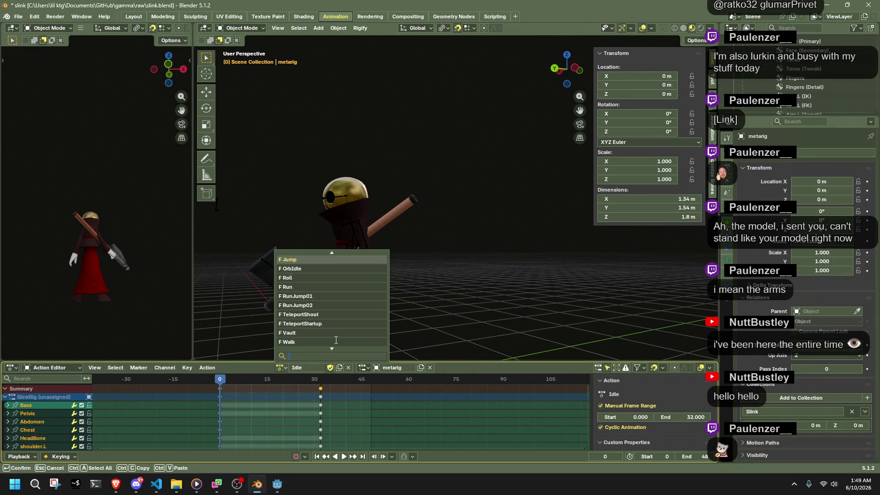
scroll(336, 340, "down", 5)
scroll(336, 341, "down", 1)
scroll(336, 340, "up", 1)
scroll(336, 340, "up", 5)
scroll(336, 340, "down", 1)
scroll(336, 340, "down", 6)
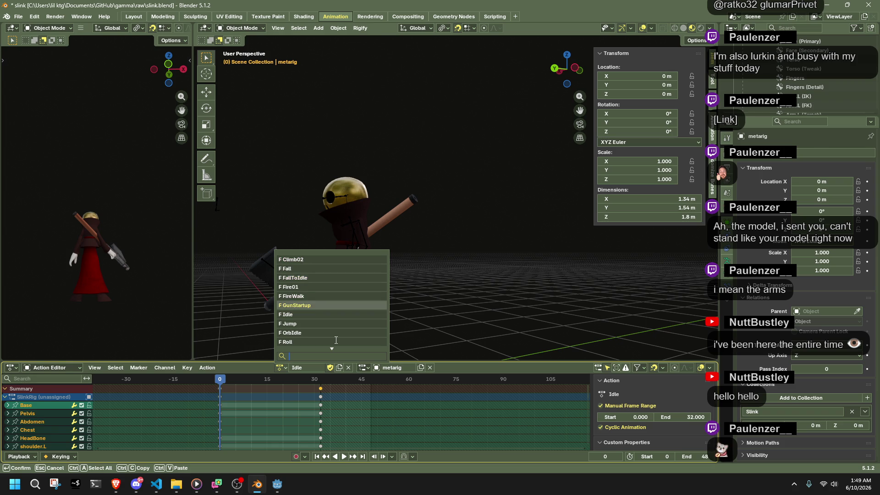
scroll(336, 340, "down", 10)
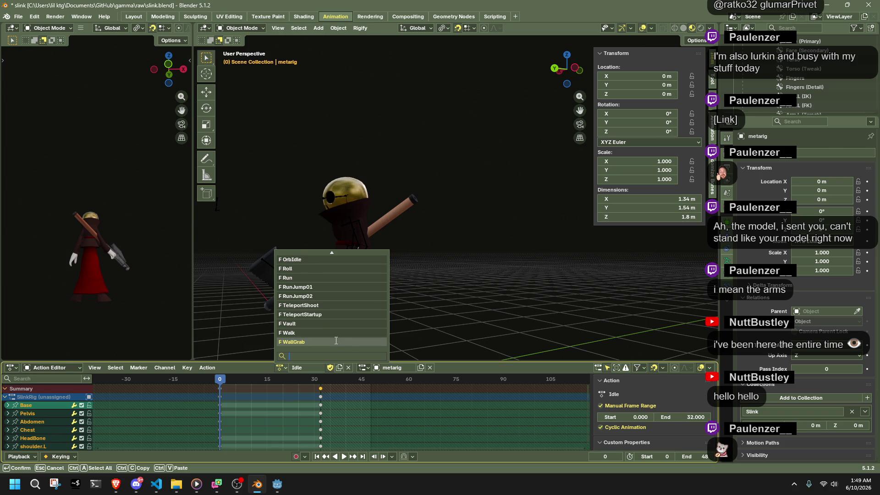
left_click(280, 372)
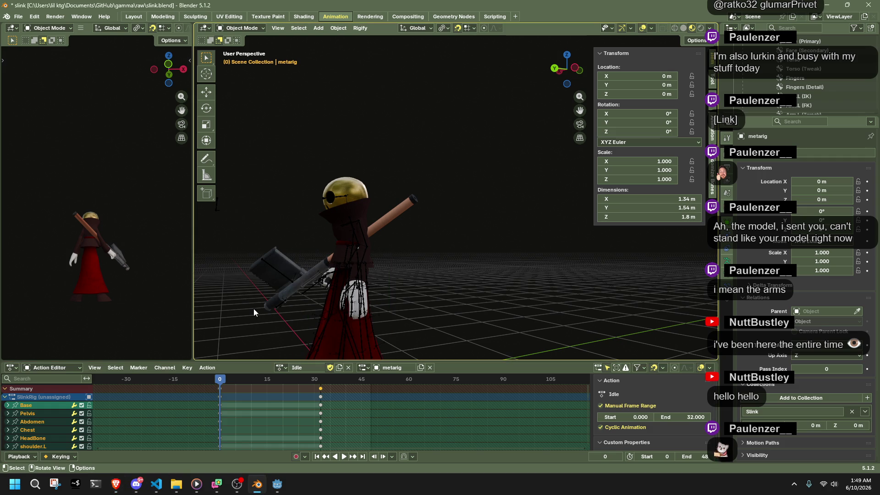
left_click_drag(365, 264, 462, 262)
key("ctrl+s")
Export the scene as glTF 2.0 from Quick Favorites, overwriting Slink.gltf.
key("q")
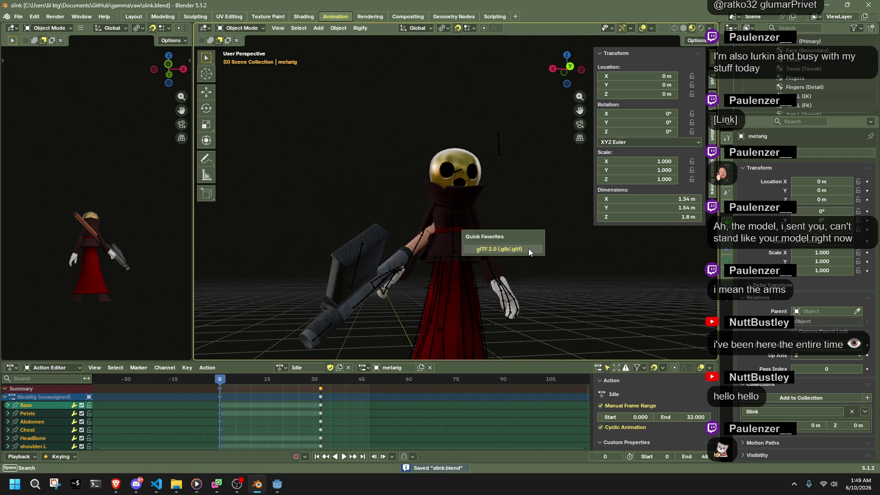
left_click(529, 249)
scroll(528, 266, "down", 8)
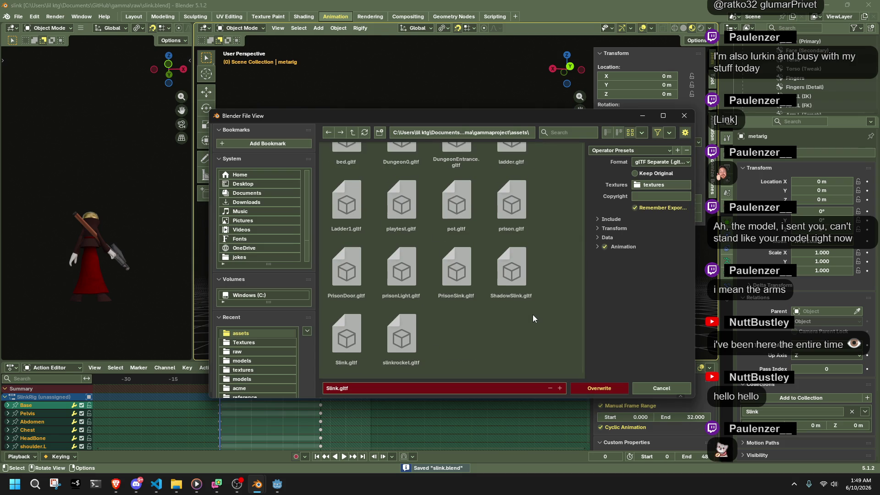
left_click(609, 389)
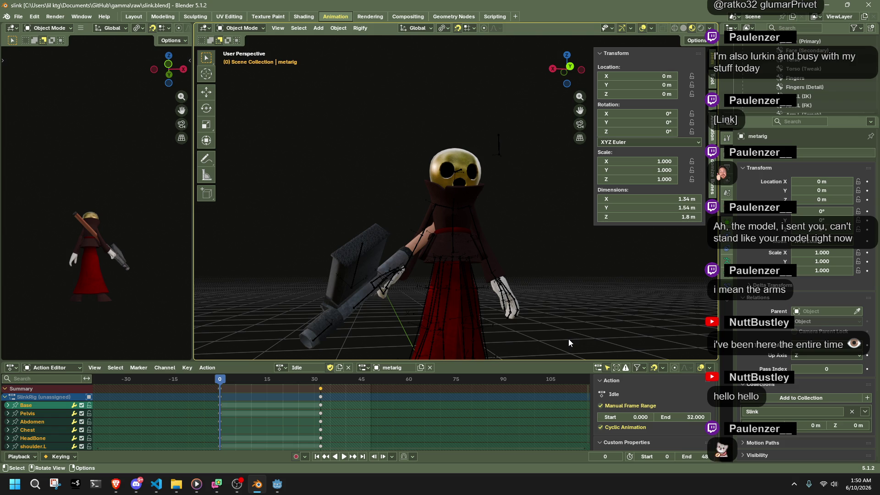
Orbit to view the character's side, save slink.blend, and return to Godot.
left_click_drag(565, 337, 436, 337)
key("ctrl+s")
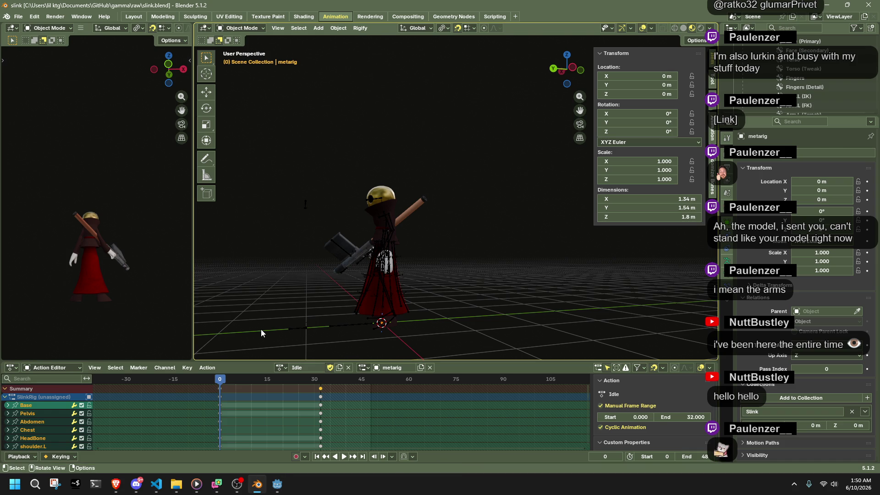
left_click(274, 488)
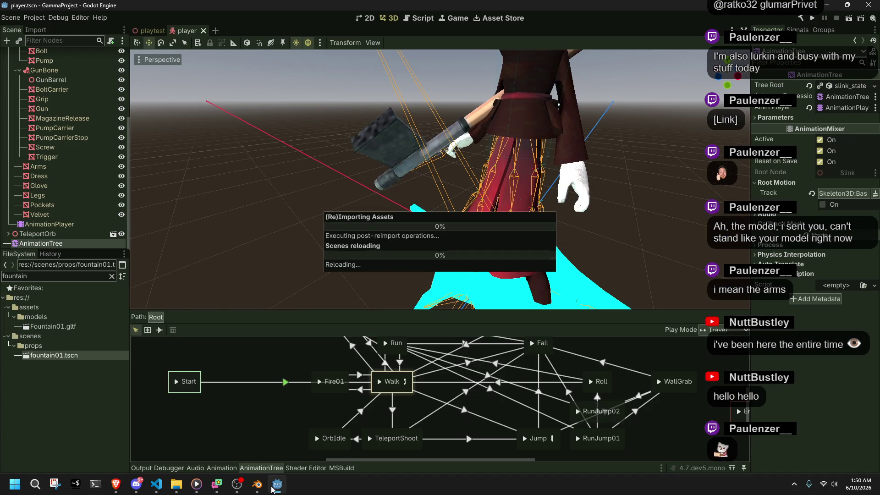
Drag the bottom-panel splitter up to enlarge the state graph, and move the Vault node above Run.
left_click(262, 414)
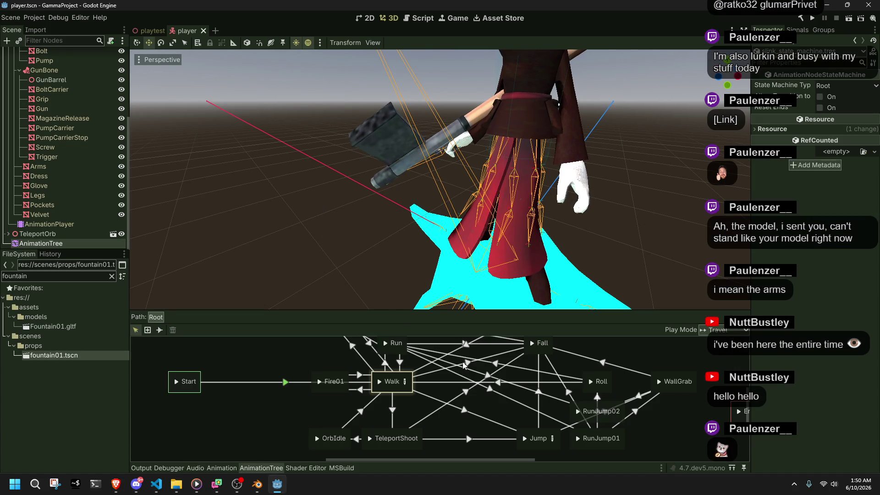
key("ctrl+j")
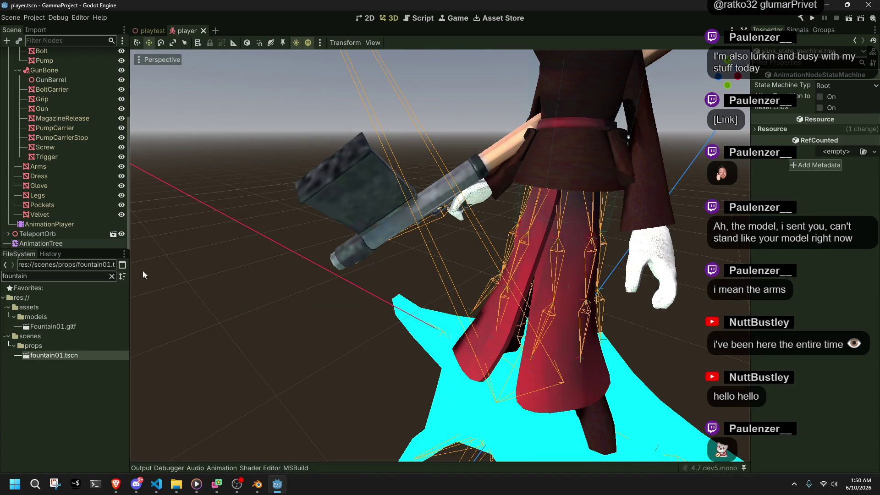
left_click(85, 243)
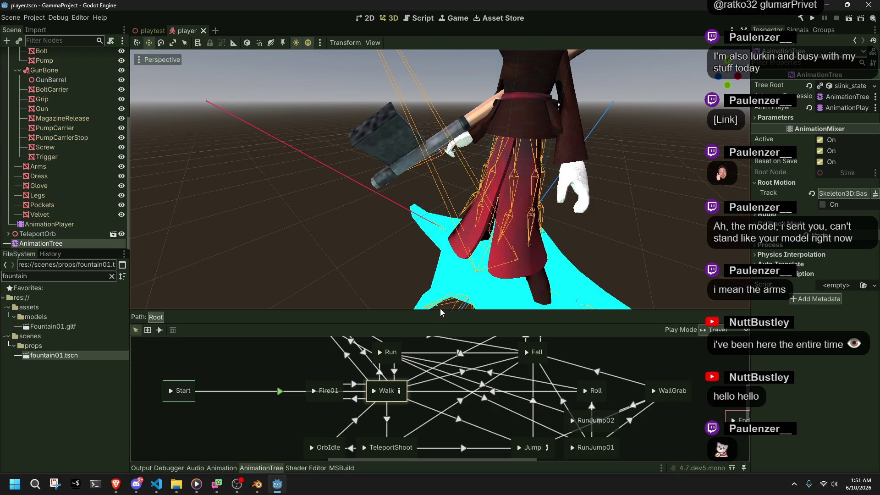
left_click_drag(441, 313, 440, 260)
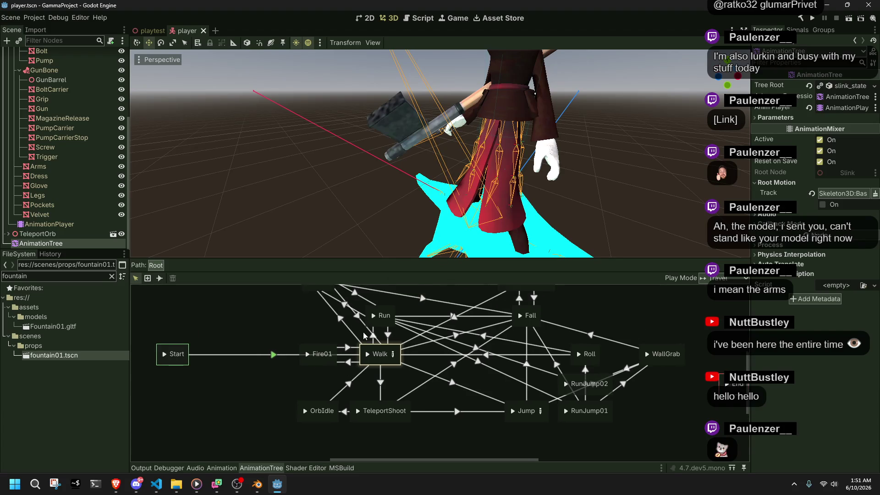
mouse_move(323, 322)
left_mouse_down()
mouse_move(370, 323)
mouse_move(377, 333)
mouse_move(331, 304)
mouse_move(312, 312)
left_mouse_up()
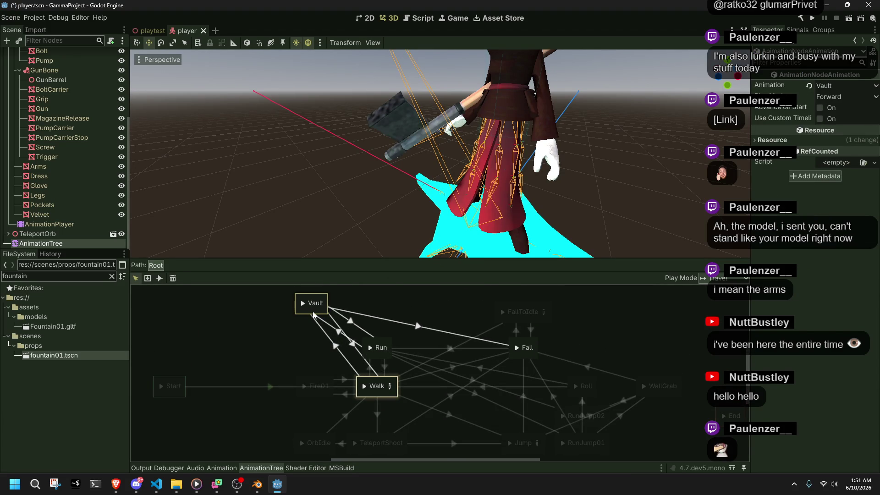
left_click(233, 387)
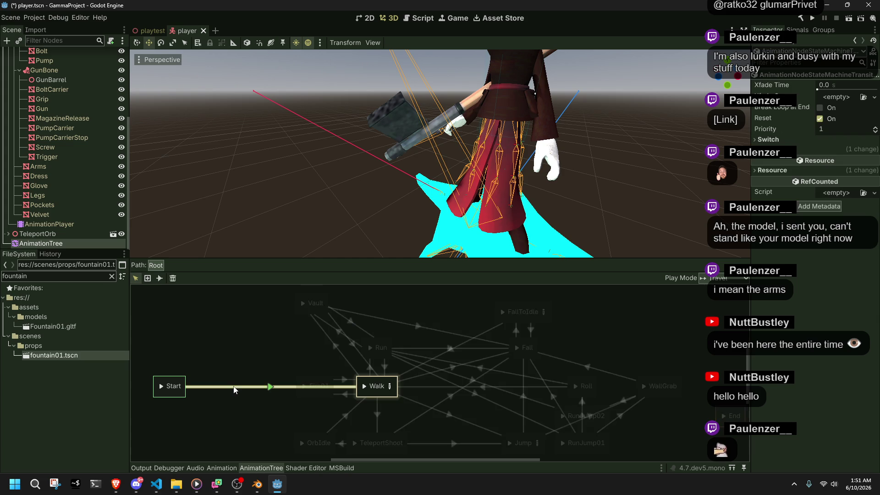
left_click(233, 362)
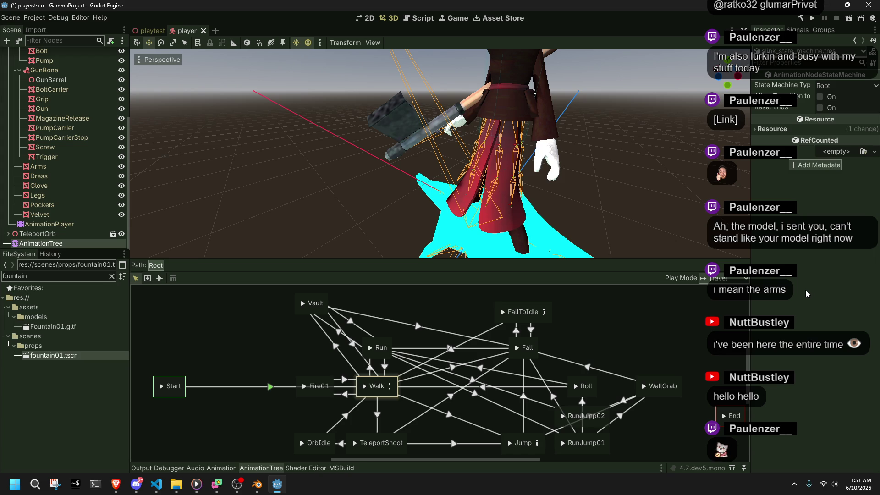
Add a Climb02 animation state and line it up directly above Vault.
right_click(220, 324)
mouse_move(247, 328)
left_click(299, 331)
left_click_drag(233, 329, 321, 295)
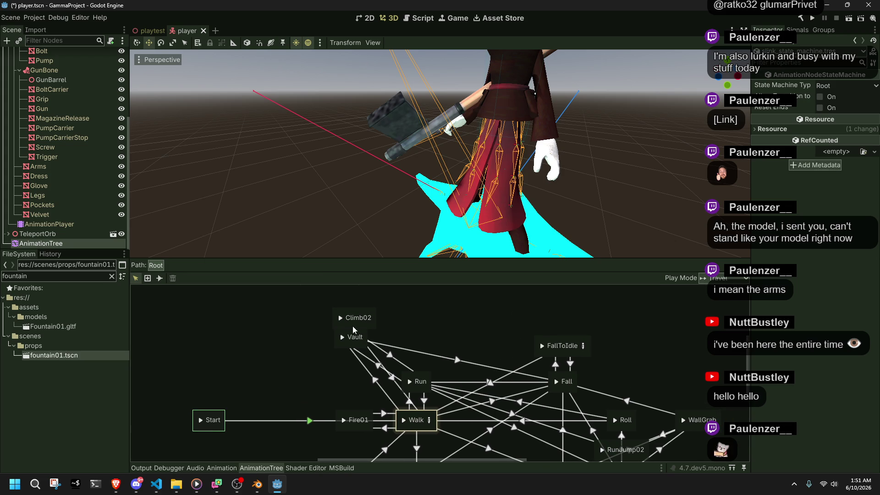
scroll(382, 332, "left", 3)
left_click(415, 323)
mouse_move(412, 322)
left_mouse_down()
mouse_move(254, 337)
mouse_move(408, 313)
left_mouse_up()
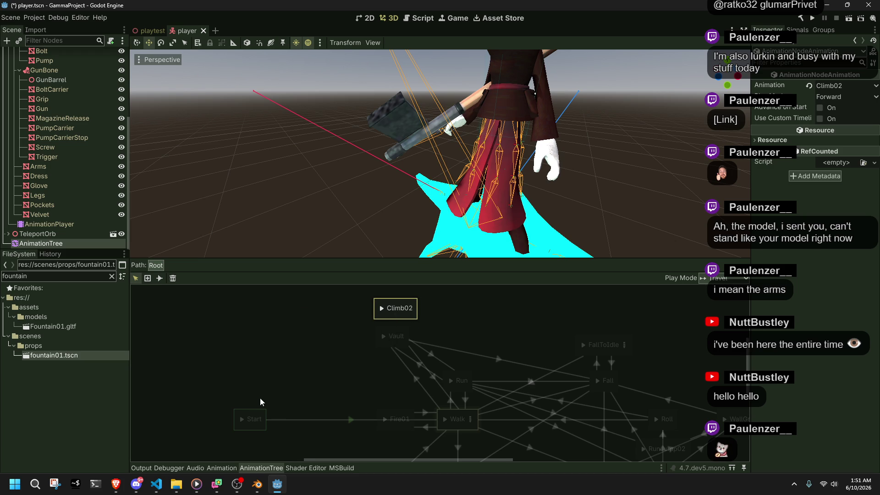
Reposition the Start state and nudge Vault right so the column lines up.
left_click(262, 399)
mouse_move(259, 413)
left_mouse_down()
mouse_move(345, 415)
mouse_move(288, 416)
left_mouse_up()
left_click(361, 384)
mouse_move(413, 328)
left_mouse_down()
mouse_move(435, 337)
mouse_move(455, 321)
mouse_move(418, 321)
left_mouse_up()
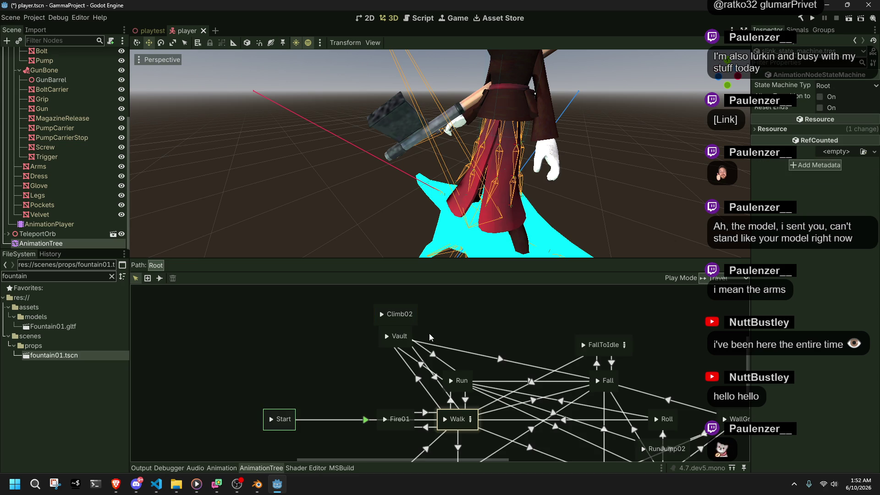
left_click_drag(513, 385, 394, 346)
scroll(458, 376, "down", 3)
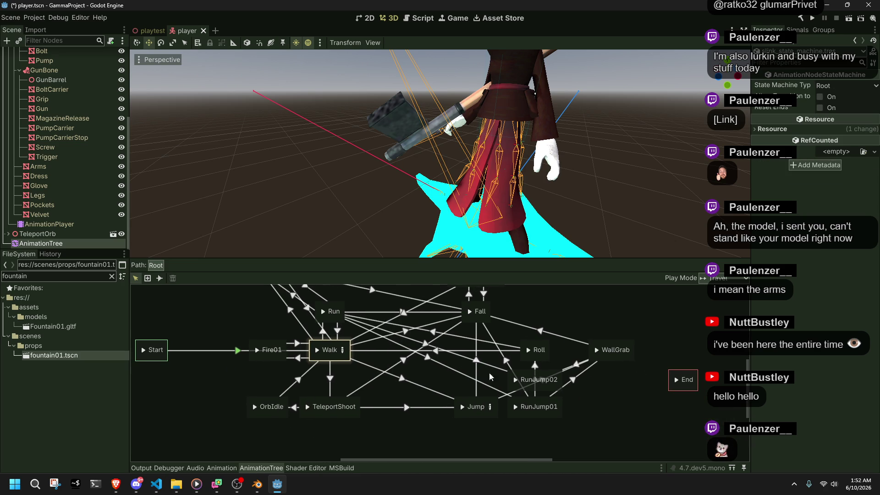
mouse_move(369, 348)
left_mouse_down()
mouse_move(374, 385)
mouse_move(404, 435)
left_mouse_up()
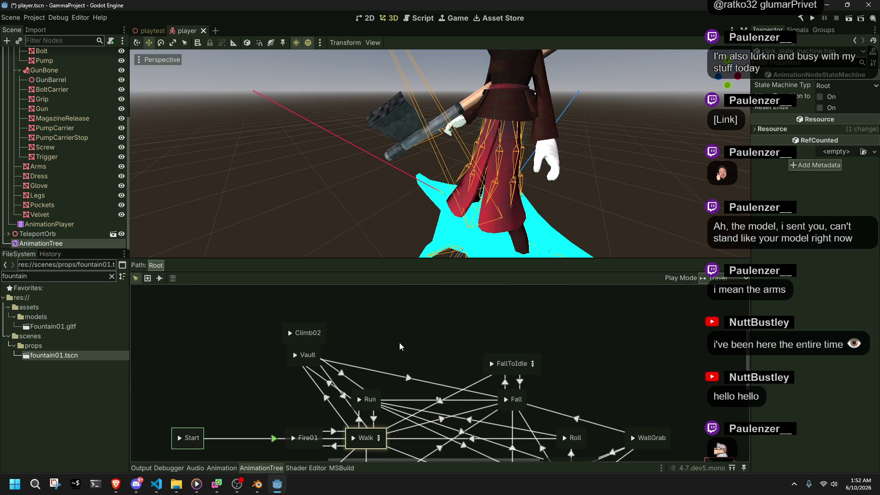
Bring Blender to the front and open the Action Editor's list of actions.
left_click(263, 483)
left_click(265, 484)
left_click(265, 484)
left_click(282, 367)
scroll(306, 337, "down", 11)
scroll(306, 337, "up", 8)
scroll(306, 337, "up", 8)
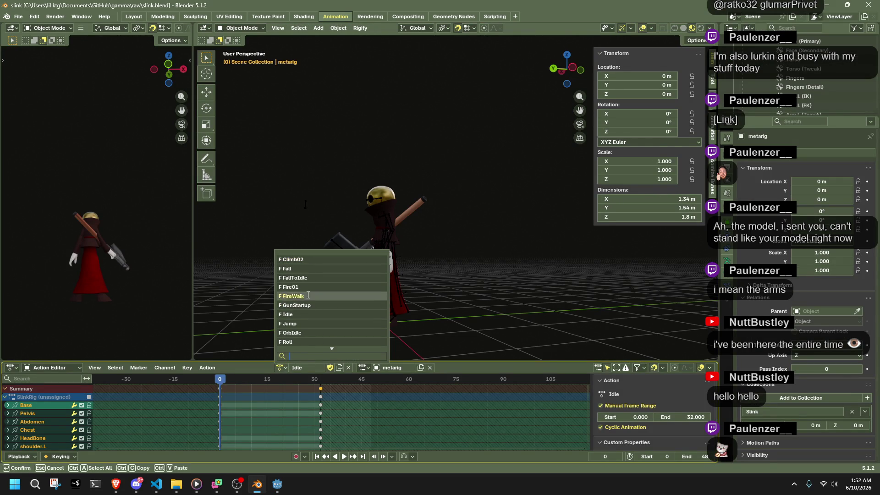
Make Vault the active action, rename it Climb01, and save the blend file.
scroll(309, 282, "down", 8)
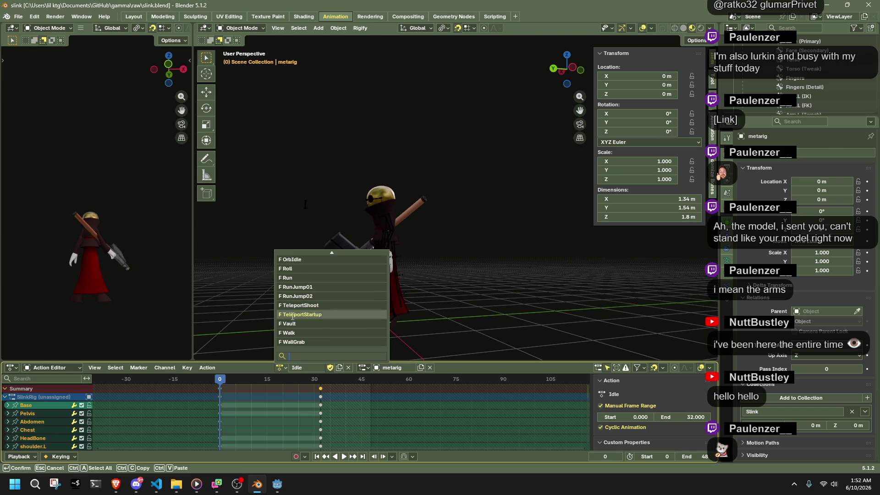
left_click(306, 333)
type("Climb0")
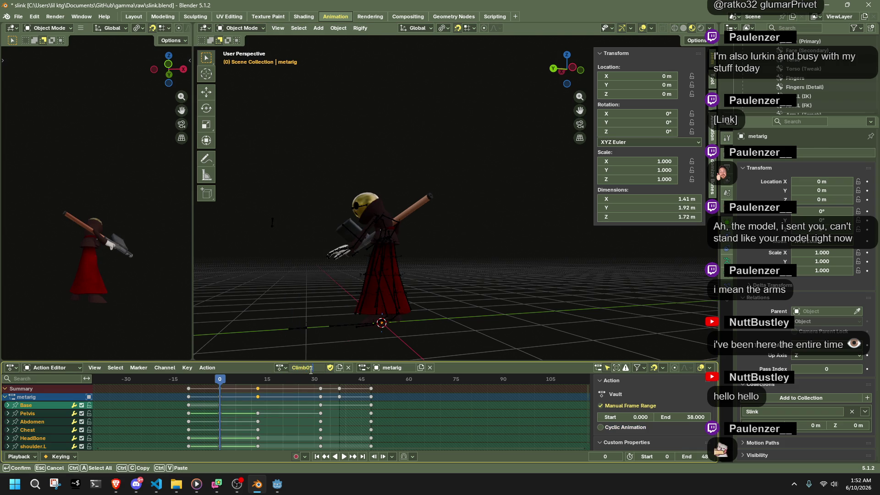
type("01")
key("Return")
key("ctrl+s")
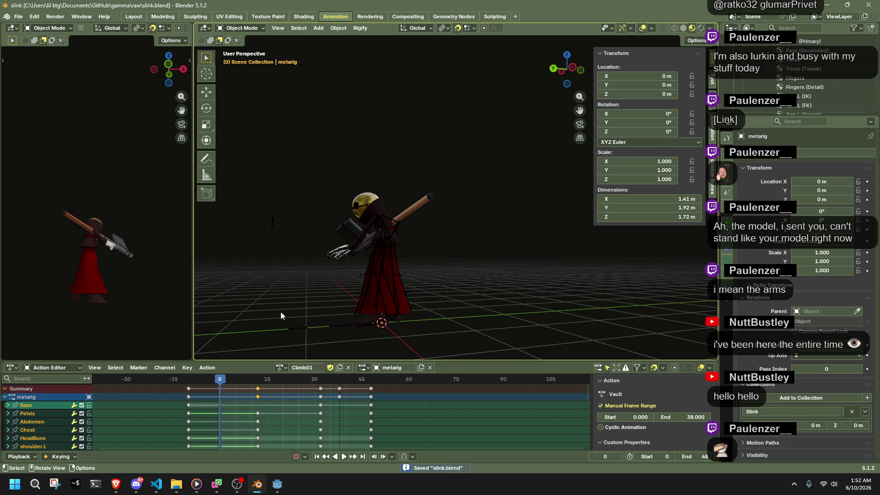
Re-export to glTF, overwriting Slink.gltf, then return to the Godot editor.
key("F3")
key("Return")
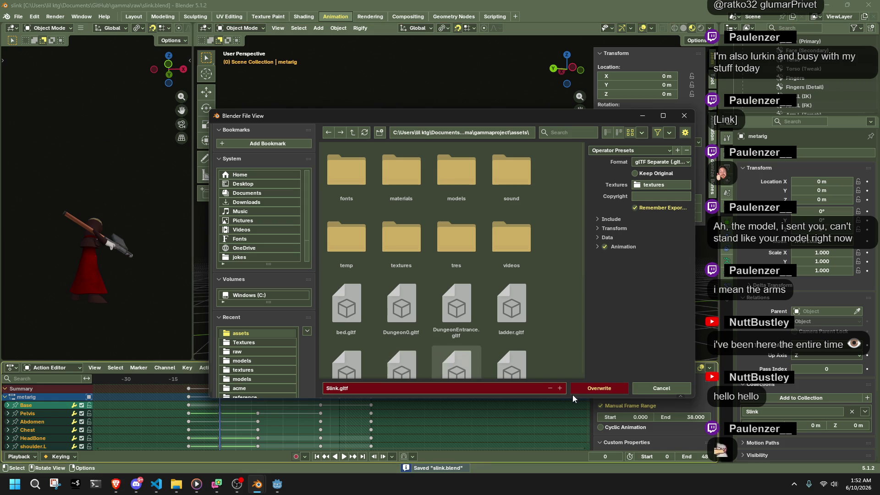
left_click(599, 388)
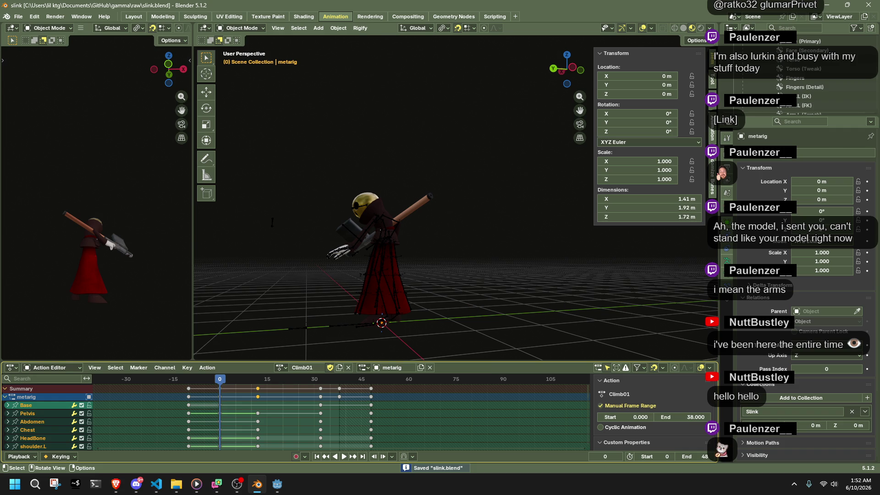
key("alt+Tab")
left_click(599, 274)
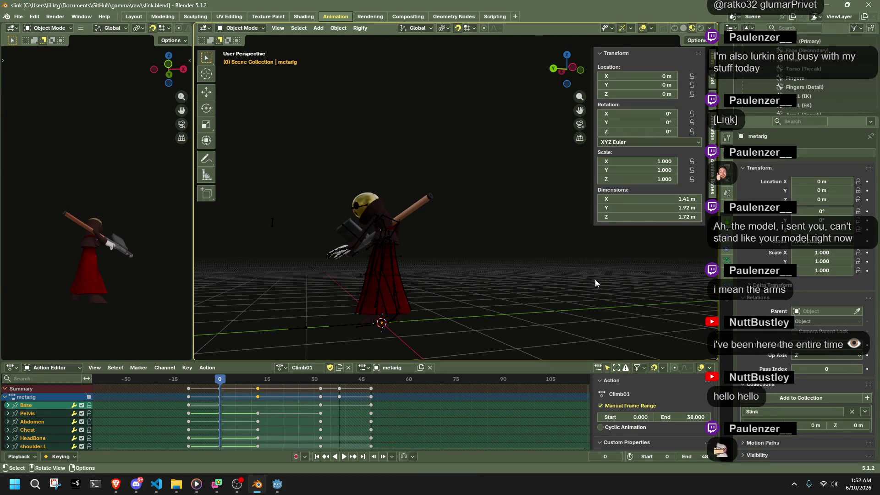
right_click(593, 282)
left_click(427, 252)
left_click(280, 490)
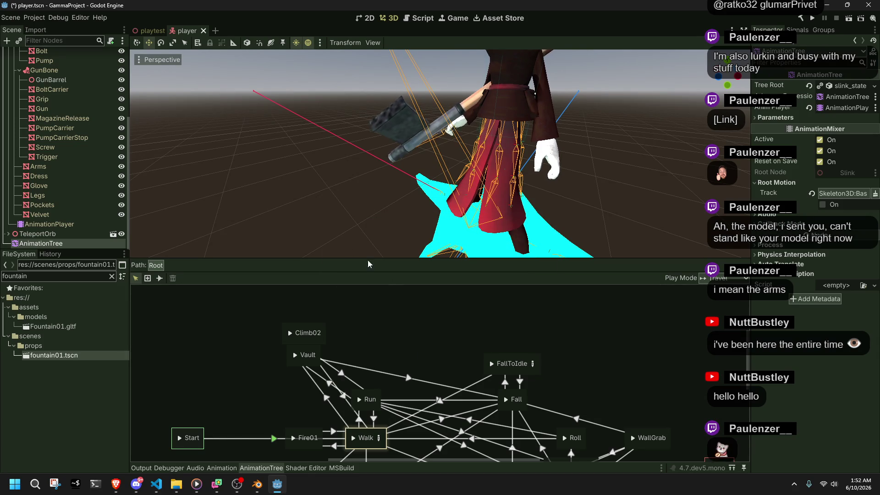
Pan around the state graph to locate the Climb02 and Vault states.
scroll(319, 213, "up", 3)
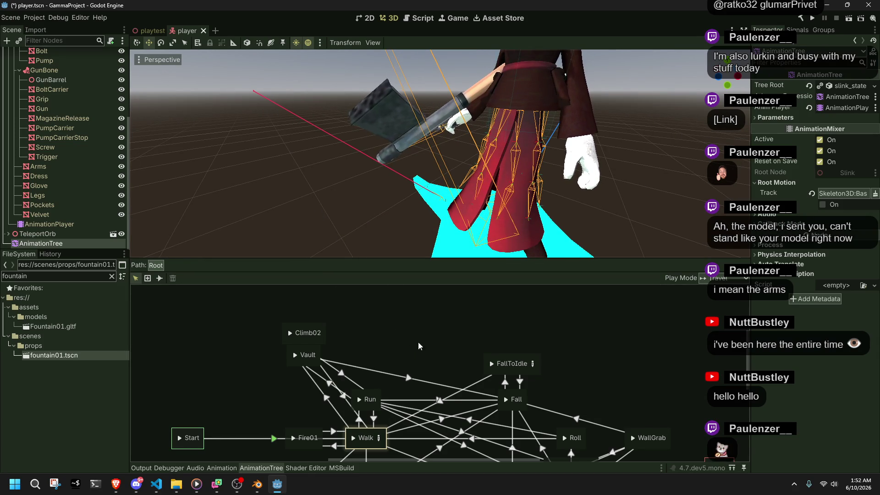
scroll(397, 335, "down", 5)
scroll(482, 302, "up", 4)
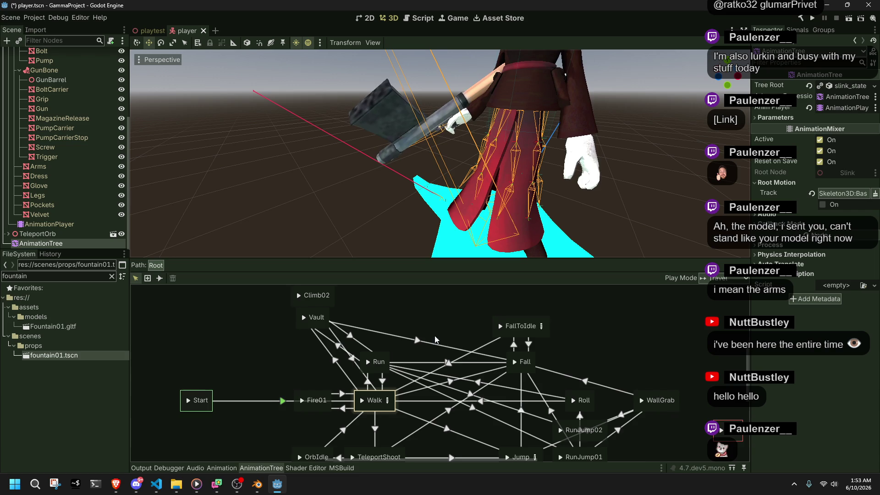
scroll(435, 335, "up", 1)
scroll(381, 327, "right", 3)
scroll(381, 327, "down", 2)
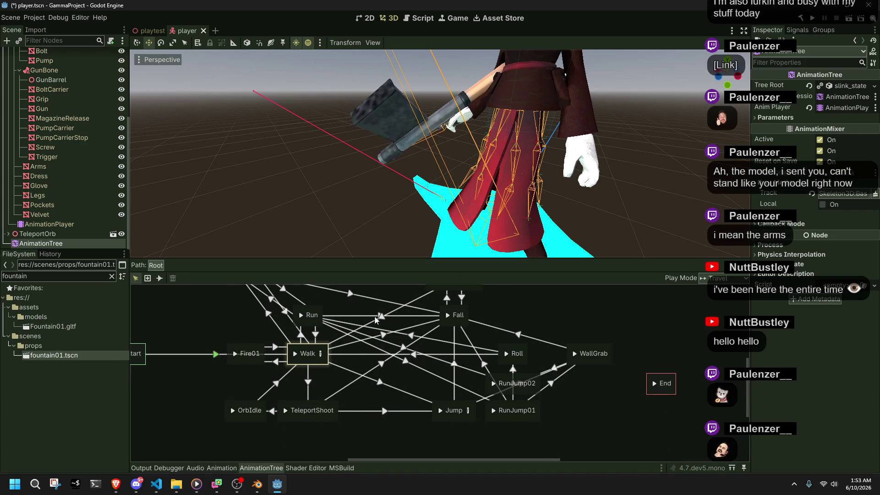
scroll(375, 317, "left", 2)
scroll(409, 337, "up", 2)
scroll(409, 336, "left", 2)
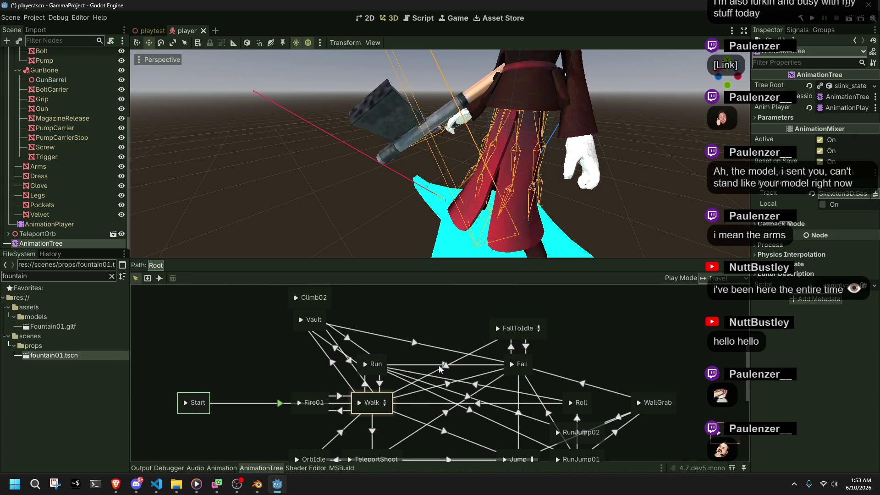
left_click_drag(345, 318, 313, 300)
left_click(371, 313)
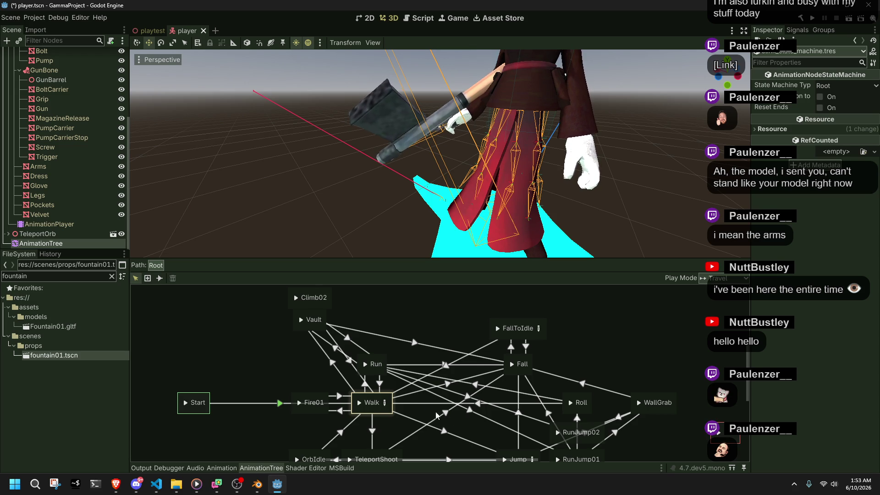
Set the Vault state's Animation to Climb01 in the Inspector.
scroll(385, 362, "down", 3)
scroll(387, 353, "left", 4)
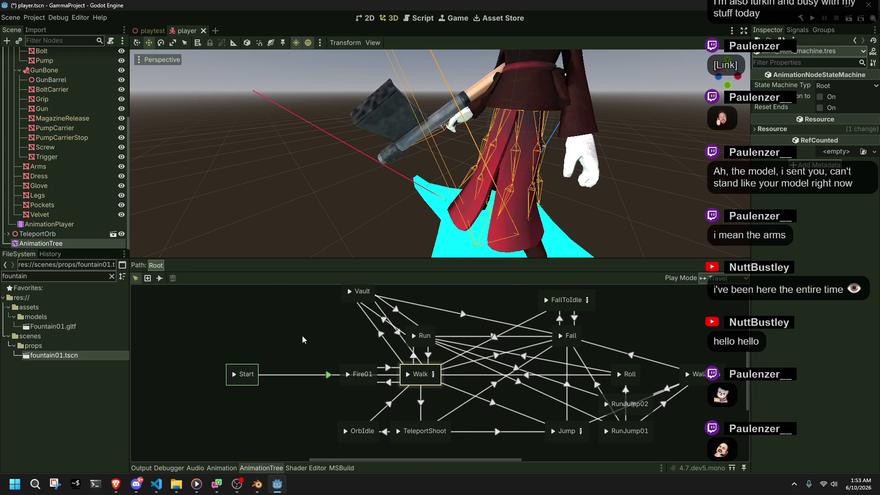
mouse_move(149, 486)
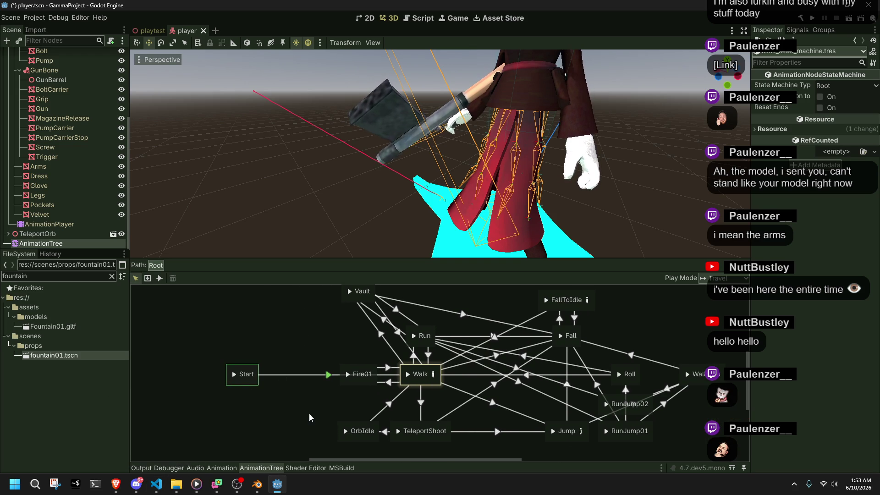
scroll(316, 399, "up", 4)
left_click(359, 329)
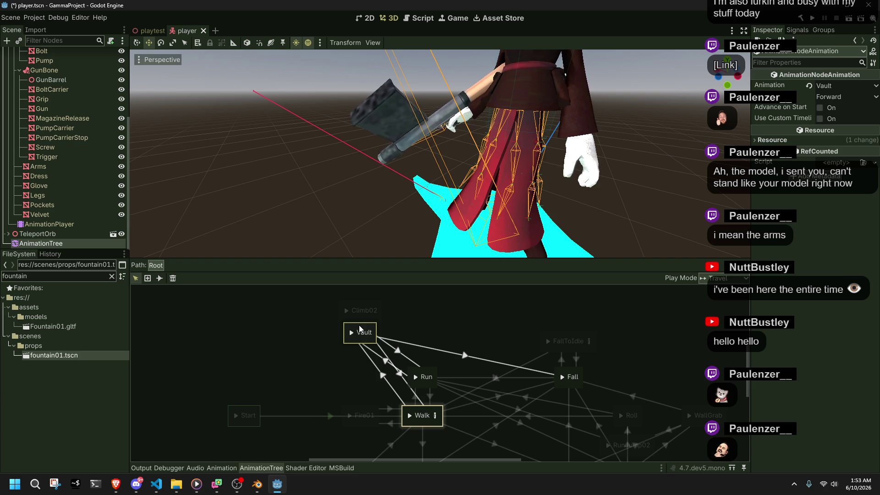
left_click(817, 87)
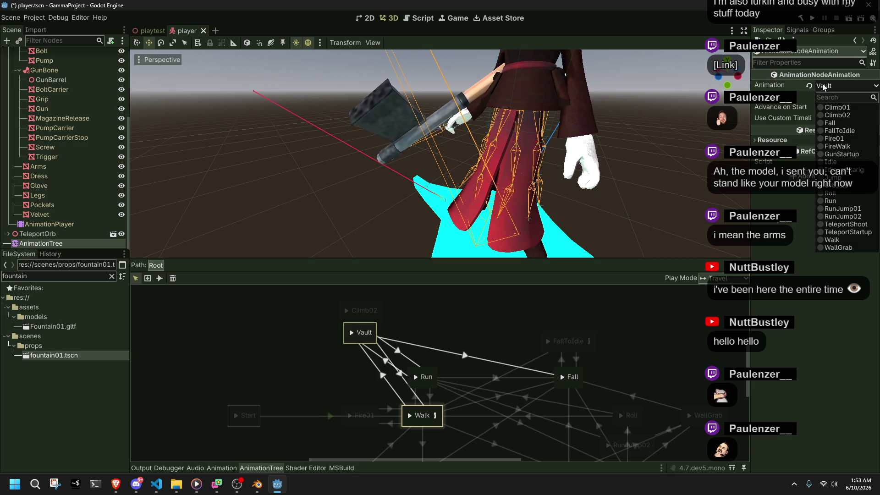
left_click(837, 107)
Rename the Vault state node to Climb01.
double_click(366, 336)
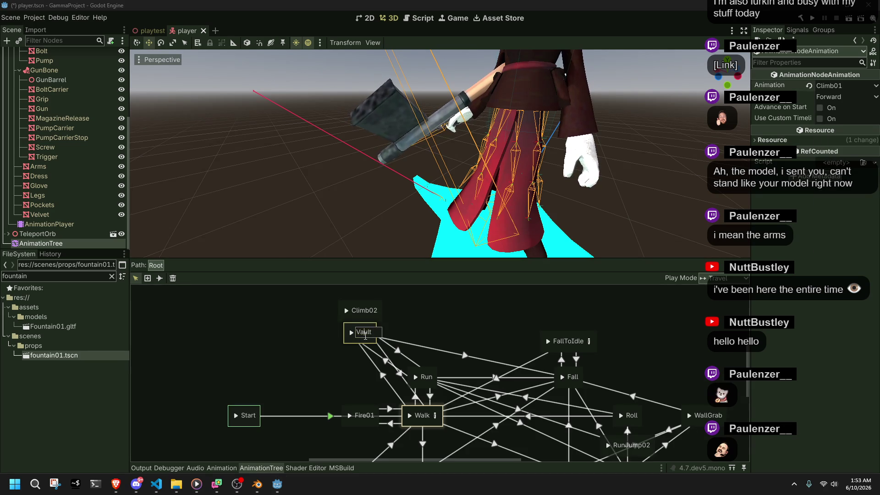
key("BackSpace")
key("BackSpace")
key("BackSpace")
type("Climb01")
key("Return")
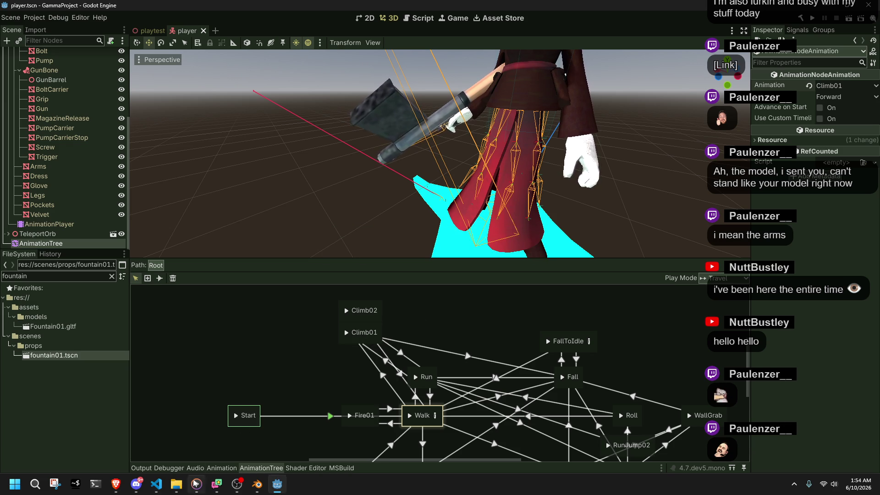
left_click(156, 484)
Search for Vault in Player.cs using Find.
left_click(396, 318)
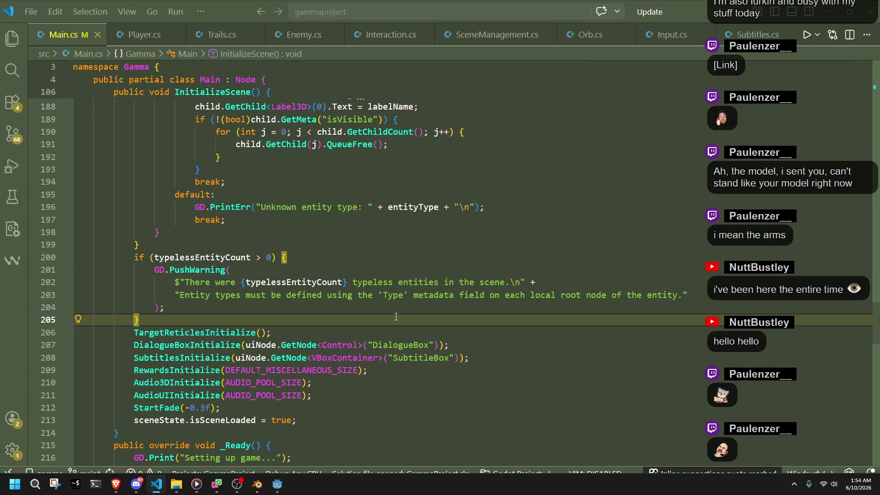
key("ctrl+f")
type("Climb")
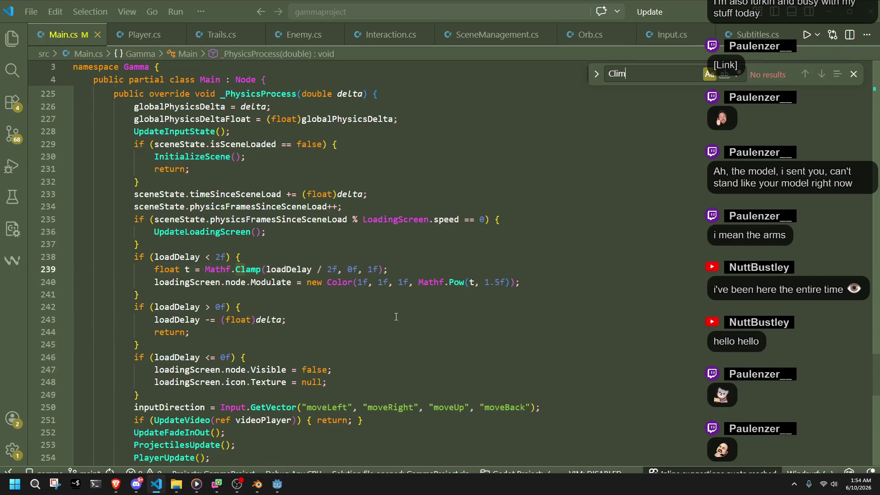
key("BackSpace")
key("BackSpace")
key("BackSpace")
type("Vault")
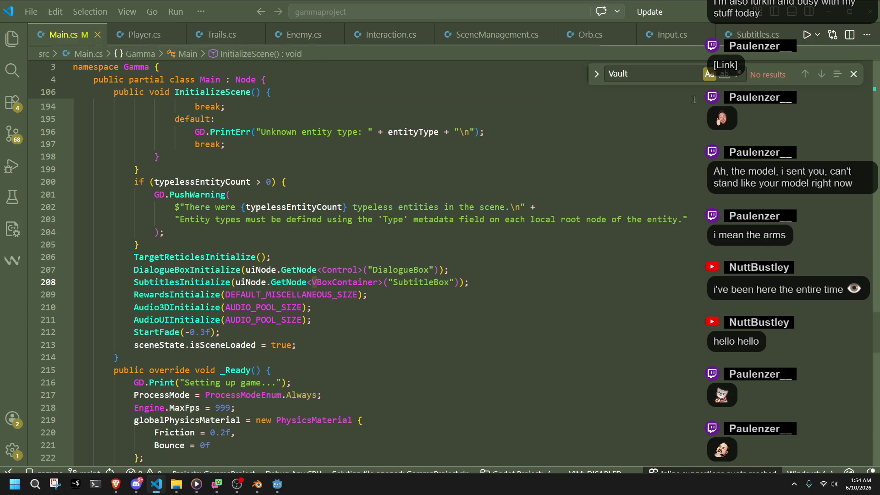
key("ctrl+f")
key("ctrl+Page_Down")
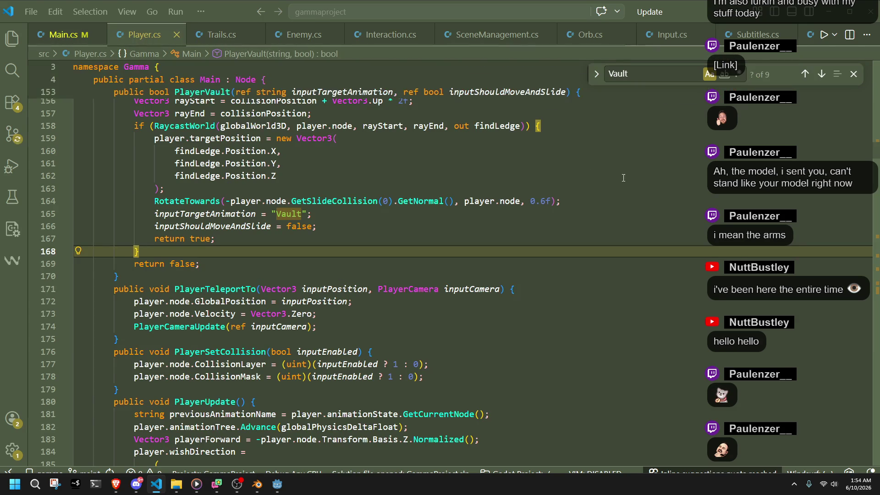
Step through the Vault matches, including the quoted "Vault" and the PlayerUpdate case.
left_click(821, 74)
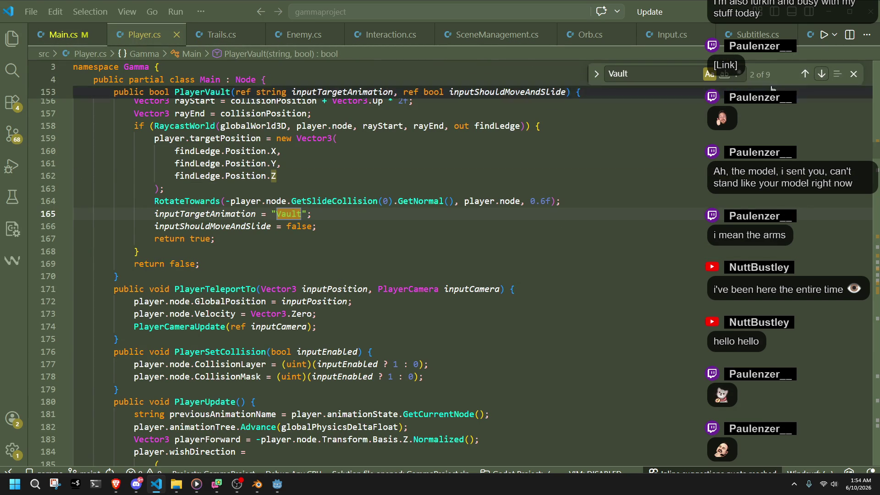
left_click(822, 77)
left_click(822, 77)
left_click(822, 77)
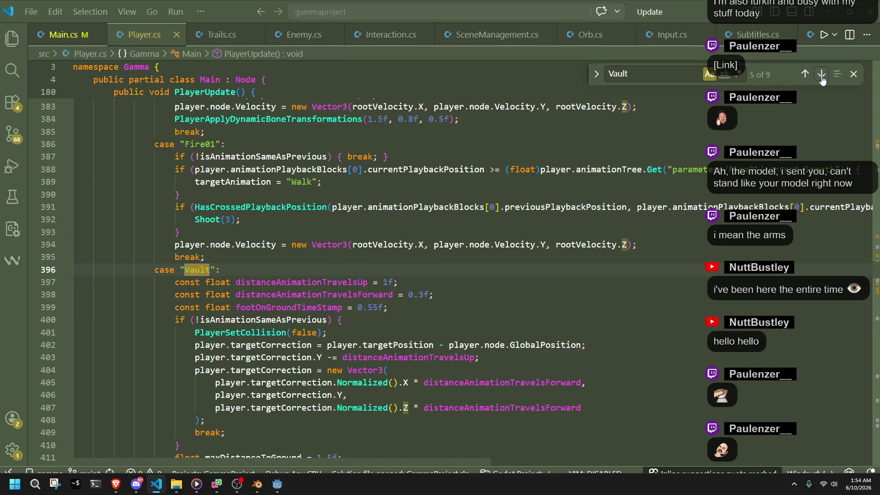
left_click(649, 73)
type("\"")
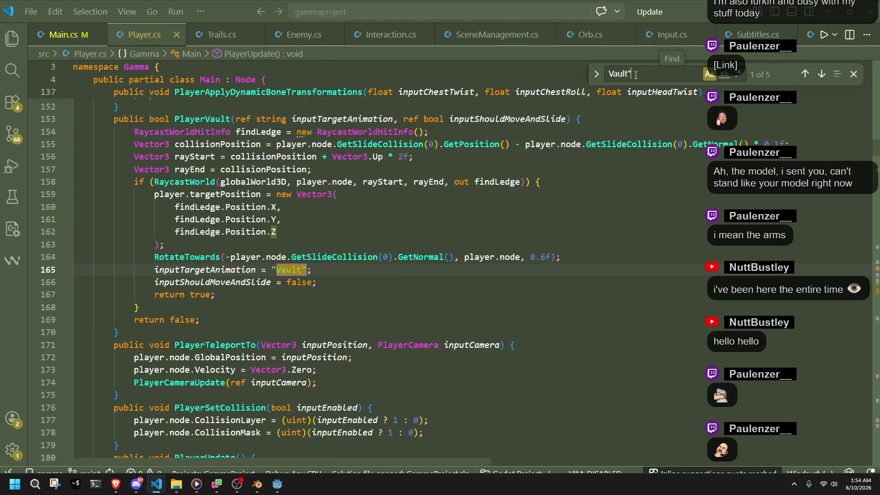
type("\"")
left_click(822, 74)
left_click(821, 74)
left_click(821, 74)
left_click(821, 74)
left_click(822, 74)
left_click(822, 74)
left_click(821, 74)
left_click(822, 75)
left_click(821, 74)
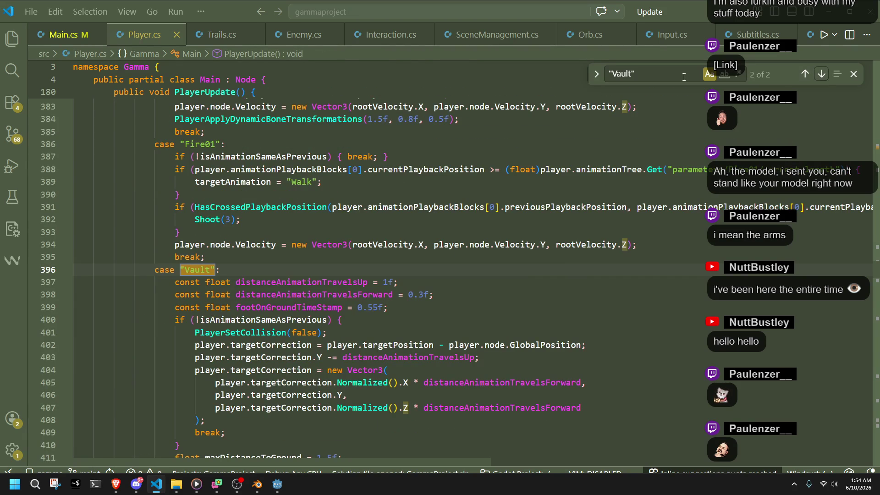
Replace every Vault in Player.cs with Climb01 using Replace All.
key("BackSpace")
key("Home")
key("Delete")
key("ctrl+a")
type("Cli")
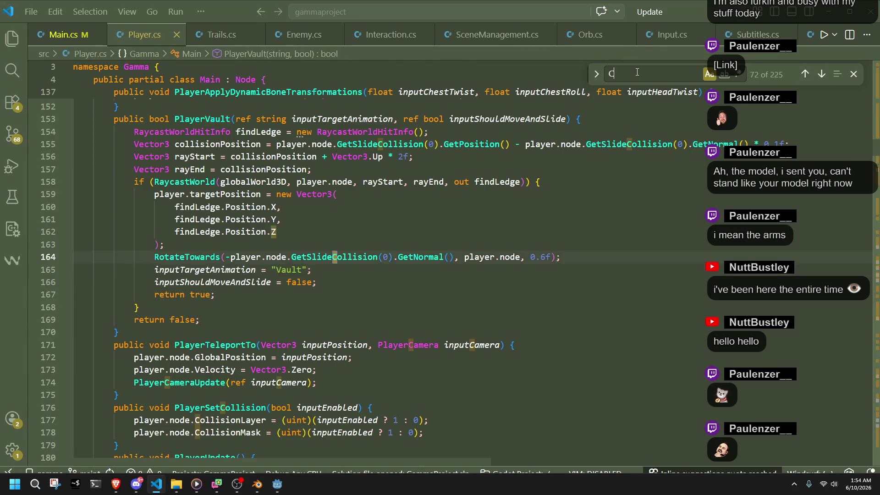
key("ctrl+z")
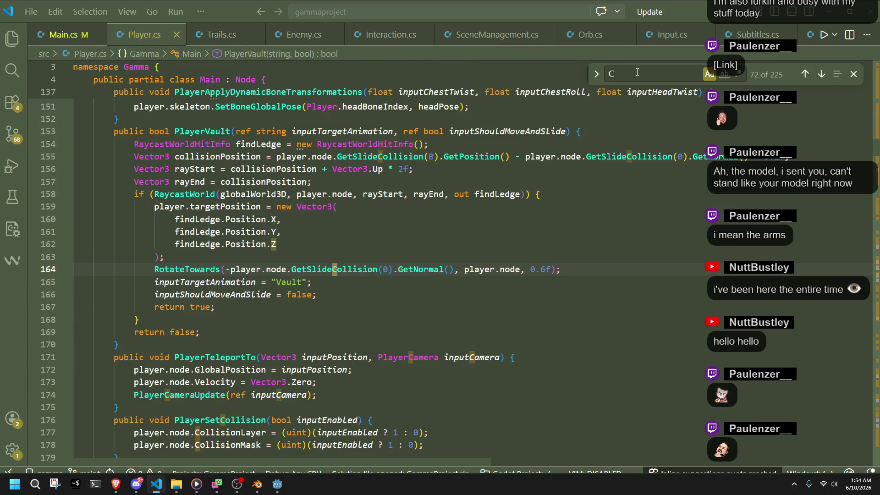
key("ctrl+h")
type("Climb01")
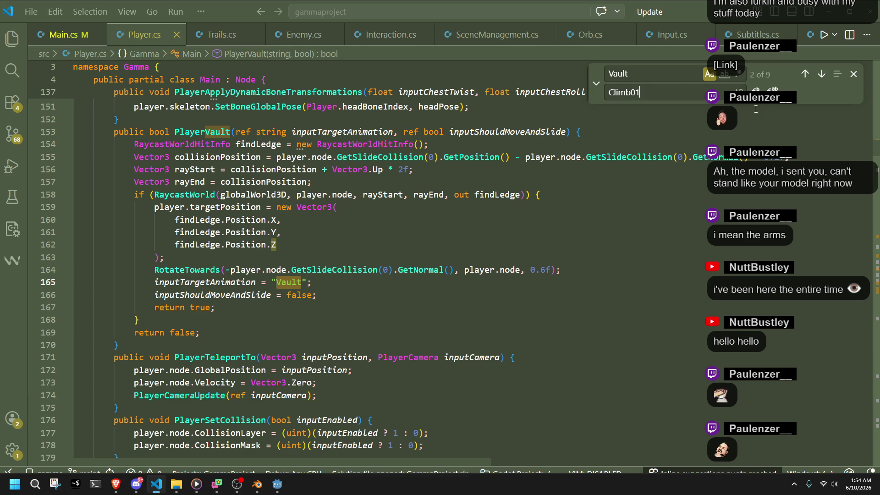
left_click(773, 91)
left_click(557, 296)
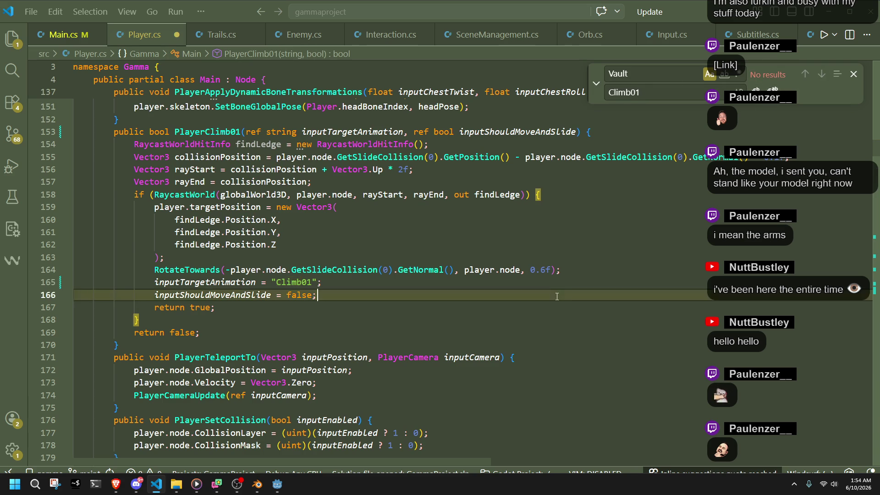
left_click(277, 484)
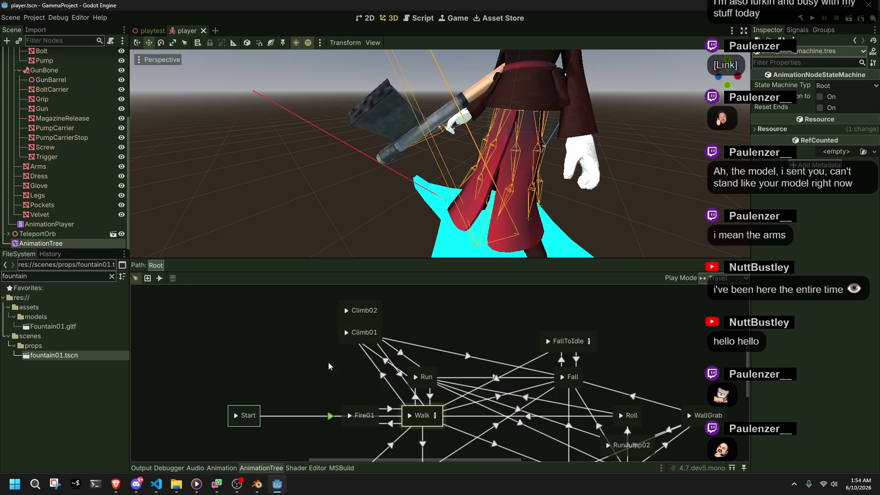
Build and run the GammaProject game with the Run Project button.
left_click(815, 19)
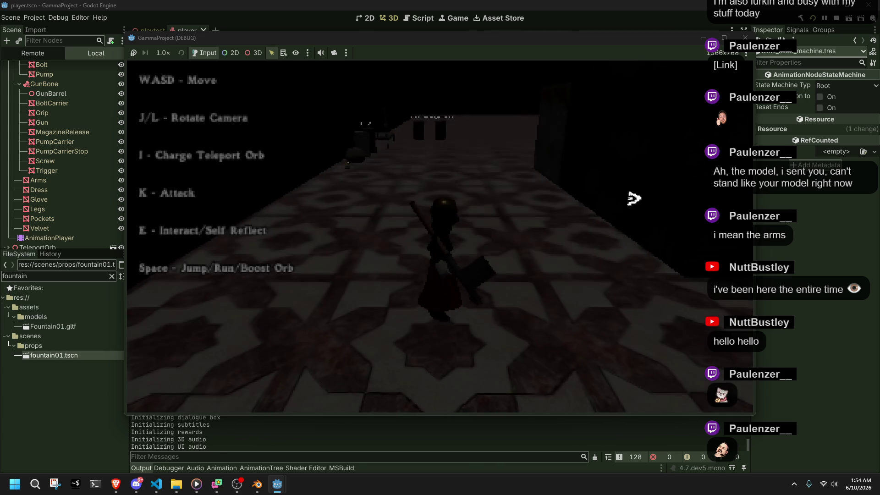
Run the character to the ledge, climb, jump, roll and run into the corridor.
key("a")
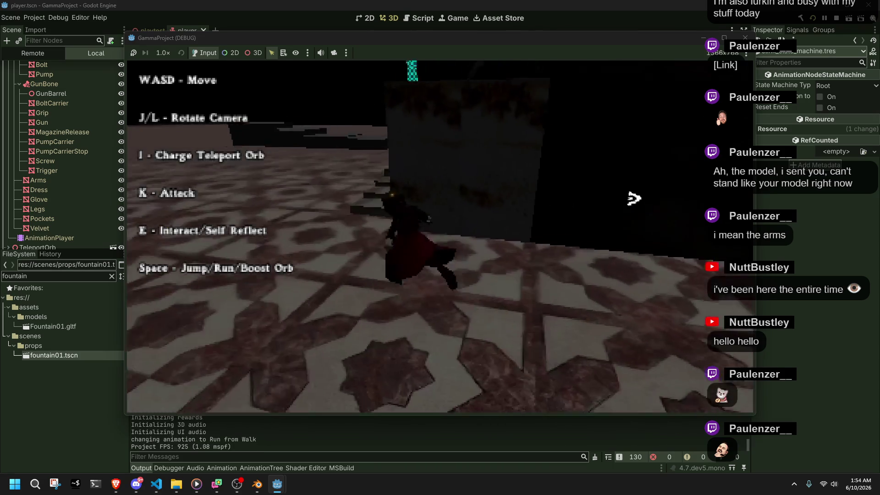
key("w")
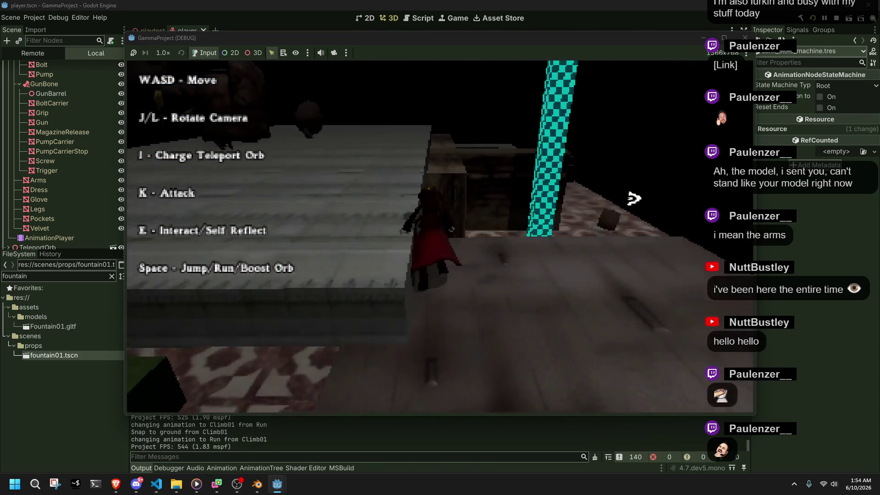
key("space")
key("w")
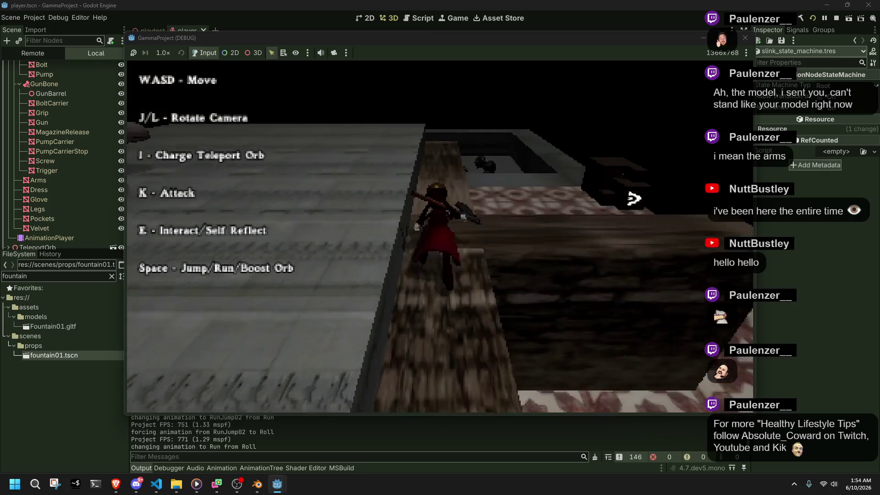
key("space")
key("w")
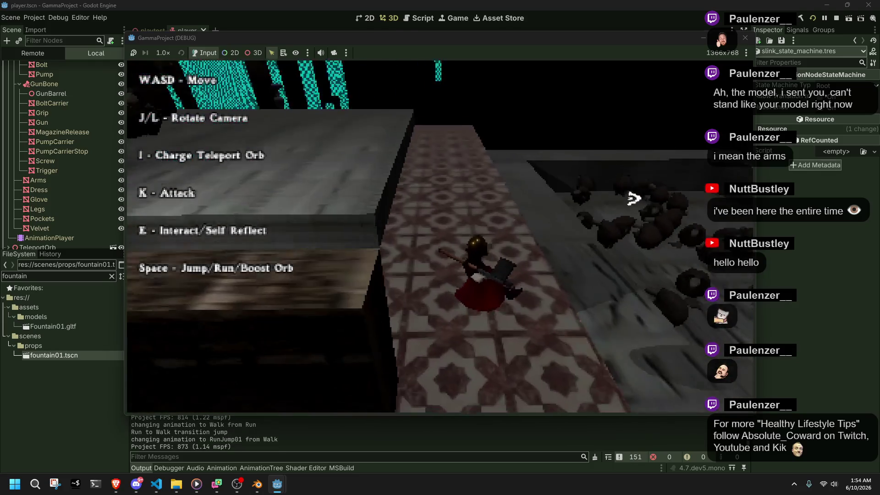
key("w")
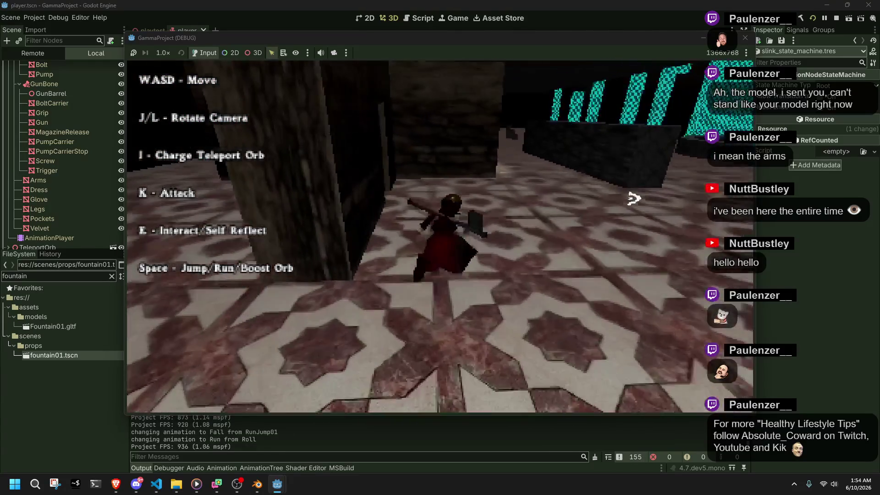
key("w")
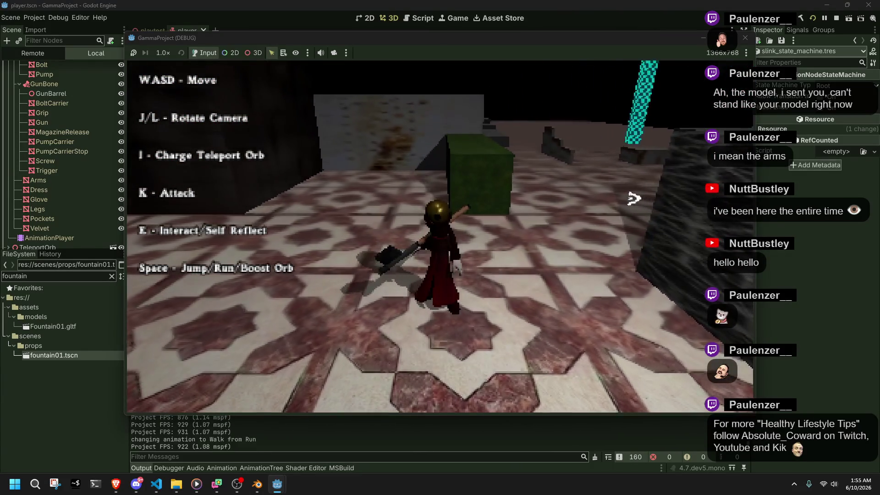
key("w")
key("w")
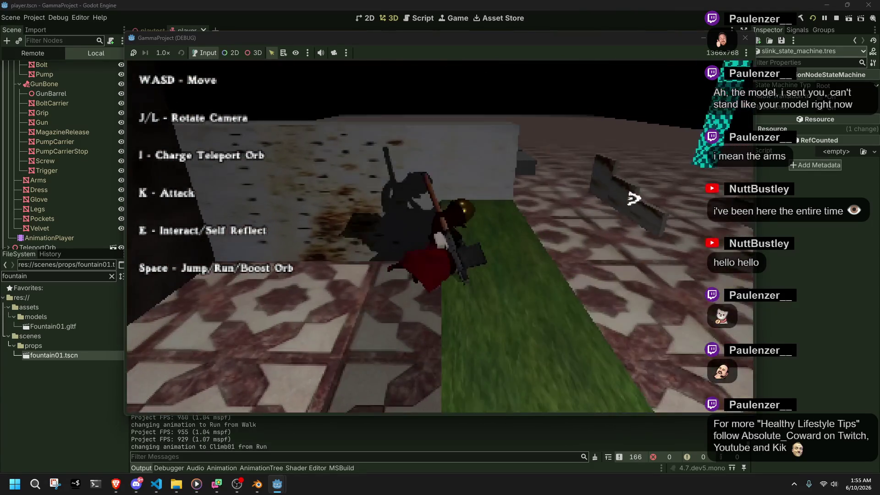
Test climbing the block, running jumps, ledge roll and wall grab, then stop with F8.
key("w")
key("w")
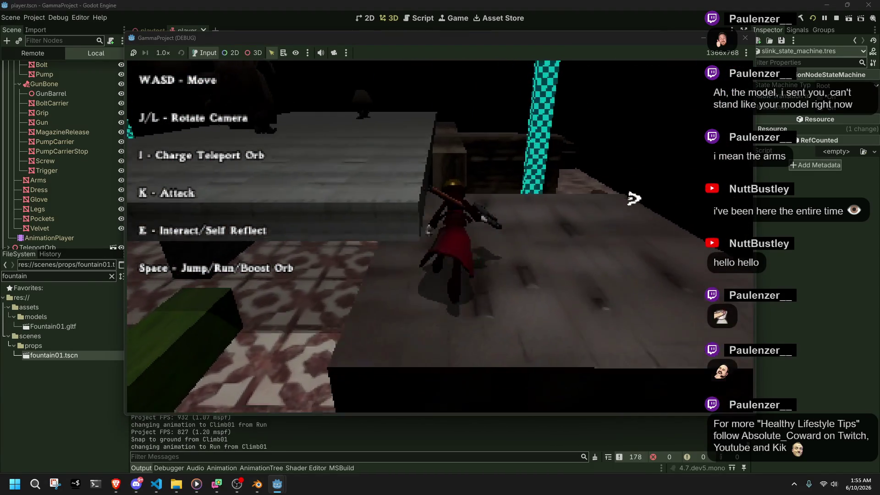
key("space")
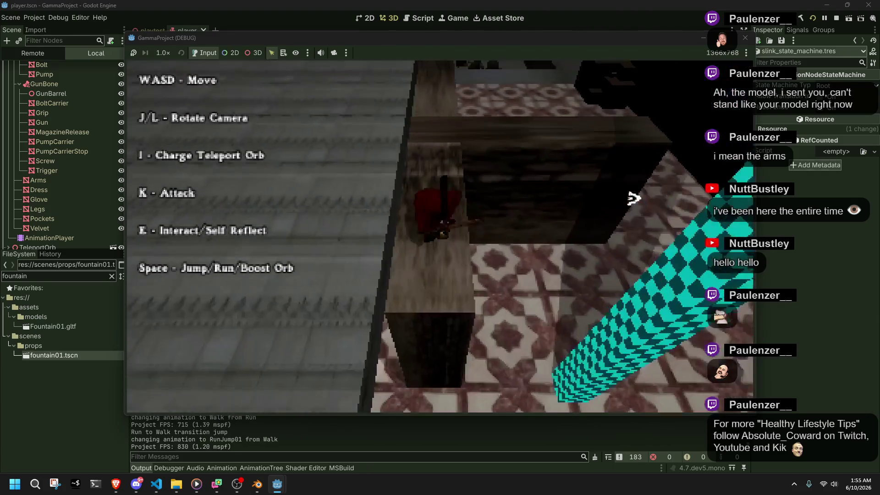
key("w")
key("space")
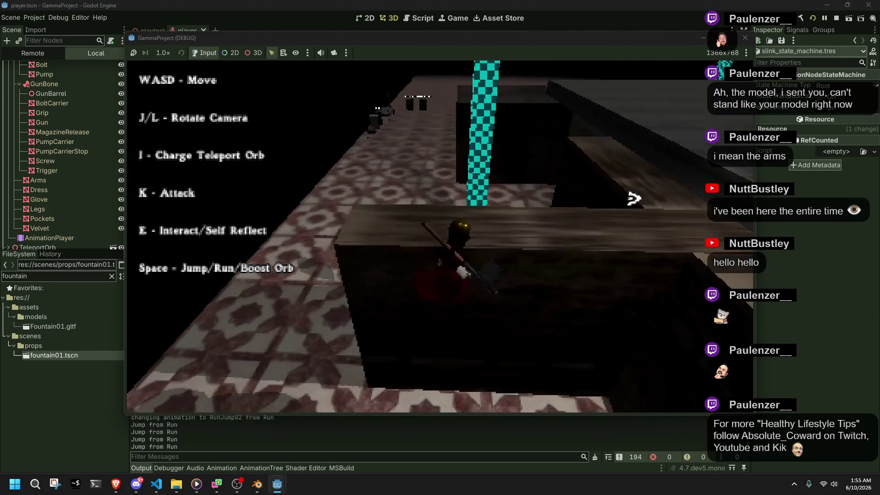
key("space")
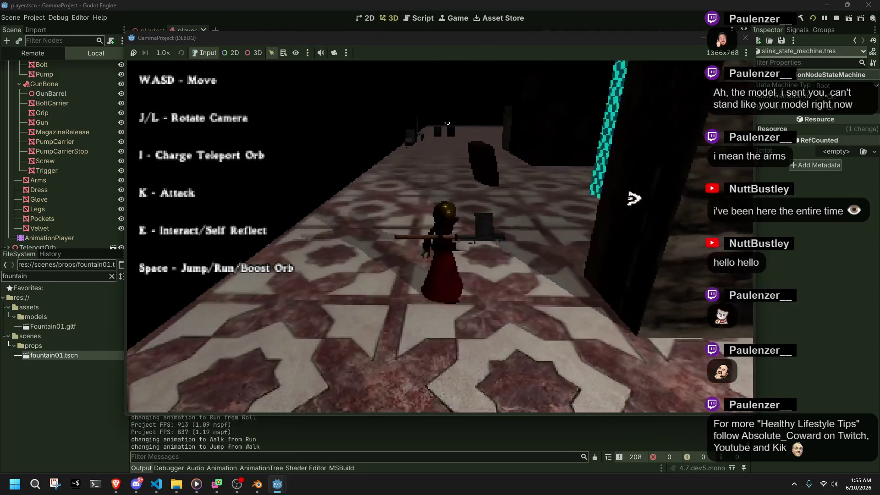
key("space")
key("w")
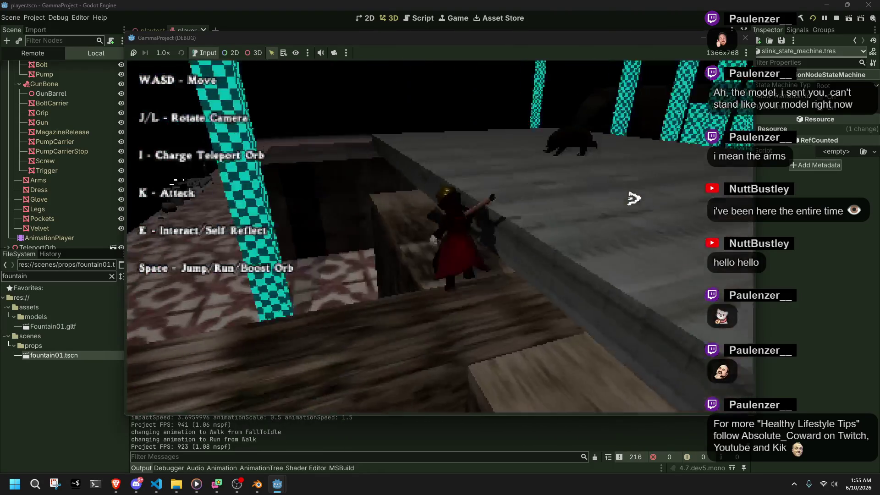
key("space")
key("w")
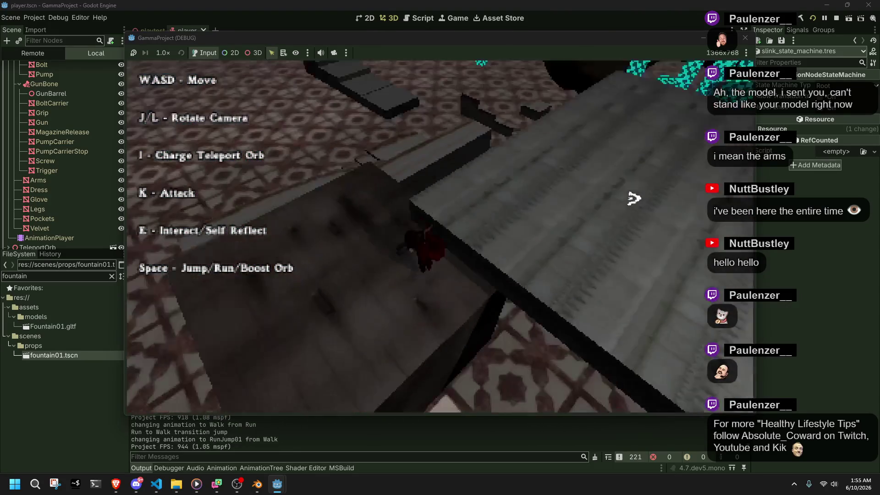
key("space")
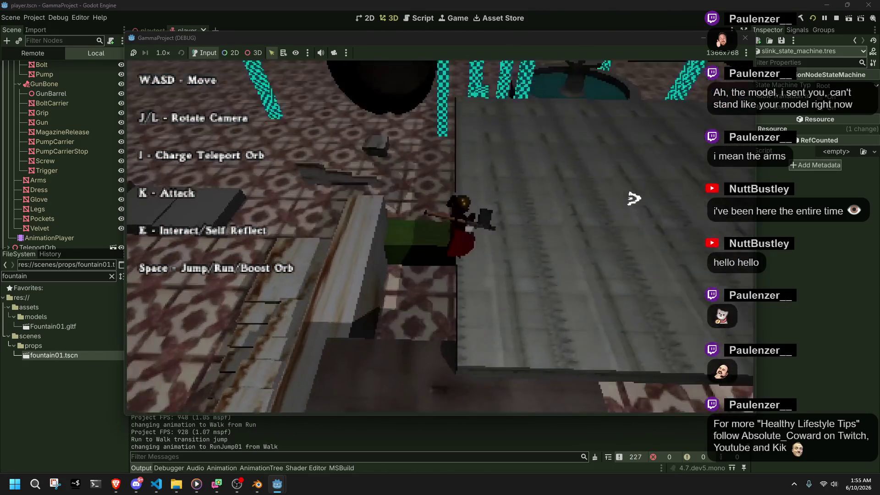
key("space")
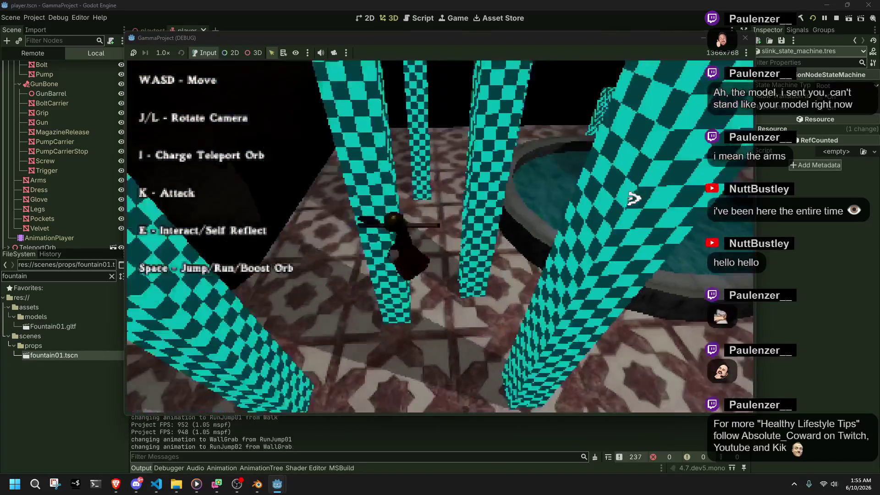
key("space")
key("F8")
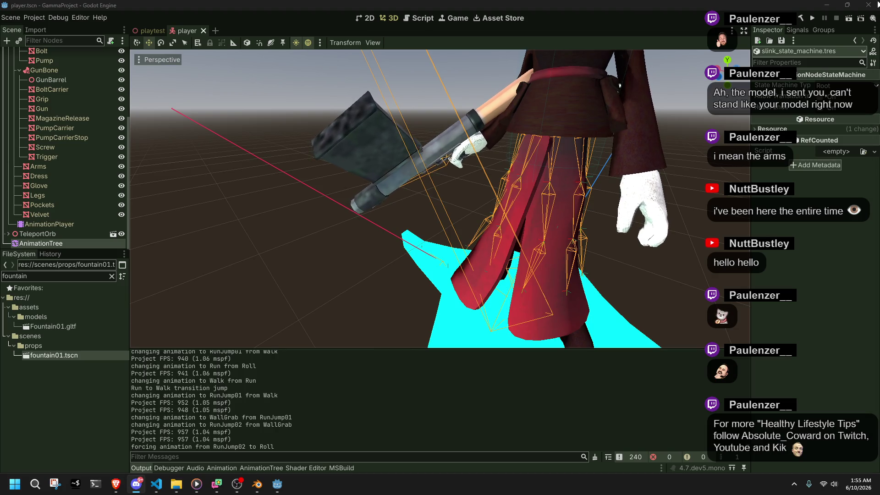
Switch to the playtest level scene and move the viewport camera toward the character.
left_click(321, 287)
scroll(321, 283, "down", 6)
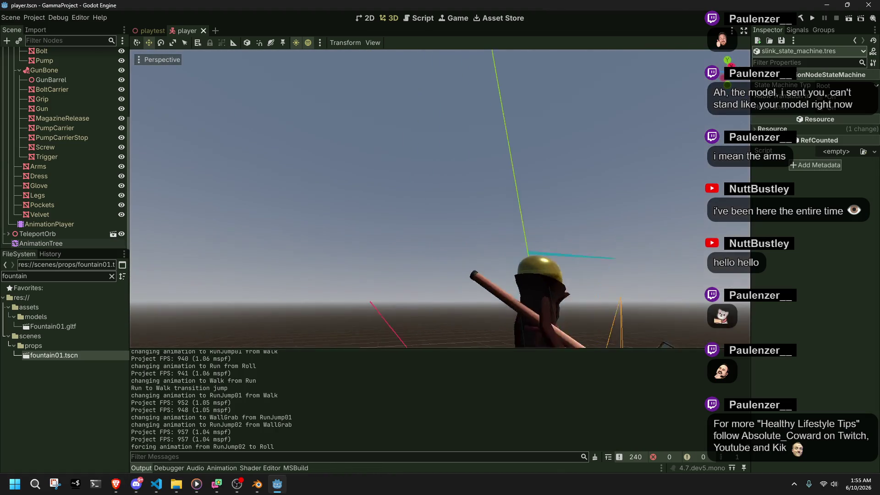
scroll(440, 197, "down", 5)
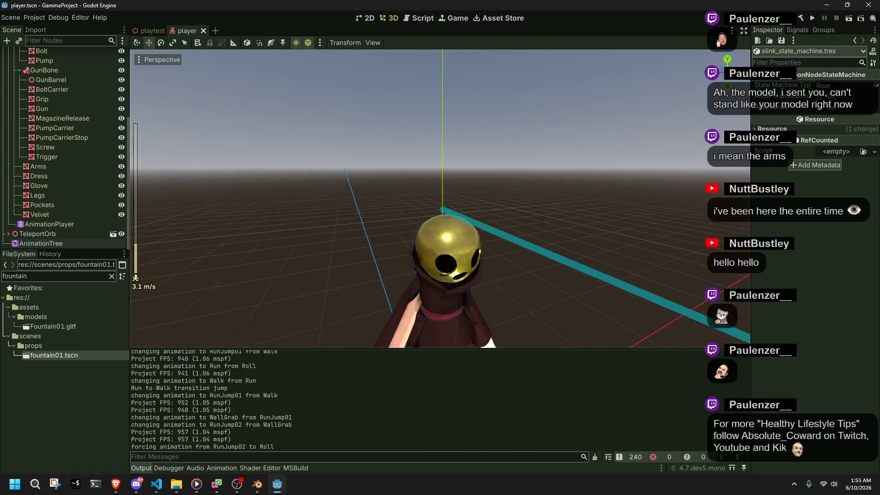
key("w")
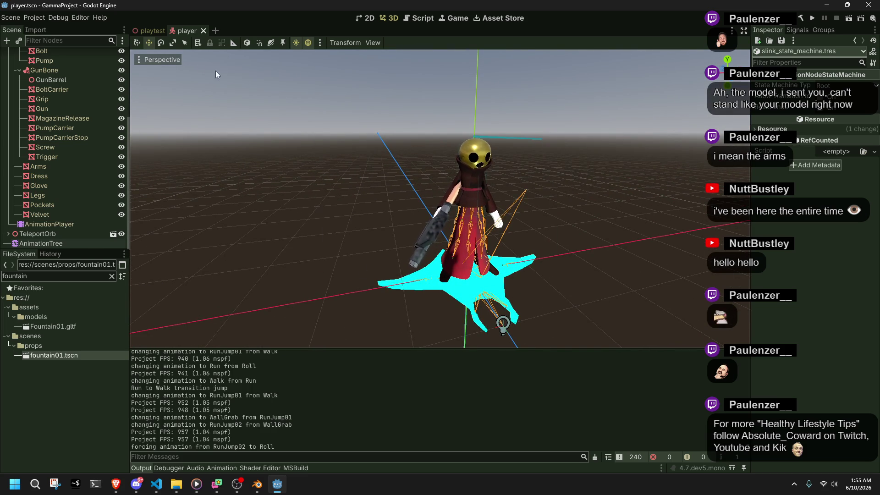
left_click(146, 31)
key("d")
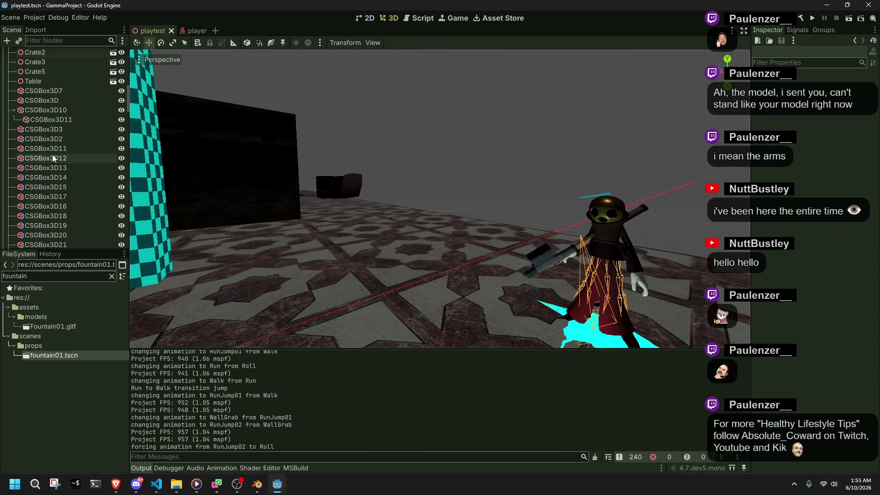
scroll(53, 127, "up", 5)
scroll(47, 139, "down", 3)
scroll(29, 172, "up", 5)
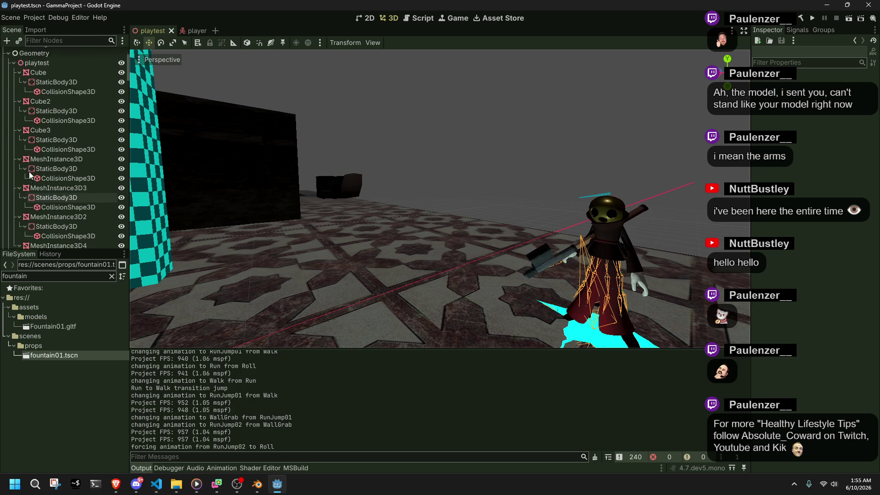
Collapse the Geometry branch in the Scene dock and switch to the browser.
left_click(8, 78)
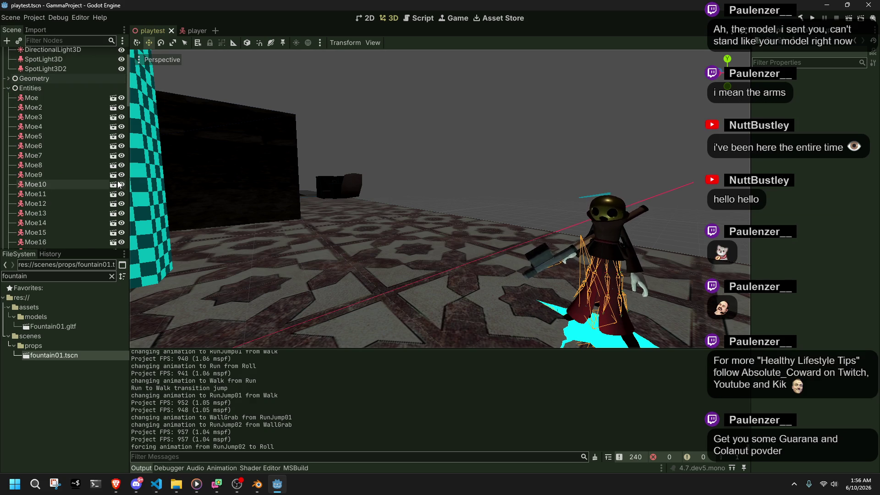
scroll(118, 185, "up", 2)
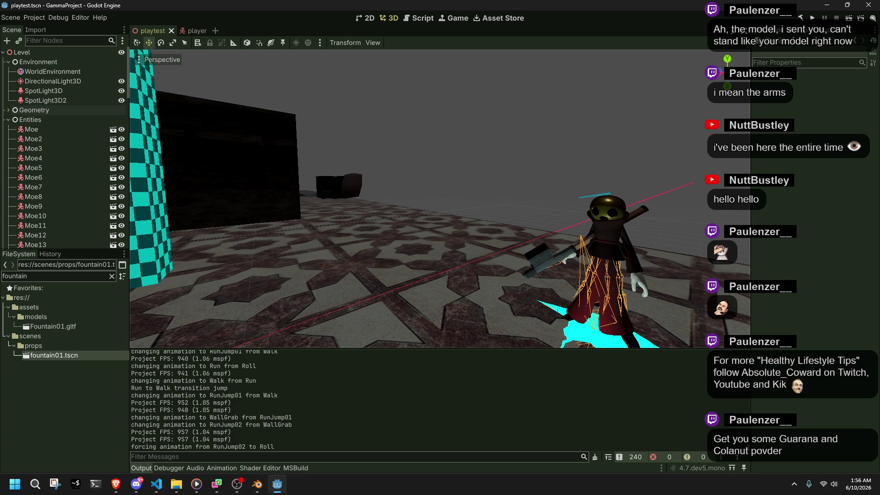
key("alt+Tab")
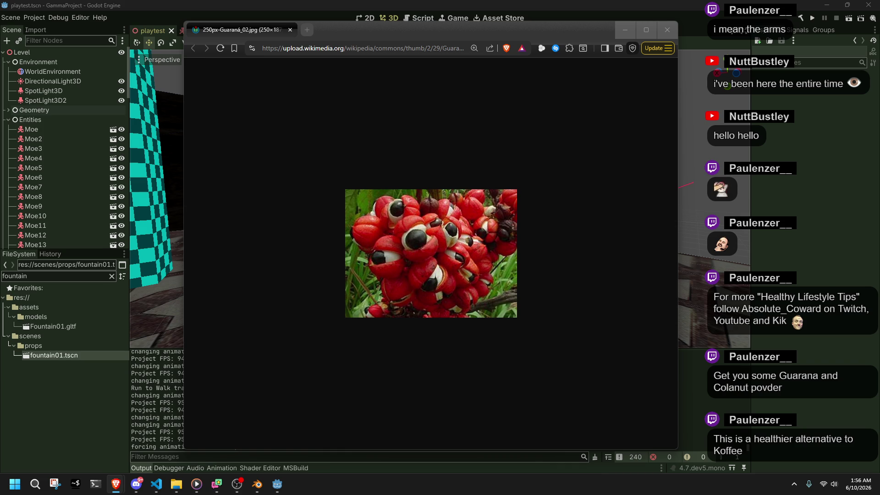
Bring the Colanut powder search into view and preview the Natural Kola Nut Energy Powder result.
mouse_move(879, 138)
left_mouse_down()
mouse_move(458, 39)
mouse_move(651, 71)
left_mouse_up()
left_click_drag(569, 67, 669, 29)
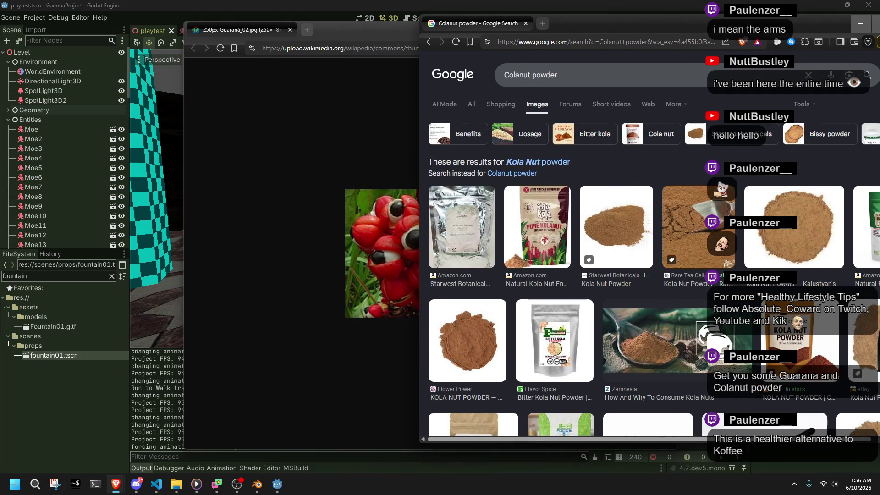
scroll(460, 250, "down", 4)
scroll(460, 251, "down", 4)
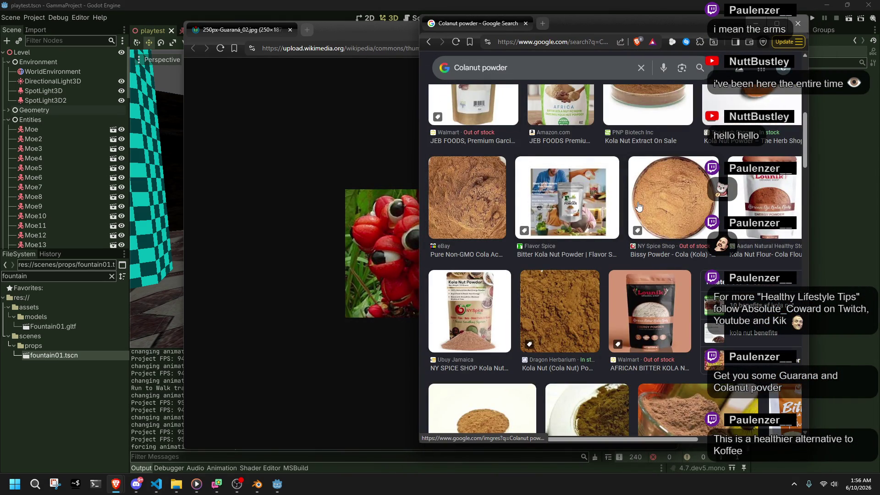
scroll(638, 206, "up", 10)
left_click(565, 223)
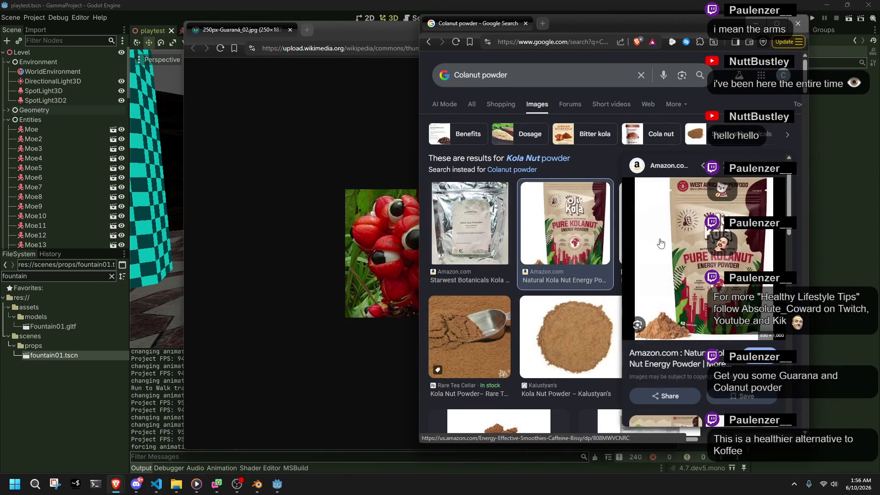
scroll(631, 233, "down", 5)
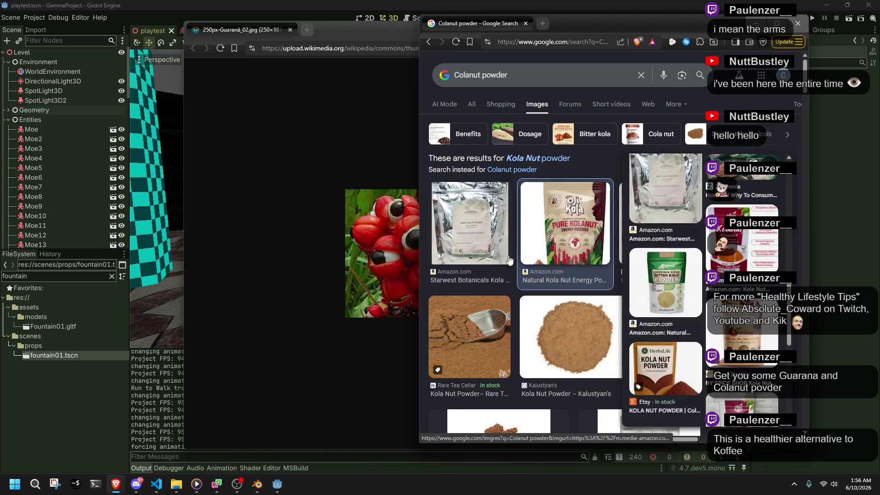
Narrow the Guaraná image window and bookmark the Colanut powder search page.
left_click(297, 252)
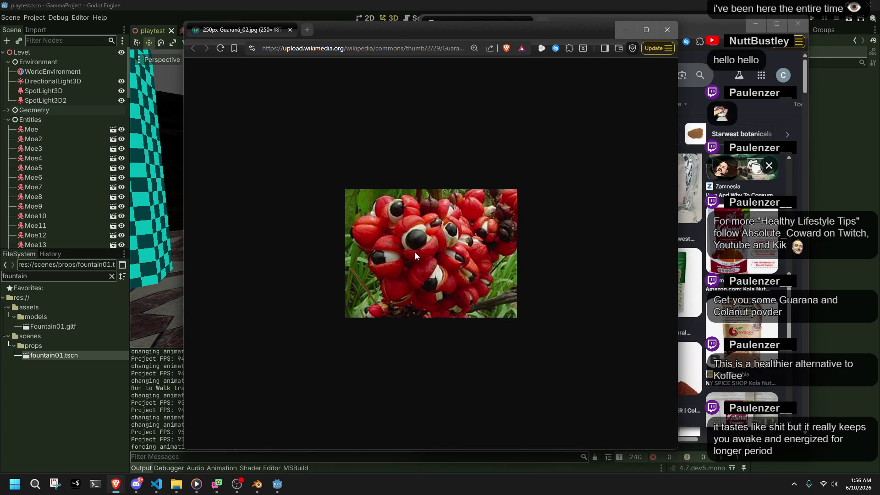
left_click_drag(677, 193, 422, 192)
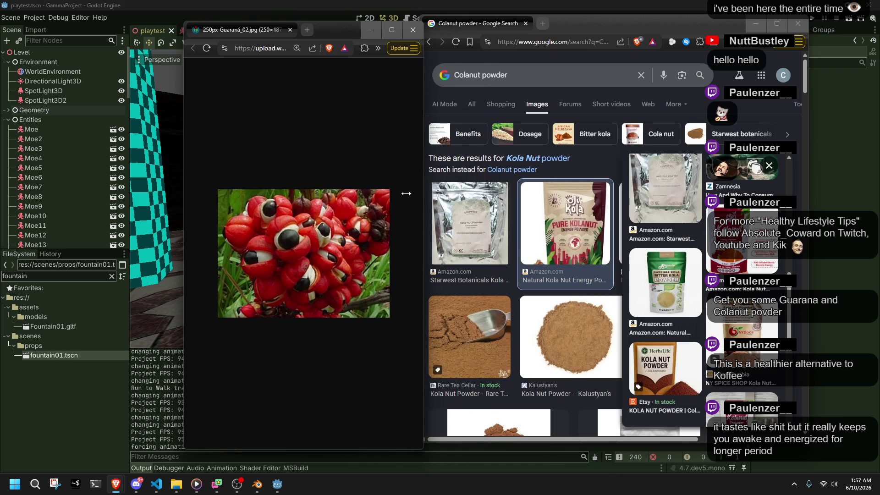
left_click(483, 82)
left_click(466, 46)
left_click(597, 122)
Close the Guaraná image window.
left_click(322, 30)
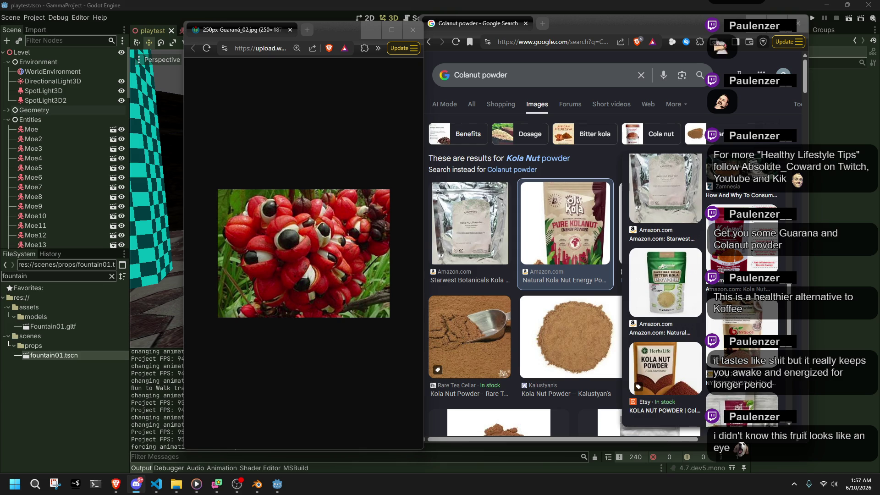
key("super+d")
key("super+d")
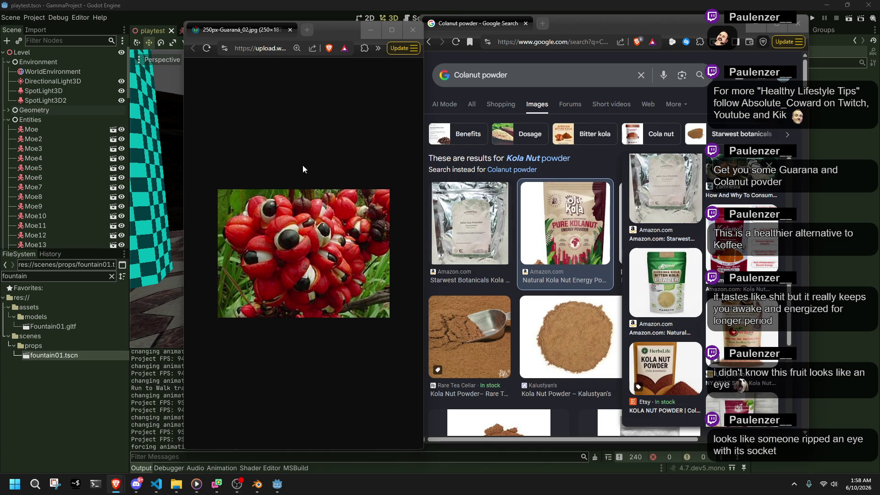
left_click(411, 33)
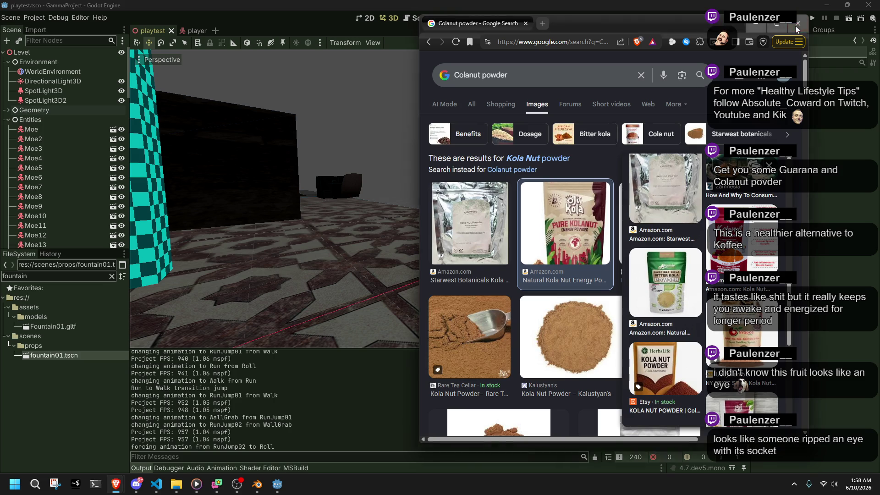
Close the Google search window and swing the 3D view around the character.
left_click(799, 23)
right_click(474, 195)
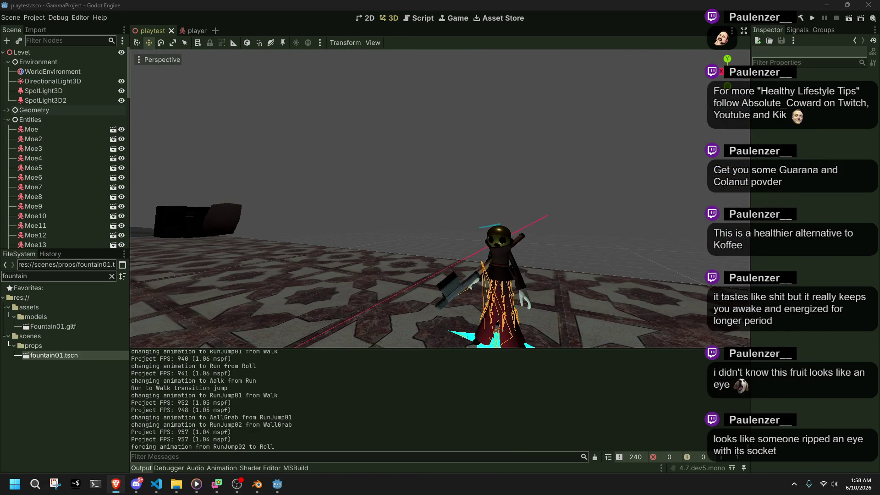
right_click(392, 321)
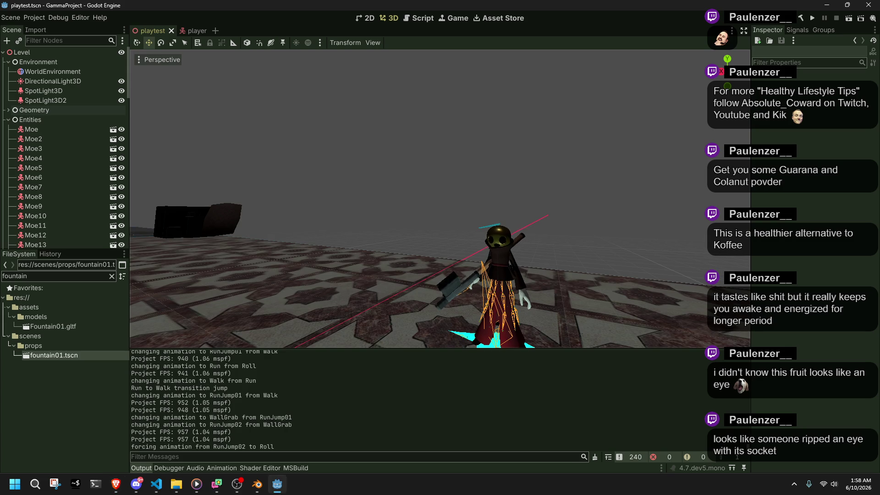
Switch to the player scene and show its AnimationTree state-machine graph.
left_click(188, 32)
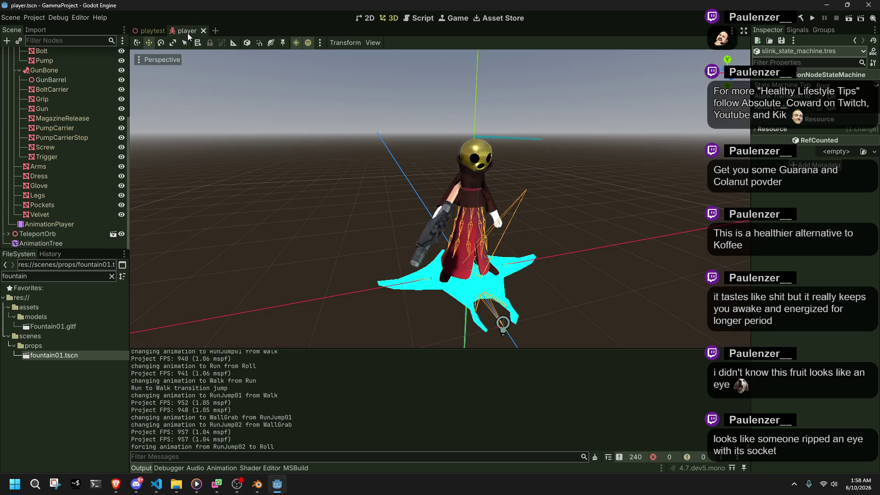
left_click(58, 243)
scroll(333, 374, "down", 3)
scroll(333, 373, "right", 2)
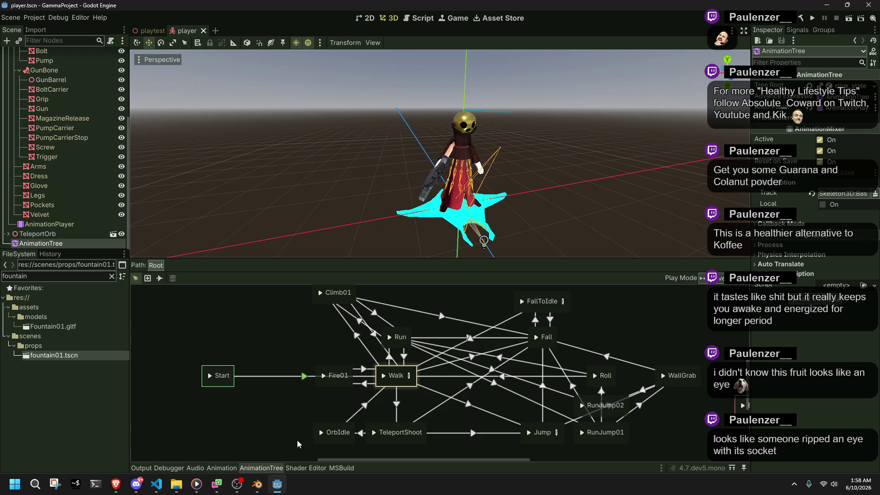
left_click(256, 485)
left_click(256, 485)
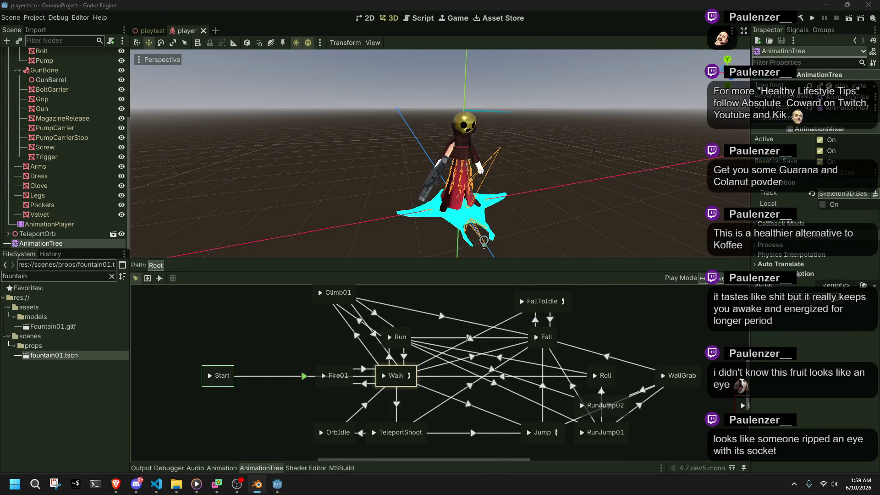
scroll(620, 312, "right", 3)
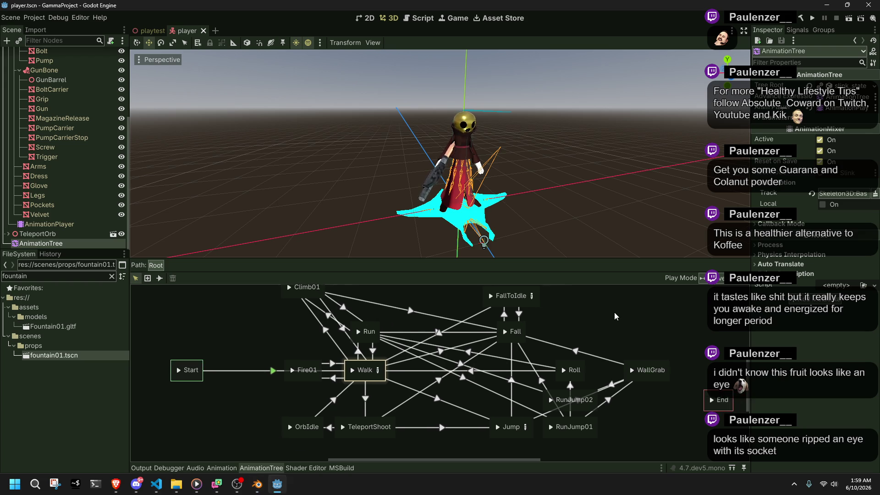
Move the Fall state over to the left side of the state graph.
left_click_drag(579, 315, 576, 324)
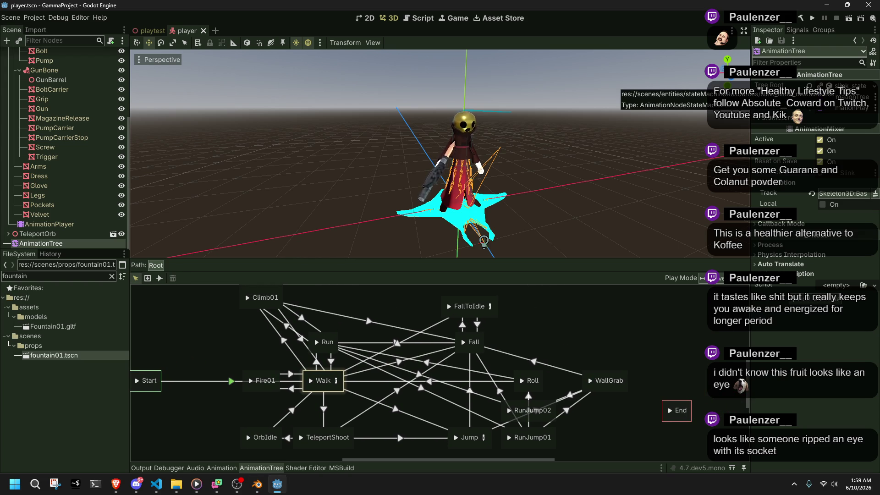
key("alt+Tab")
left_click(375, 303)
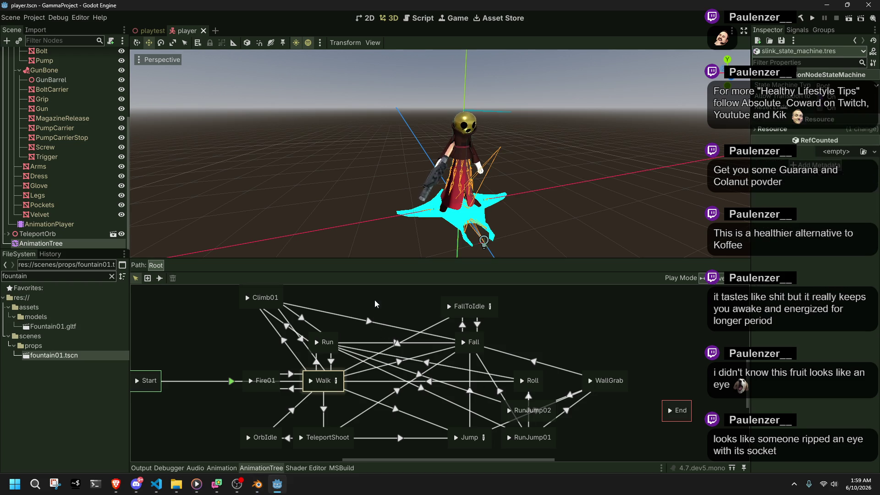
mouse_move(308, 314)
left_mouse_down()
mouse_move(408, 344)
mouse_move(367, 356)
mouse_move(360, 339)
left_mouse_up()
mouse_move(522, 368)
left_mouse_down()
mouse_move(328, 336)
mouse_move(307, 356)
left_mouse_up()
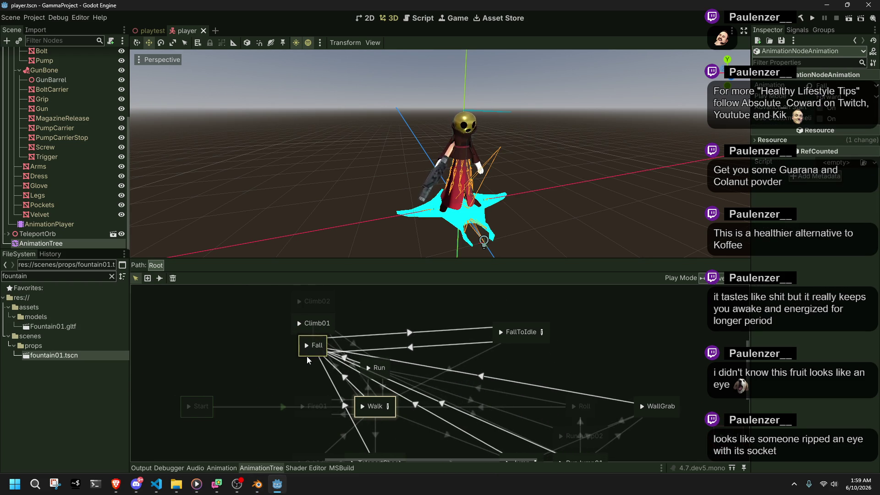
left_click(594, 381)
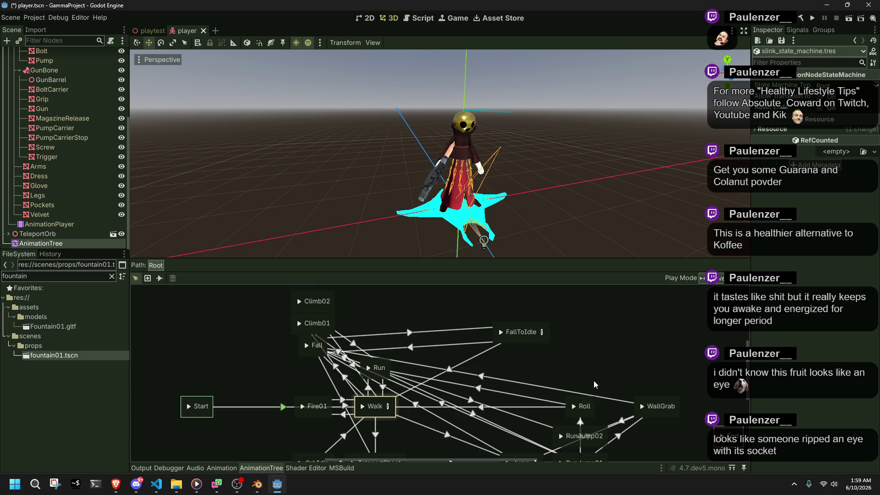
Place FallToIdle beside Fall and Walk, then check the Fall, Climb01 and FallToIdle links.
left_click_drag(509, 337, 304, 371)
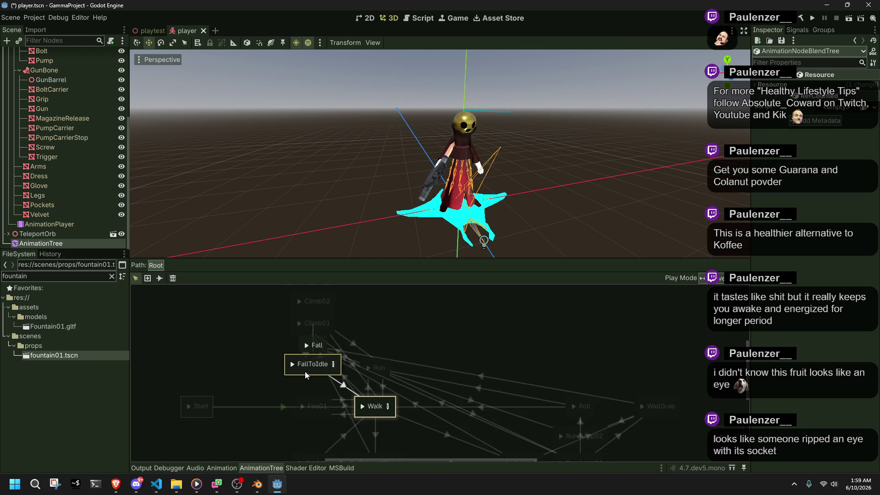
left_click(307, 344)
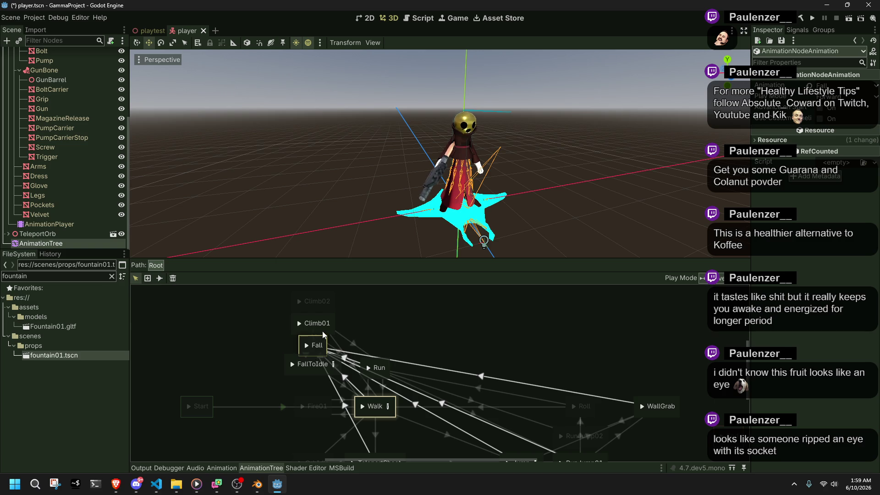
left_click(322, 335)
left_click(318, 371)
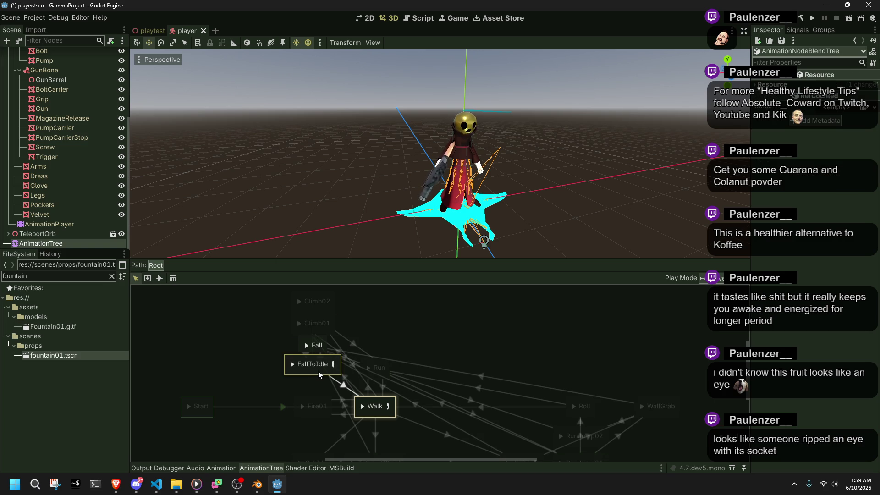
left_click(433, 329)
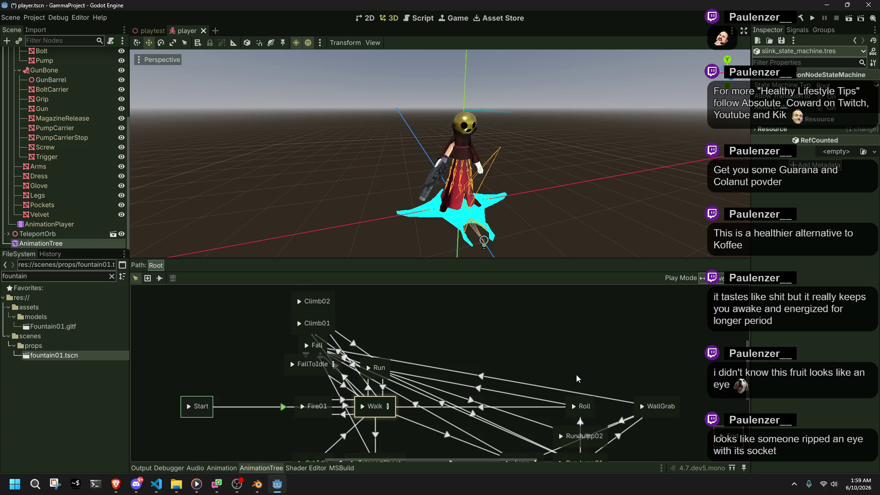
scroll(568, 371, "down", 3)
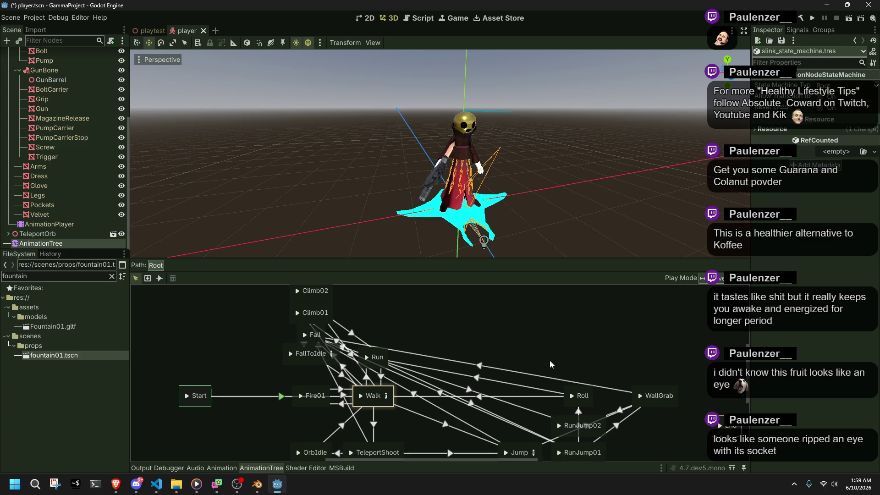
Shift Fire01 down and left, and drop Run down next to Walk.
left_click_drag(561, 328, 583, 338)
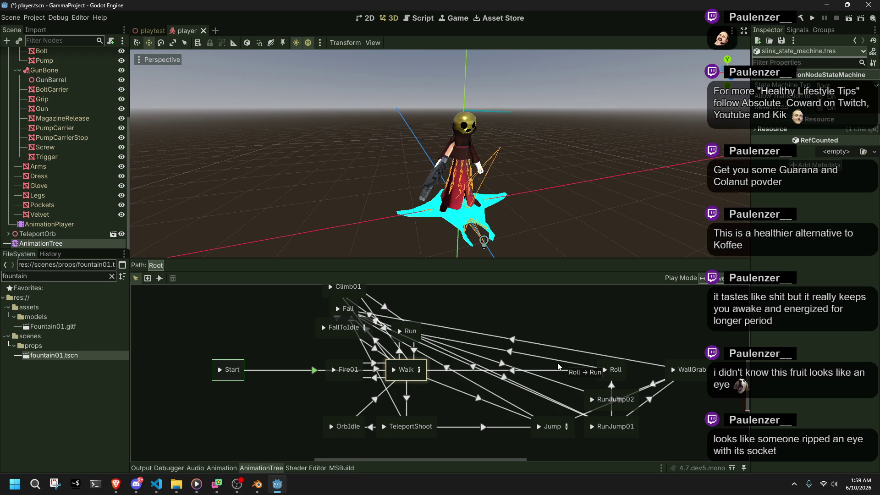
mouse_move(330, 379)
left_mouse_down()
mouse_move(282, 427)
mouse_move(257, 411)
mouse_move(241, 421)
left_mouse_up()
left_click(292, 437)
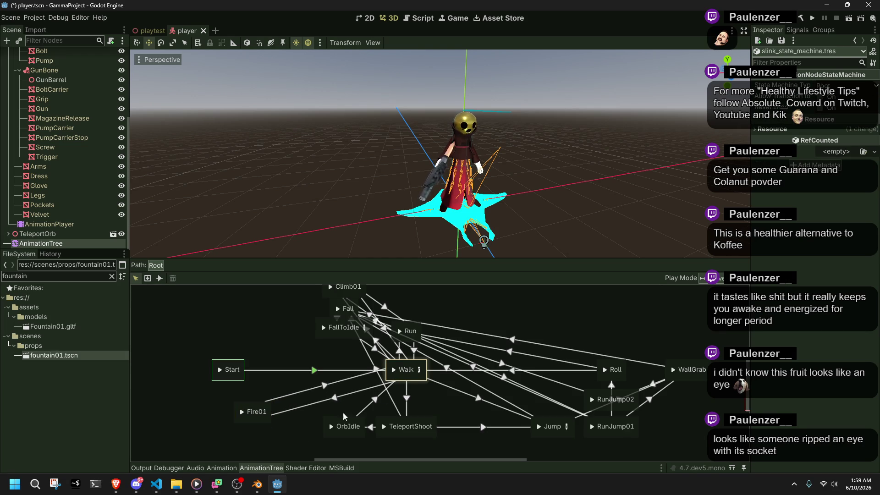
mouse_move(408, 341)
left_mouse_down()
mouse_move(406, 366)
mouse_move(398, 361)
mouse_move(406, 359)
left_mouse_up()
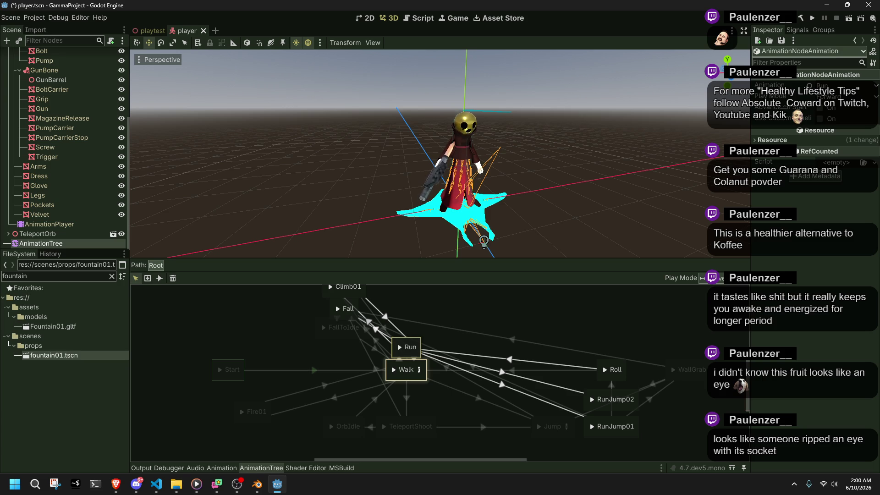
Stack Fire01, Jump and OrbIdle into a column left of Walk.
left_click(247, 419)
mouse_move(253, 422)
left_mouse_down()
mouse_move(346, 368)
mouse_move(345, 359)
left_mouse_up()
left_click(298, 400)
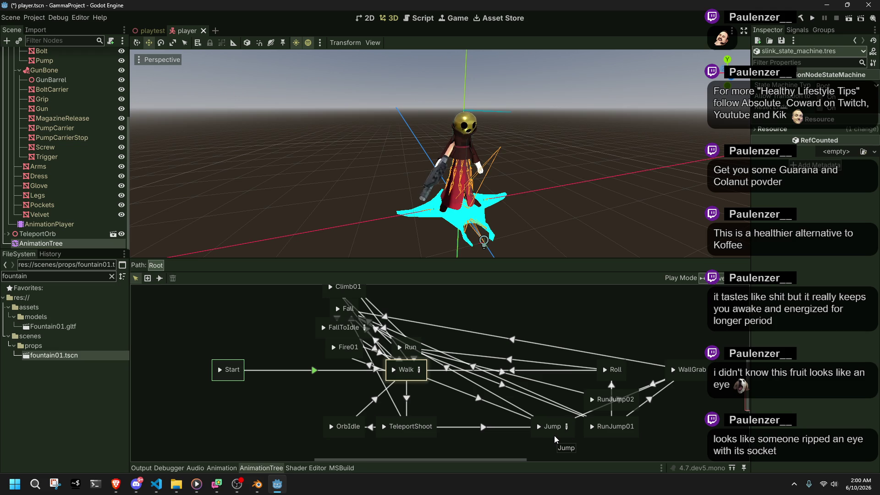
mouse_move(554, 435)
left_mouse_down()
mouse_move(352, 399)
mouse_move(329, 384)
mouse_move(346, 380)
left_mouse_up()
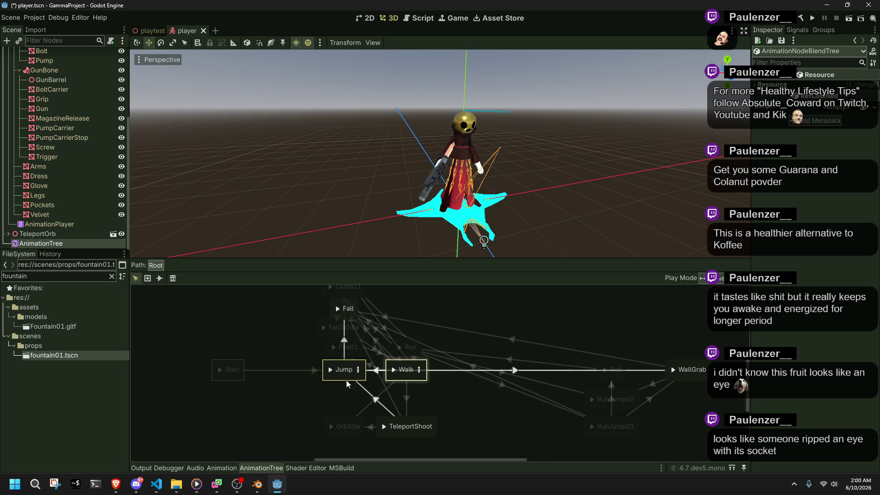
left_click(319, 408)
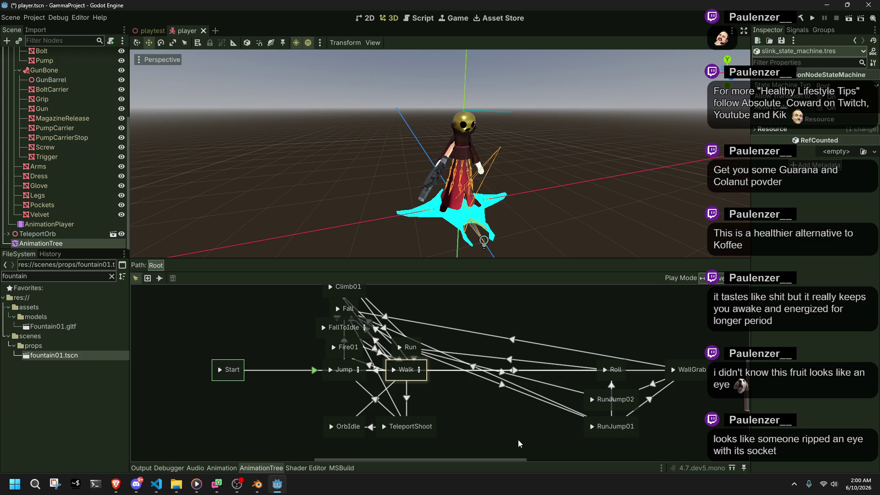
left_click(347, 435)
left_click_drag(347, 436, 347, 400)
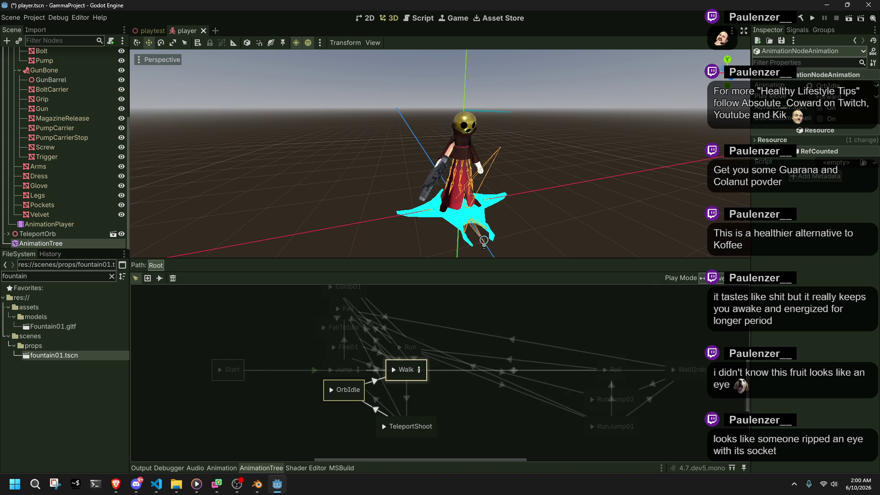
Move the Roll state down into the left column.
left_click(498, 441)
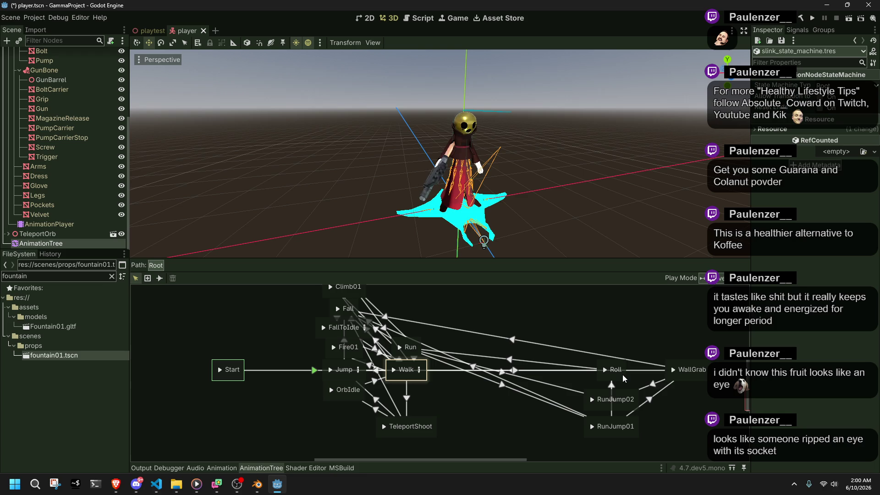
left_click(622, 377)
mouse_move(623, 378)
left_mouse_down()
mouse_move(349, 411)
mouse_move(355, 419)
left_mouse_up()
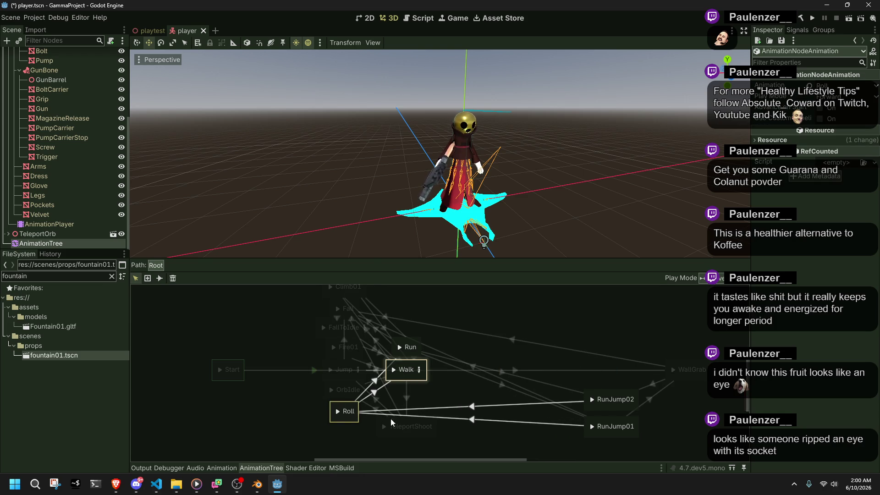
left_click(485, 433)
scroll(479, 433, "up", 2)
mouse_move(478, 429)
left_mouse_down()
mouse_move(472, 375)
mouse_move(487, 403)
mouse_move(491, 373)
left_mouse_up()
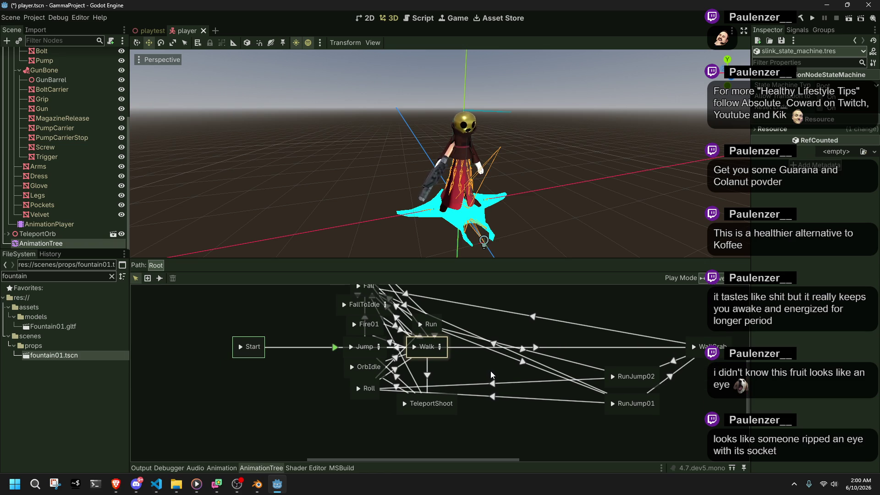
Add TeleportShoot, then Walk, then WallGrab to the bottom of the column.
left_click(444, 412)
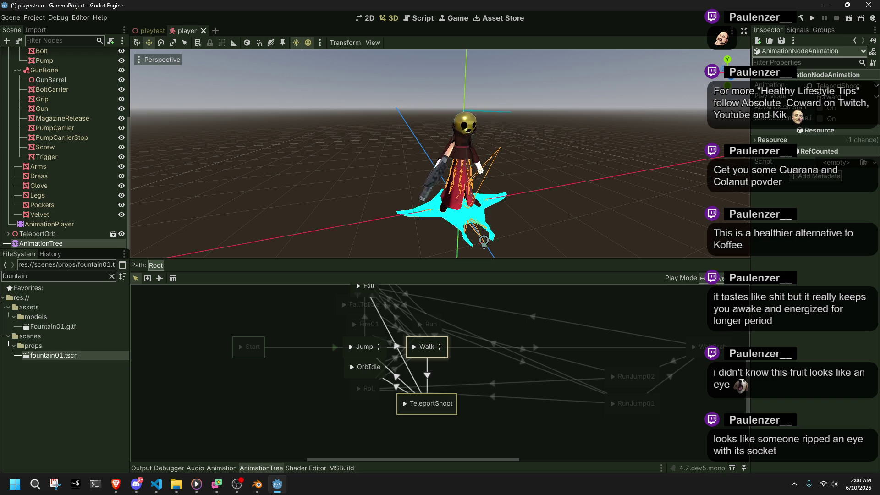
left_click_drag(449, 414, 388, 417)
left_click(456, 420)
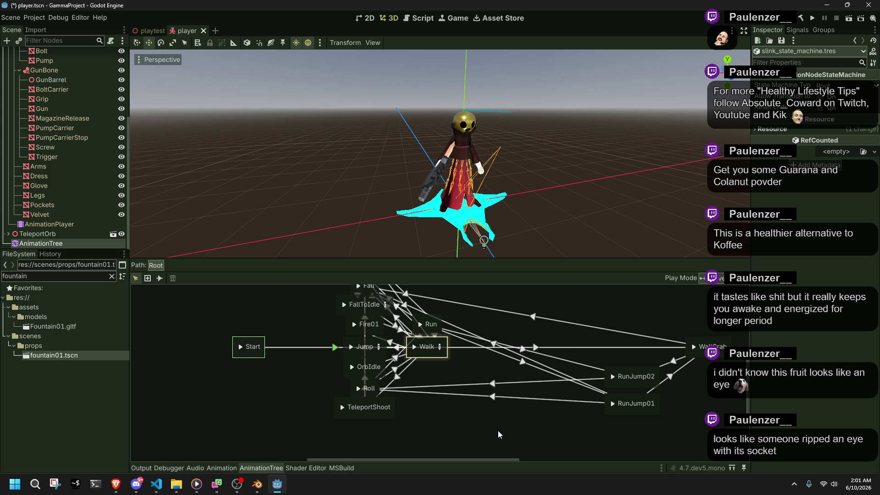
mouse_move(428, 356)
left_mouse_down()
mouse_move(417, 440)
mouse_move(368, 442)
left_mouse_up()
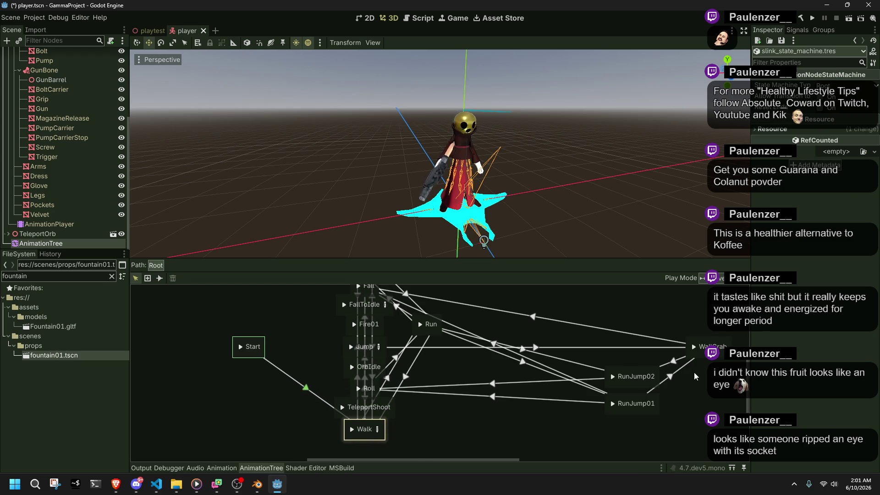
mouse_move(706, 364)
left_mouse_down()
mouse_move(683, 390)
mouse_move(371, 457)
left_mouse_up()
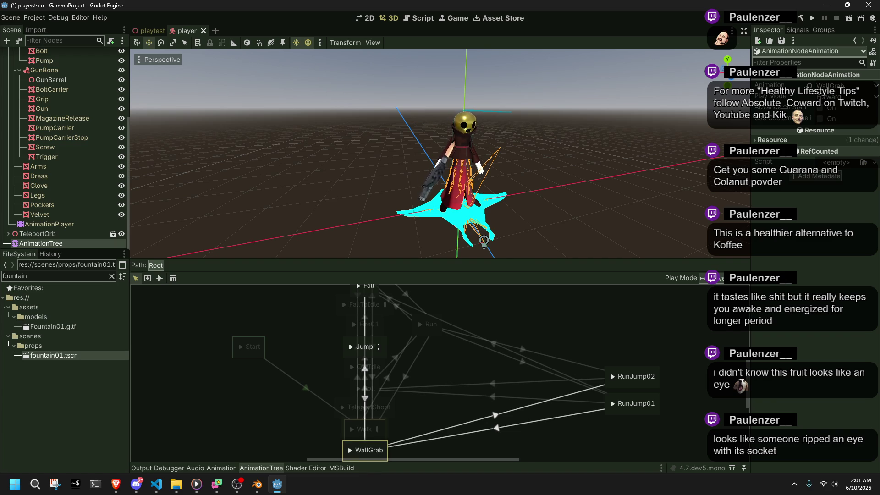
left_click(573, 447)
scroll(378, 351, "down", 3)
left_click_drag(338, 321, 406, 412)
left_click_drag(374, 330, 374, 392)
scroll(453, 390, "up", 3)
scroll(453, 395, "up", 1)
mouse_move(451, 345)
left_mouse_down()
mouse_move(414, 435)
mouse_move(382, 431)
mouse_move(388, 411)
left_mouse_up()
left_click(447, 422)
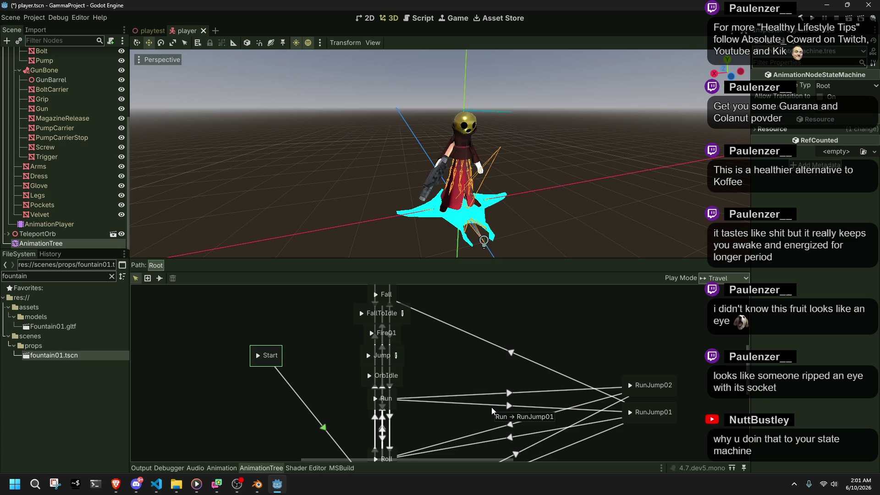
key("alt+Tab")
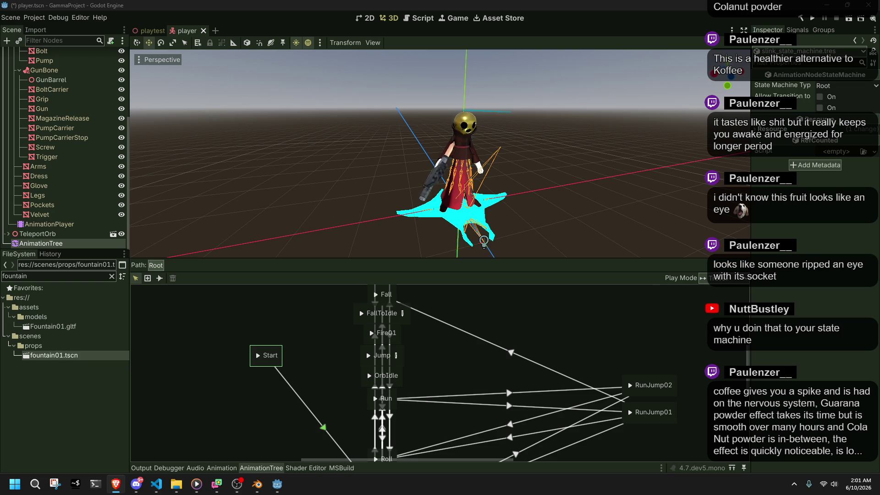
scroll(472, 394, "down", 5)
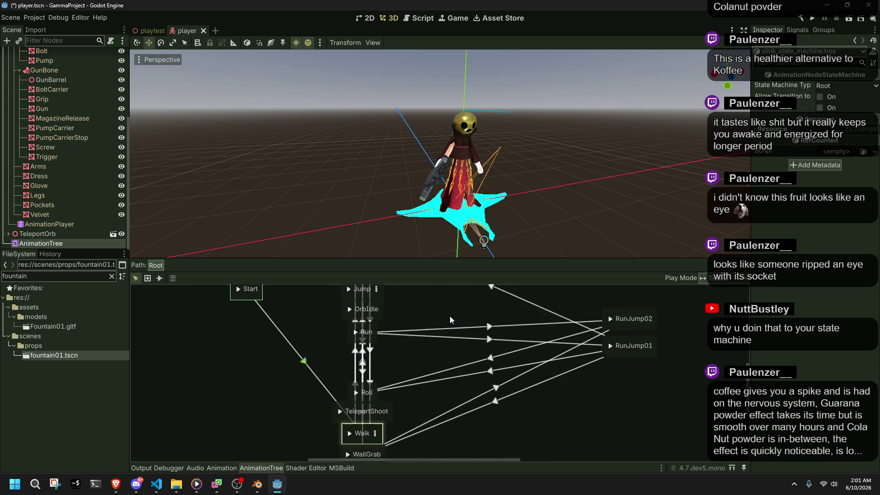
left_click_drag(257, 365, 391, 454)
left_click_drag(367, 370, 365, 331)
mouse_move(546, 373)
left_mouse_down()
mouse_move(512, 439)
mouse_move(509, 420)
left_mouse_up()
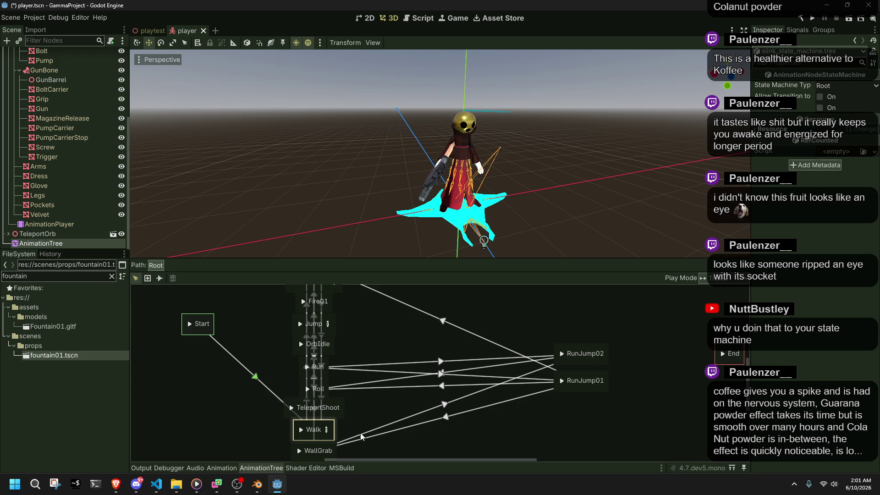
scroll(451, 394, "down", 2)
mouse_move(440, 433)
left_mouse_down()
mouse_move(294, 360)
mouse_move(329, 362)
mouse_move(330, 401)
left_mouse_up()
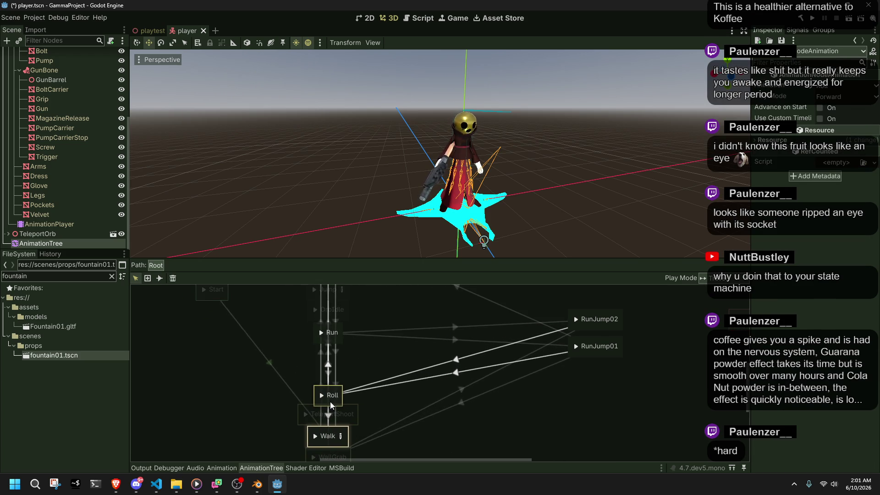
mouse_move(665, 388)
left_mouse_down()
mouse_move(594, 310)
mouse_move(333, 353)
mouse_move(404, 355)
left_mouse_up()
scroll(404, 355, "down", 3)
left_click_drag(255, 331, 335, 414)
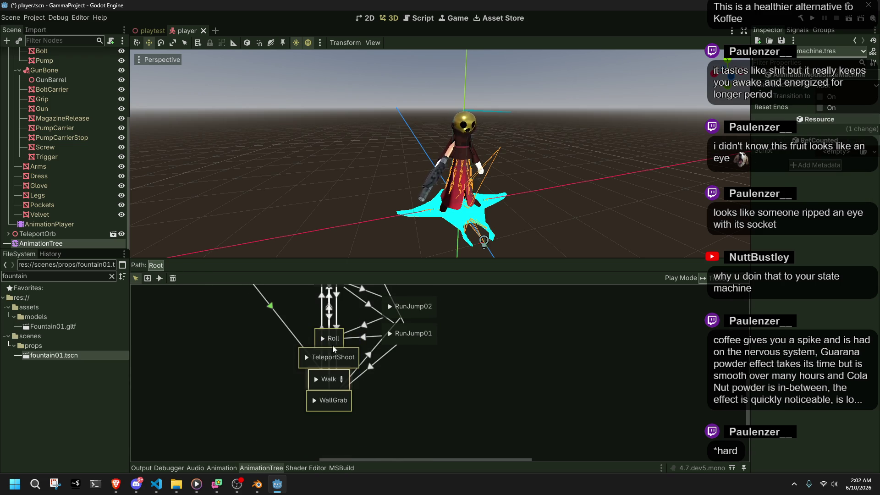
left_click_drag(332, 347, 334, 368)
left_click_drag(473, 355, 428, 312)
scroll(331, 296, "up", 3)
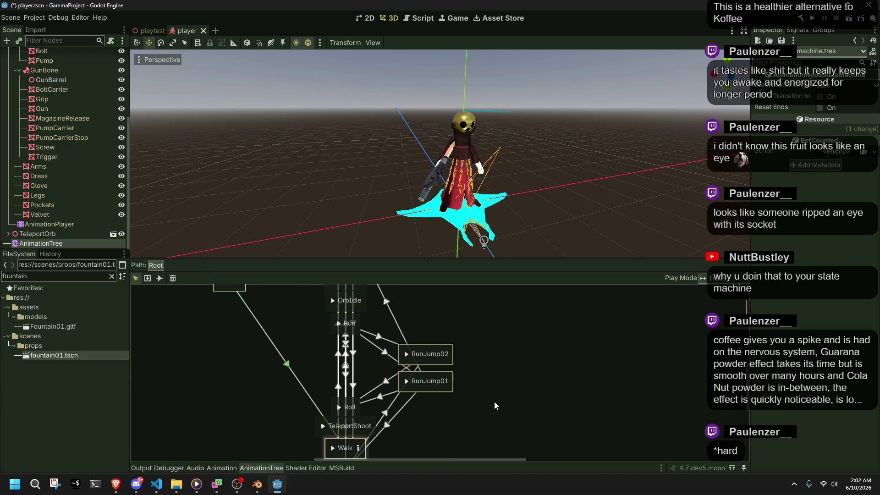
left_click(436, 349)
key("ctrl+z")
key("ctrl+z")
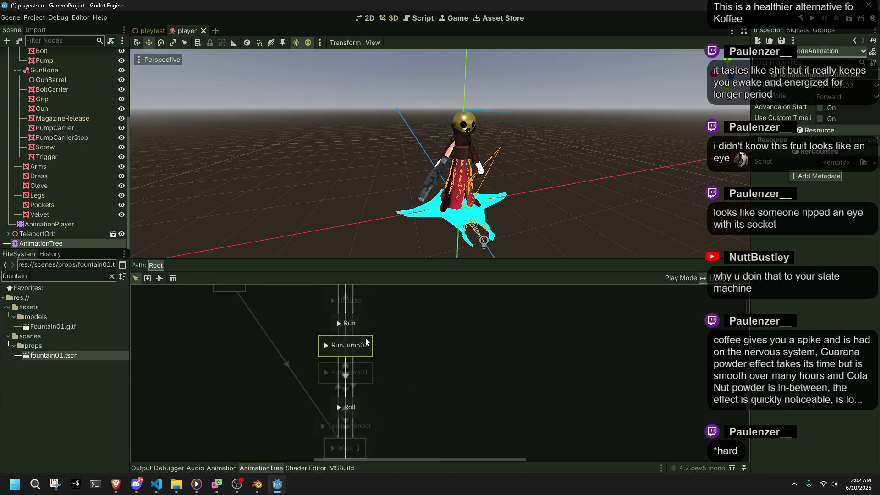
left_click_drag(368, 370, 368, 366)
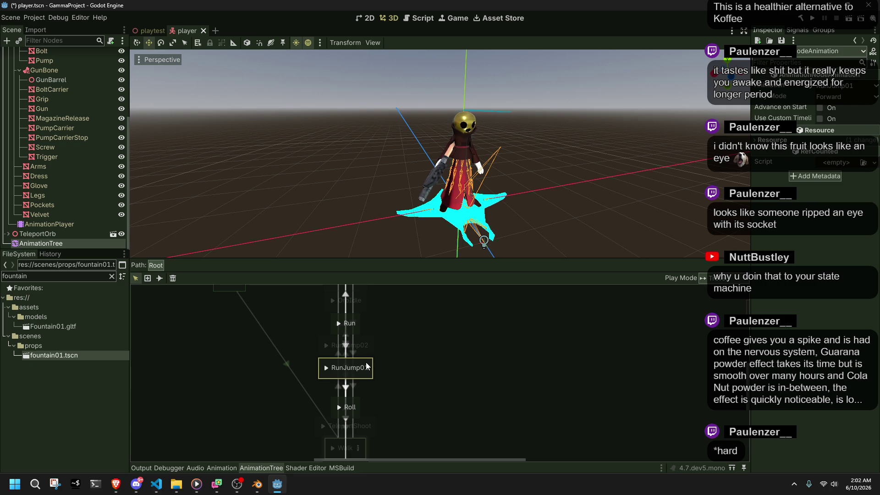
left_click(399, 381)
left_click_drag(259, 402, 450, 460)
scroll(409, 319, "down", 3)
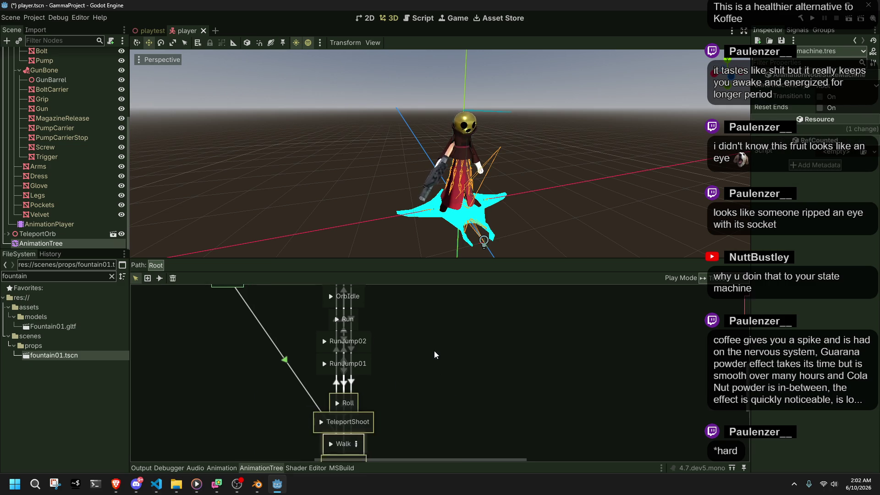
left_click(350, 343)
left_click_drag(351, 343, 351, 326)
left_click(434, 320)
scroll(434, 320, "up", 7)
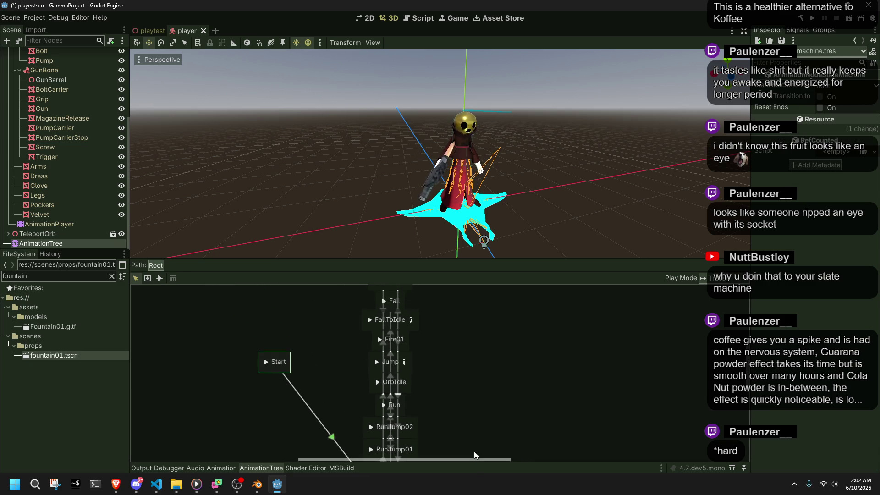
scroll(320, 379, "down", 2)
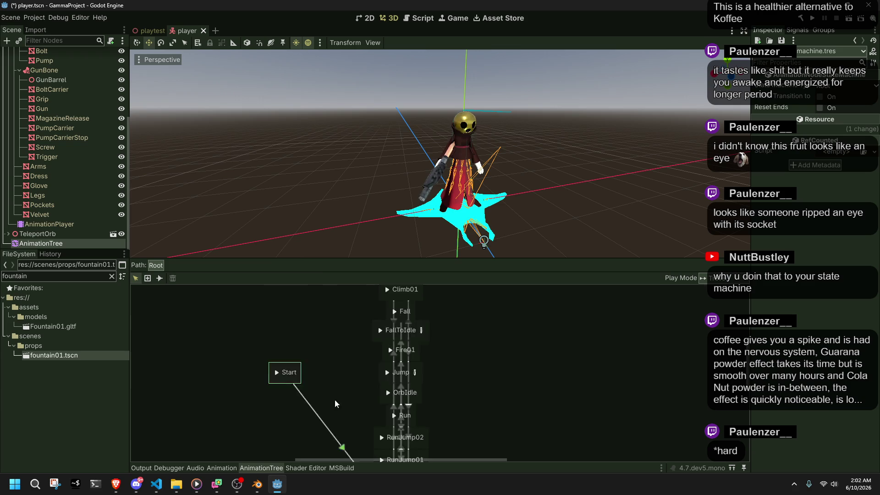
scroll(305, 370, "down", 1)
left_click_drag(573, 361, 591, 427)
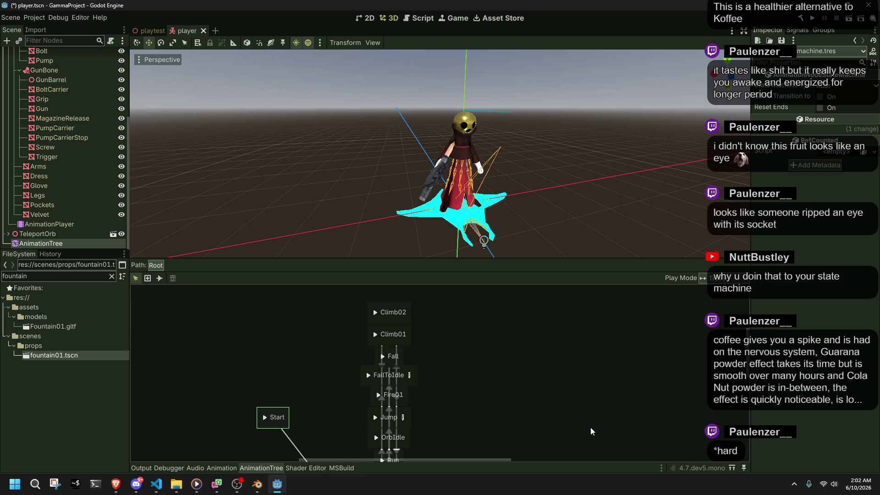
mouse_move(570, 414)
left_mouse_down()
mouse_move(526, 395)
mouse_move(496, 395)
left_mouse_up()
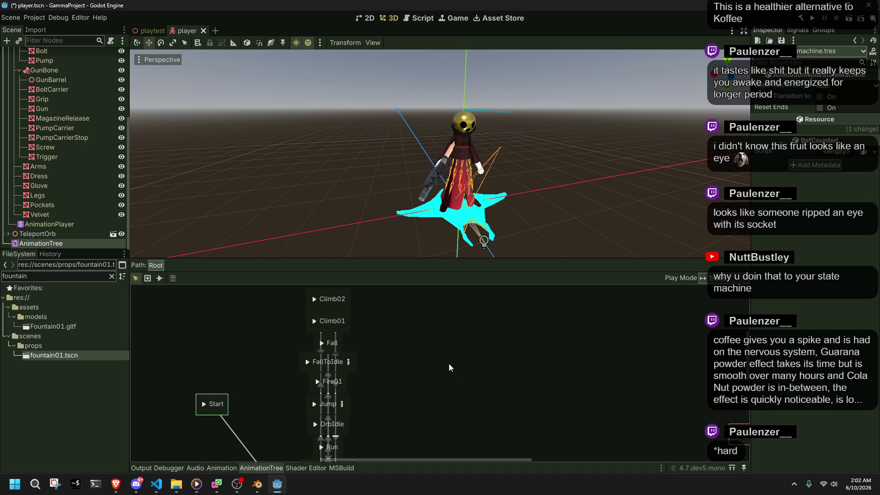
right_click(425, 347)
mouse_move(483, 352)
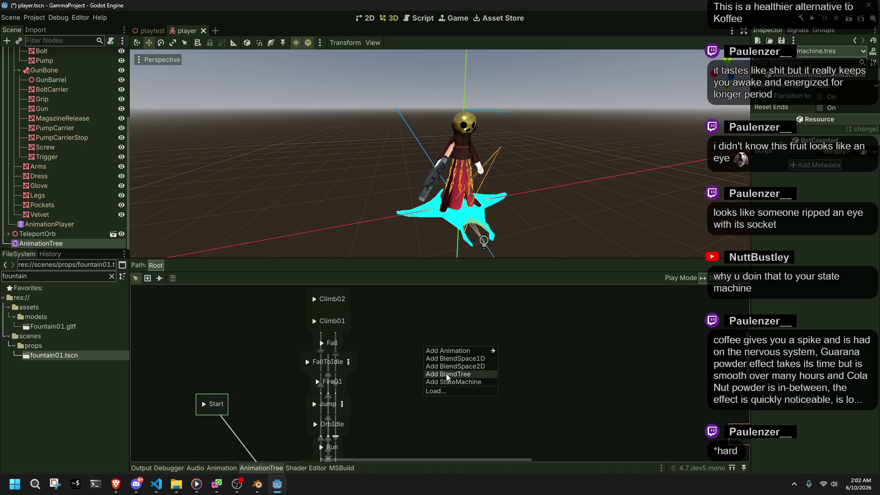
left_click(408, 359)
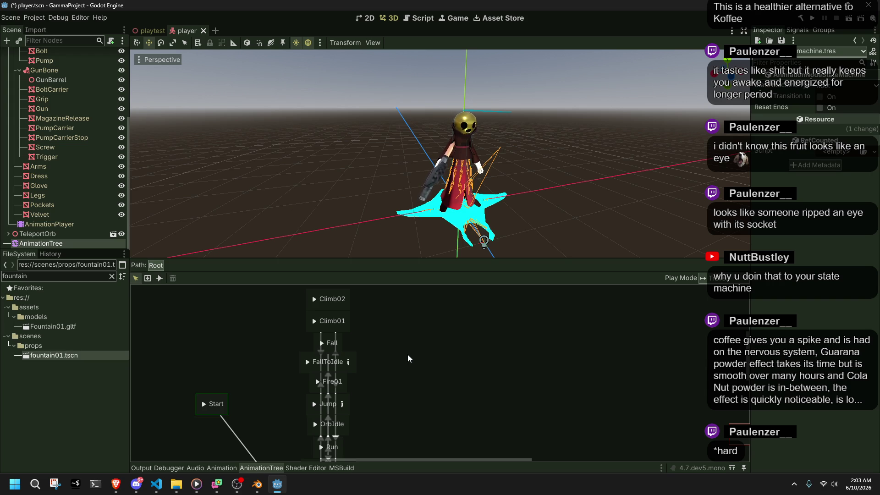
mouse_move(408, 354)
left_mouse_down()
mouse_move(392, 334)
mouse_move(408, 394)
mouse_move(375, 258)
mouse_move(394, 178)
mouse_move(431, 264)
left_mouse_up()
right_click(362, 196)
left_click(403, 312)
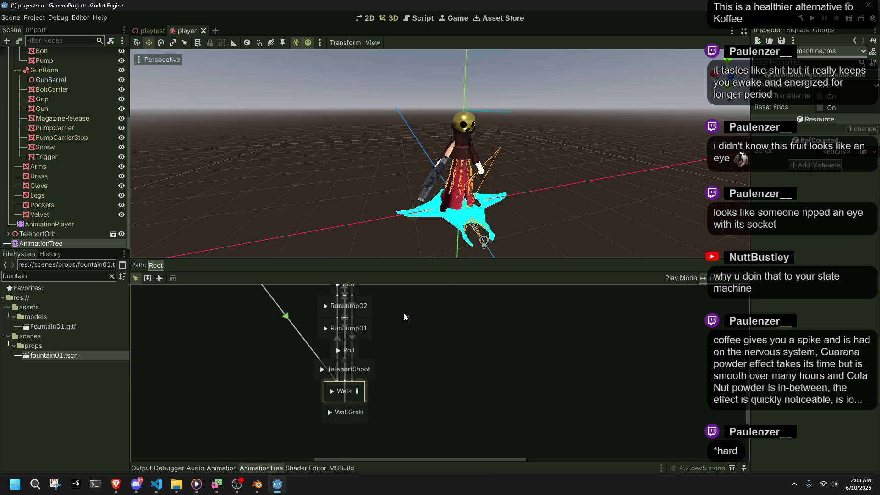
mouse_move(403, 313)
left_mouse_down()
mouse_move(445, 476)
mouse_move(435, 471)
left_mouse_up()
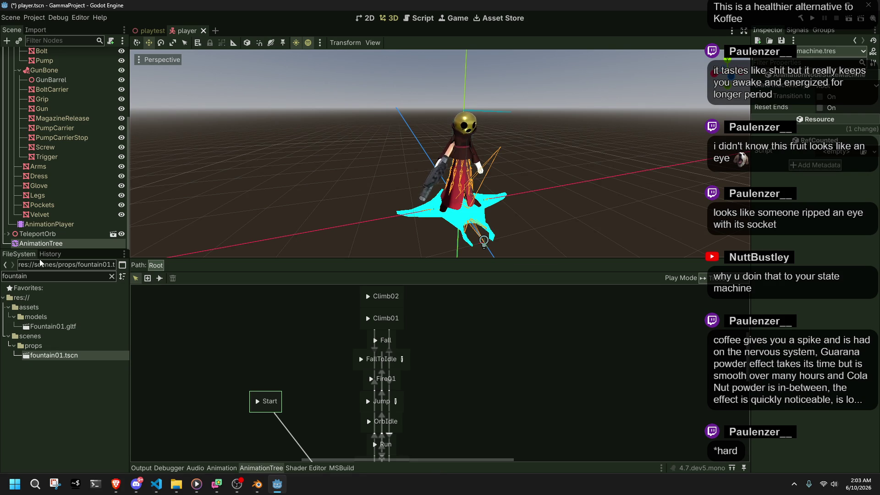
Expand the AnimationTree's Tree Root in the Inspector, inspect its resource options, then reselect Walk.
left_click(855, 40)
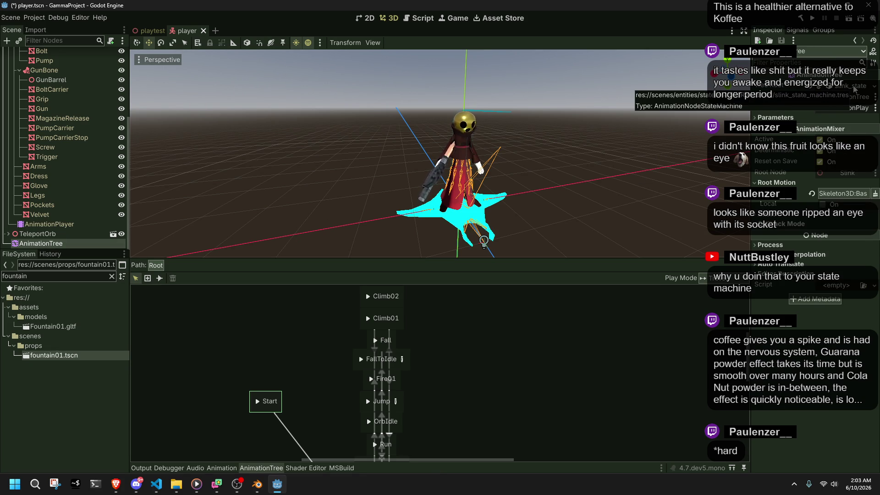
left_click(848, 86)
left_click(875, 86)
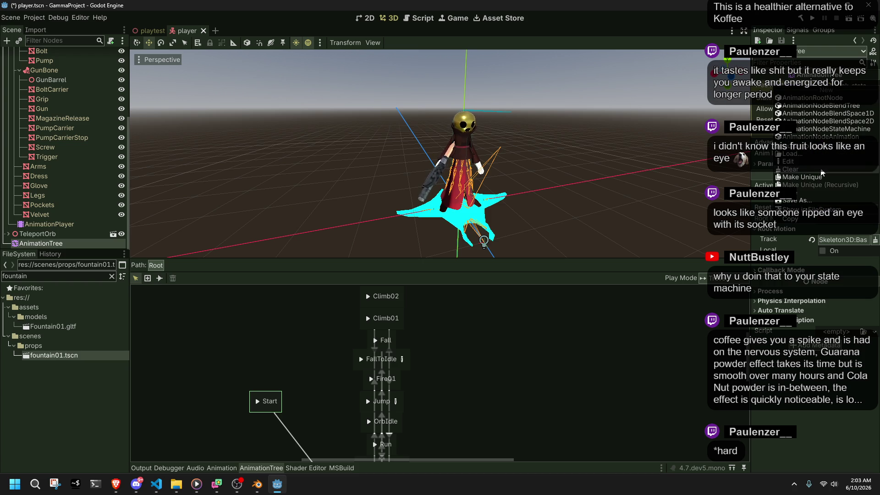
left_click(803, 187)
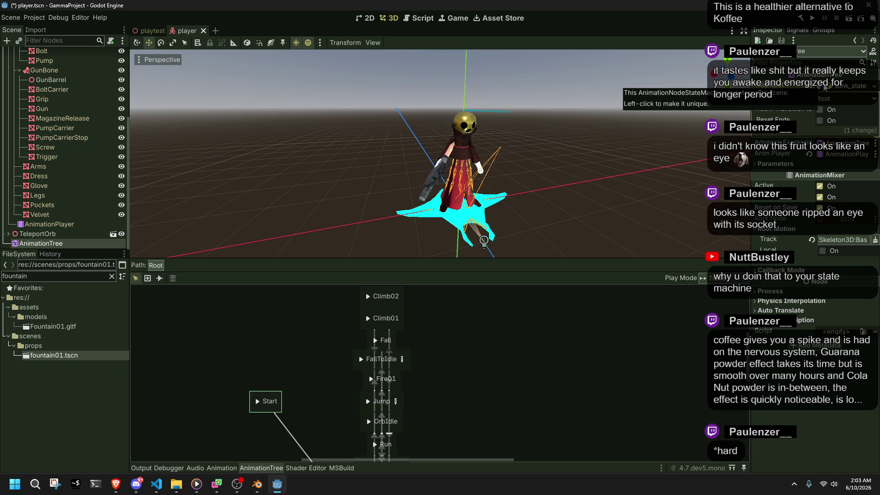
left_click(873, 86)
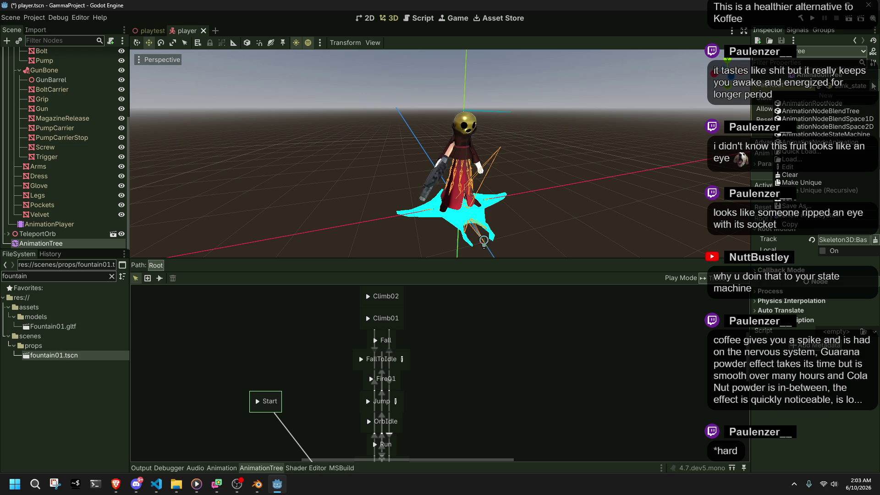
left_click(631, 399)
scroll(424, 387, "down", 5)
left_click(366, 399)
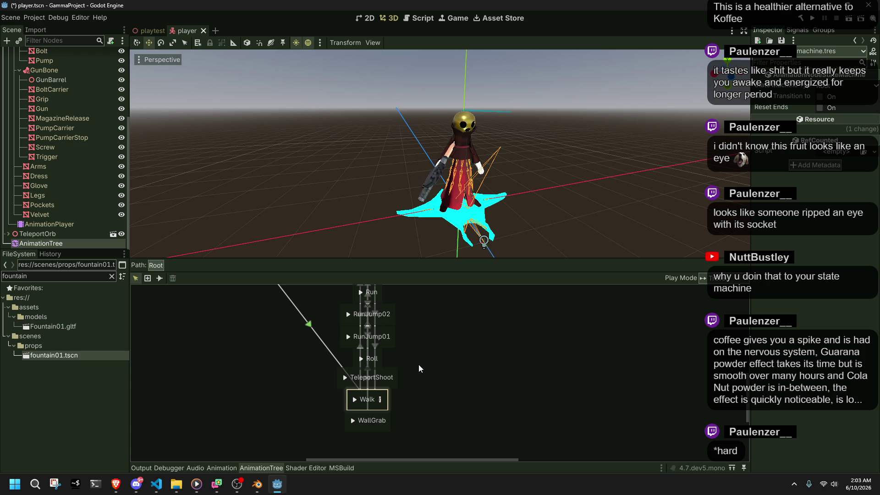
Scroll and pan the state graph to bring Start and FallToIdle into view.
scroll(419, 366, "up", 6)
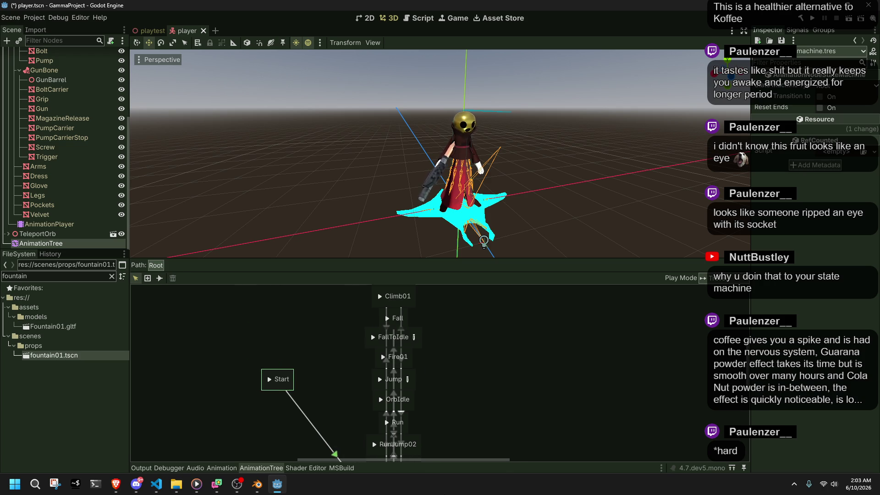
scroll(379, 375, "down", 5)
scroll(378, 375, "left", 8)
scroll(542, 276, "right", 3)
scroll(435, 353, "up", 2)
scroll(436, 353, "right", 5)
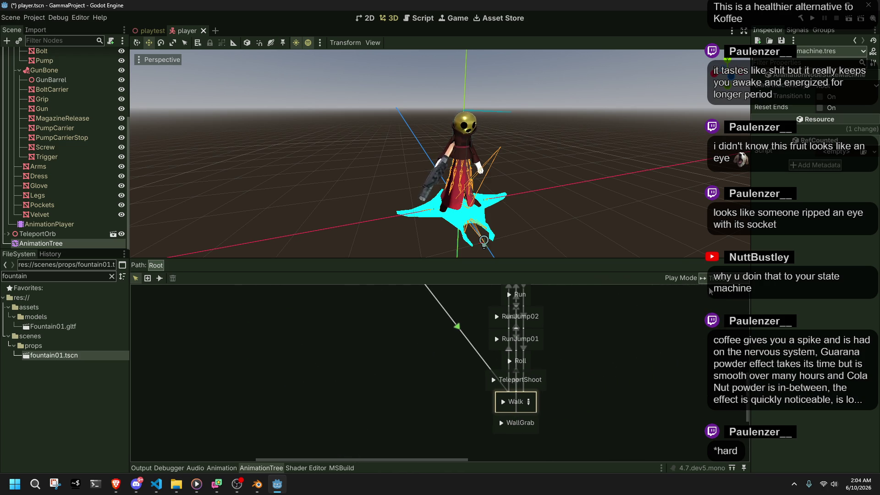
scroll(629, 389, "up", 3)
mouse_move(629, 389)
left_mouse_down()
mouse_move(641, 486)
mouse_move(566, 413)
left_mouse_up()
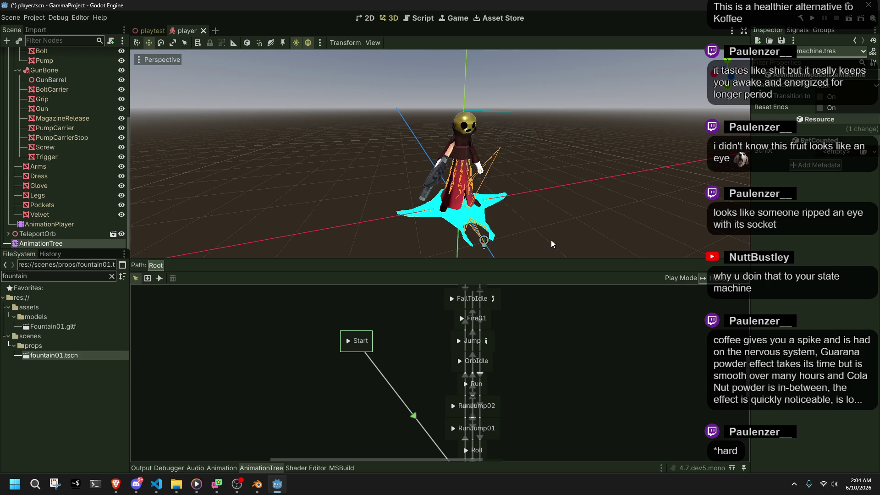
left_click_drag(605, 204, 540, 207)
Pan the graph to TeleportShoot, Walk and WallGrab, and orbit the camera down onto the player.
scroll(540, 207, "up", 5)
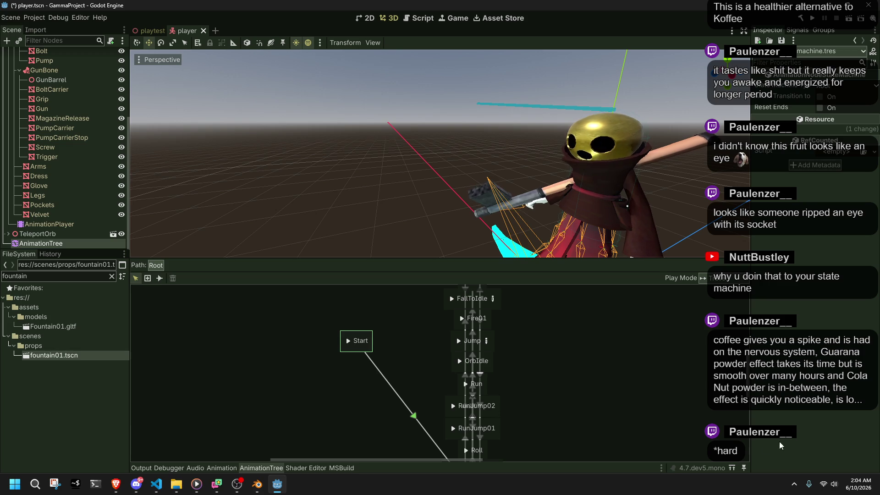
mouse_move(581, 333)
left_mouse_down()
mouse_move(504, 381)
mouse_move(479, 440)
mouse_move(472, 211)
mouse_move(490, 213)
mouse_move(521, 330)
mouse_move(520, 365)
mouse_move(478, 388)
mouse_move(523, 400)
mouse_move(550, 381)
mouse_move(504, 380)
left_mouse_up()
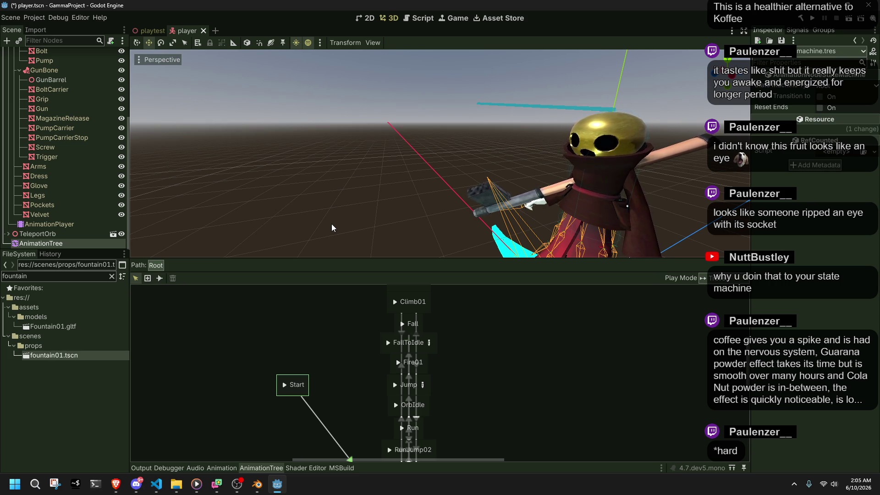
mouse_move(362, 189)
left_mouse_down()
mouse_move(397, 265)
mouse_move(392, 351)
left_mouse_up()
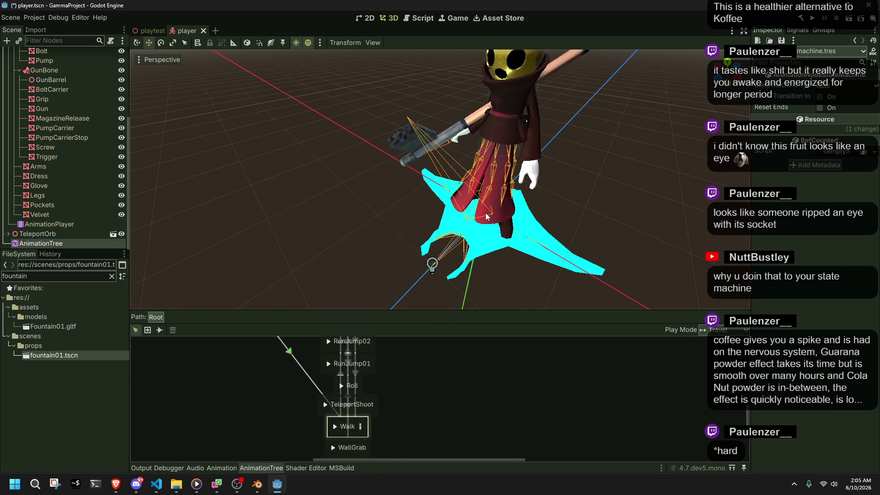
Select Walk and box-select the whole column of state nodes.
scroll(405, 405, "down", 5)
left_click(455, 408)
scroll(447, 415, "up", 3)
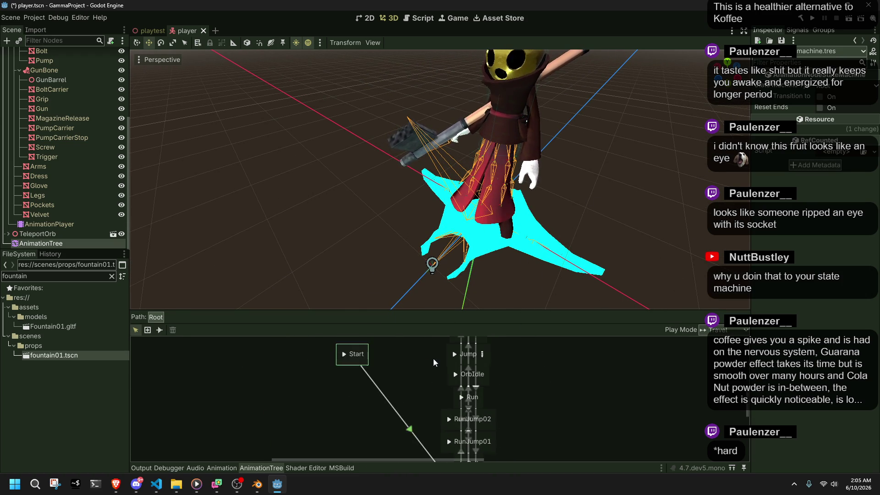
scroll(532, 407, "up", 1)
scroll(532, 404, "down", 3)
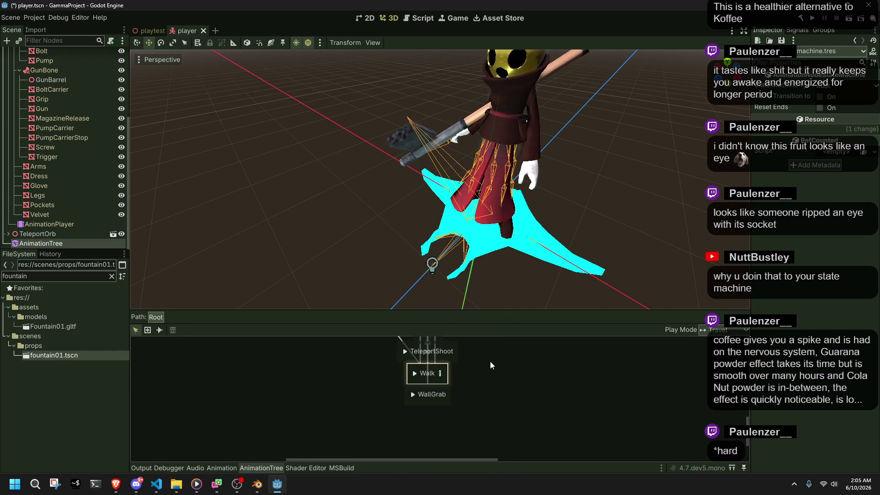
scroll(511, 427, "down", 1)
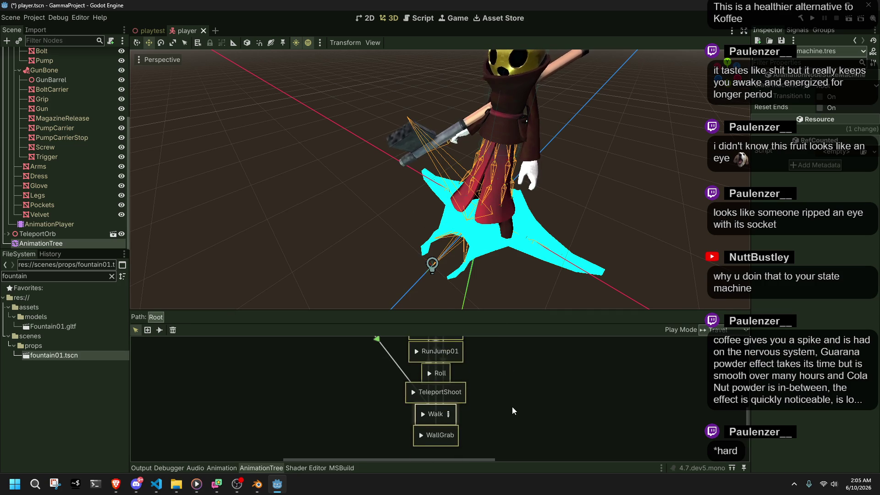
mouse_move(483, 439)
left_mouse_down()
mouse_move(435, 354)
mouse_move(407, 54)
left_mouse_up()
scroll(500, 379, "up", 3)
scroll(481, 408, "up", 3)
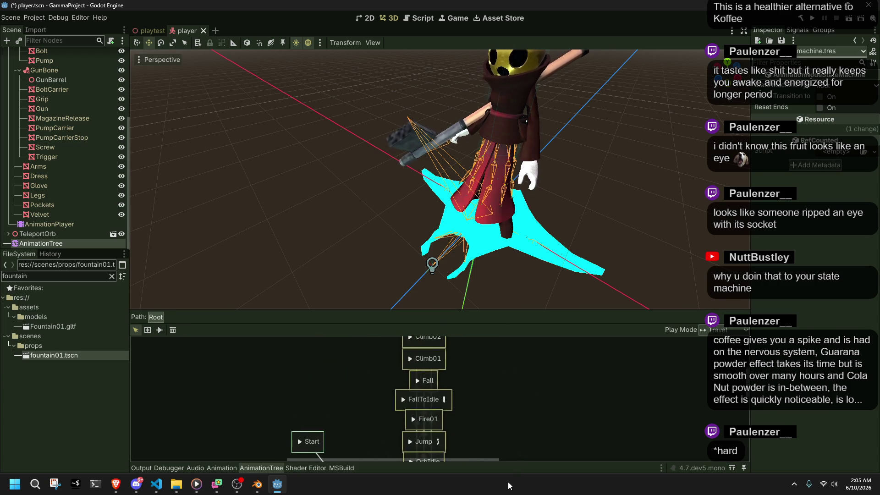
Move the selected column of states upward, then undo the move.
left_click(426, 427)
left_click_drag(426, 427, 420, 282)
left_click(497, 401)
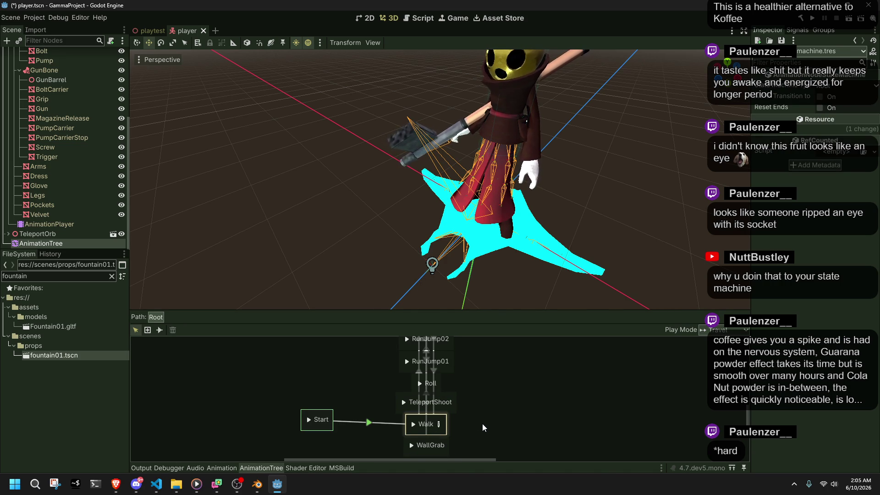
key("ctrl+z")
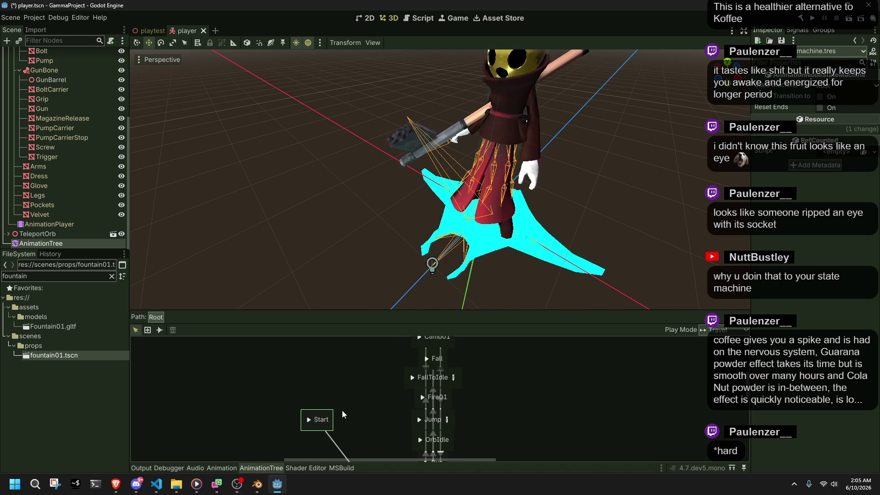
Nudge the Start node slightly down and enlarge the state-machine graph area.
mouse_move(331, 416)
left_mouse_down()
mouse_move(332, 427)
mouse_move(332, 413)
left_mouse_up()
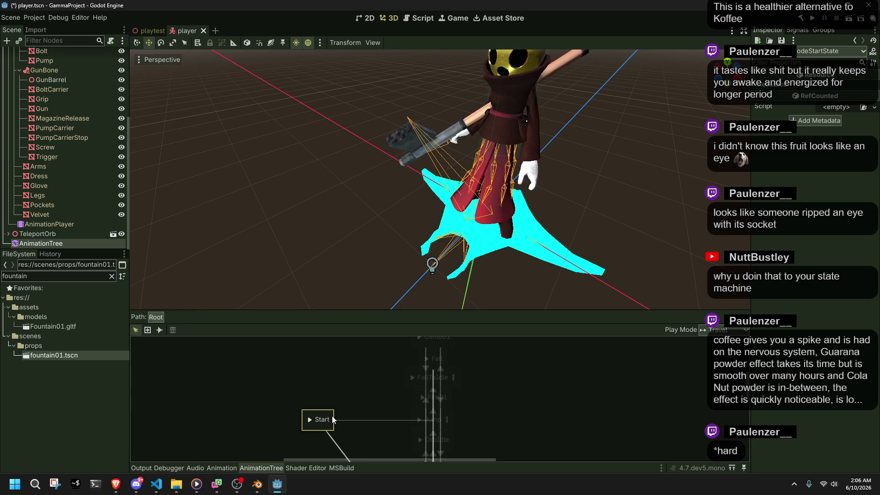
left_click(505, 408)
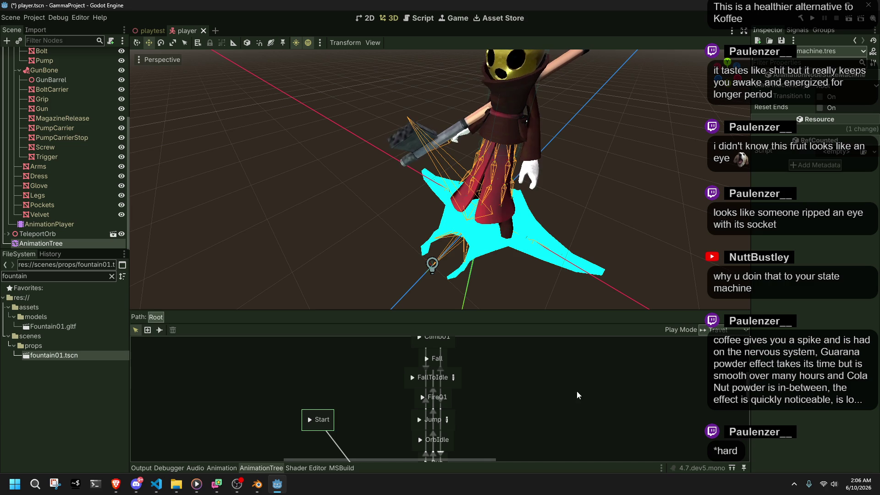
scroll(399, 422, "down", 5)
scroll(373, 439, "up", 5)
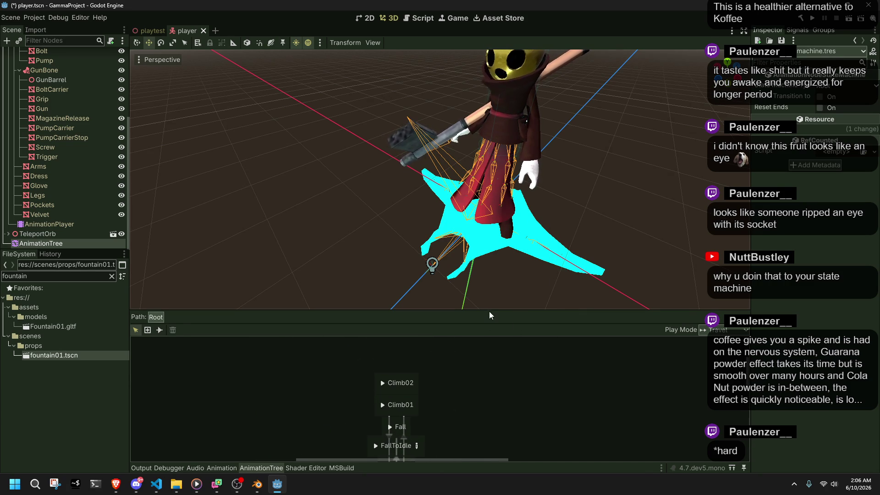
mouse_move(487, 311)
left_mouse_down()
mouse_move(491, 186)
mouse_move(473, 75)
mouse_move(480, 86)
left_mouse_up()
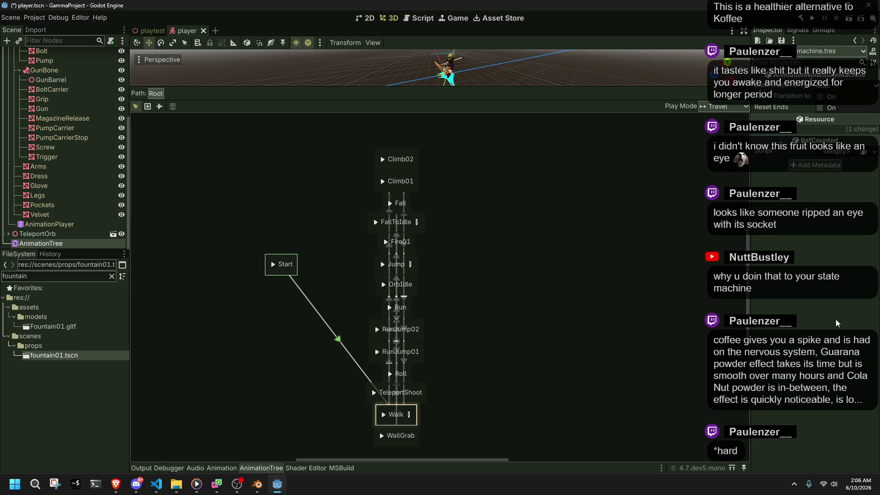
Alt+Tab away from Godot over to Visual Studio Code.
key("alt+Tab")
key("alt+Tab")
key("alt+Tab")
key("alt+Tab")
key("alt+Tab")
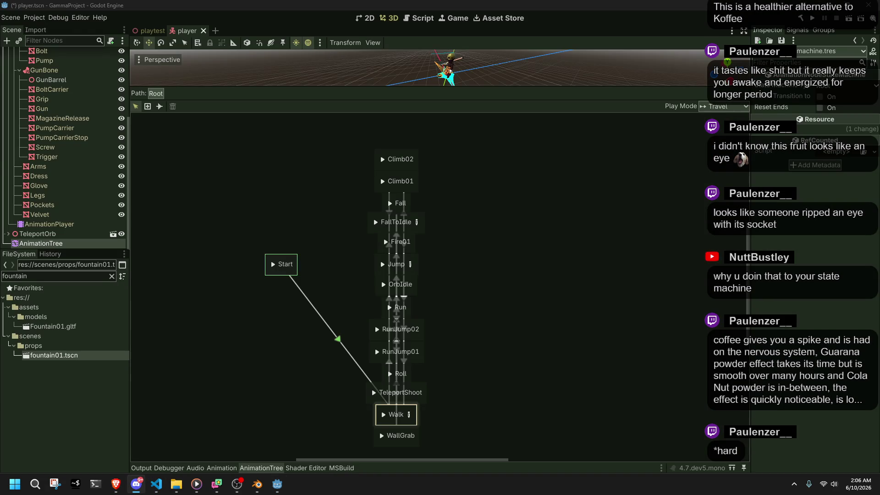
key("alt+Tab")
key("alt+Tab")
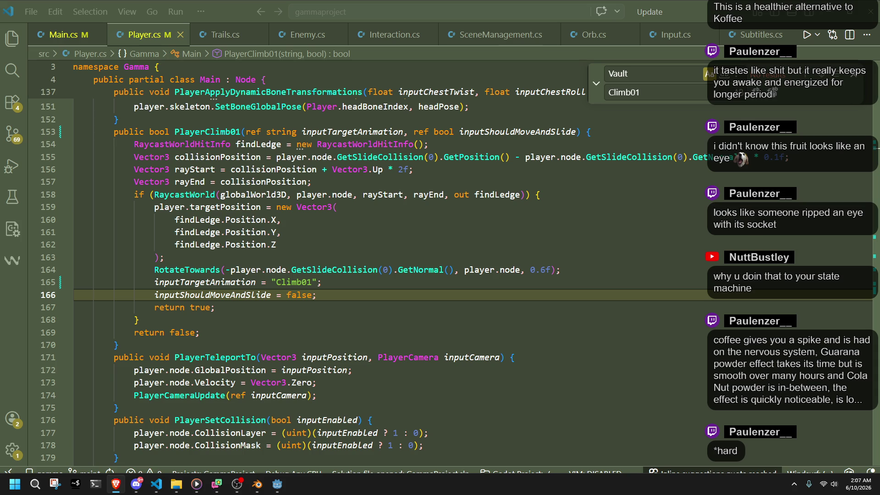
left_click(389, 320)
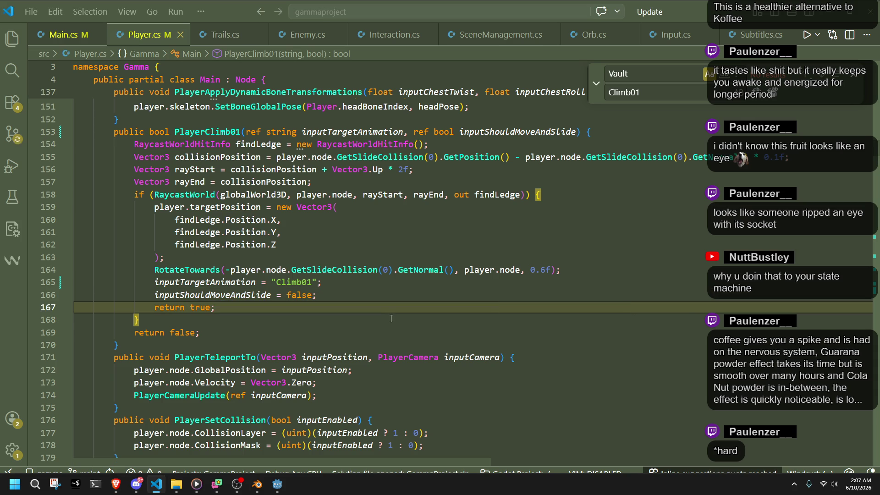
scroll(389, 317, "up", 4)
scroll(390, 316, "up", 4)
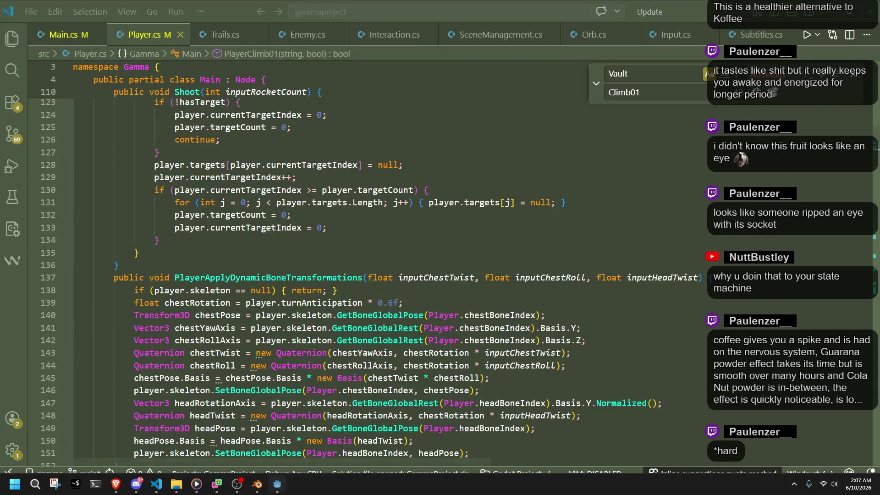
left_click(277, 485)
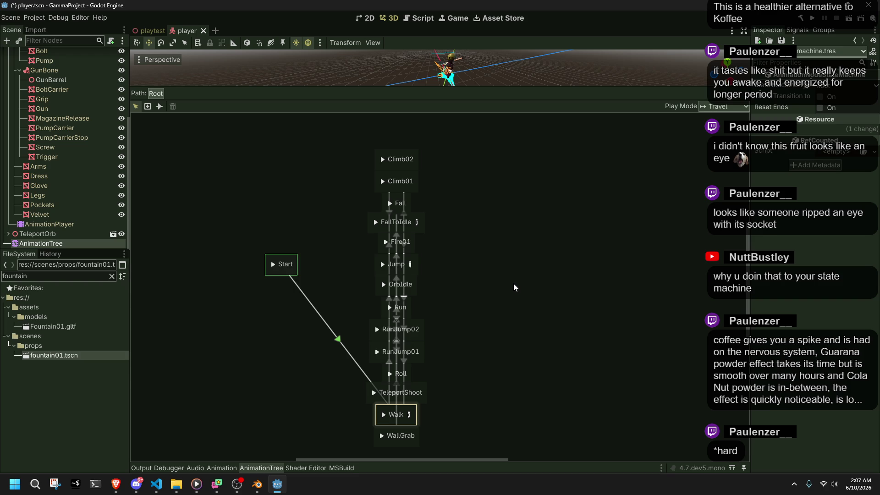
left_click(157, 484)
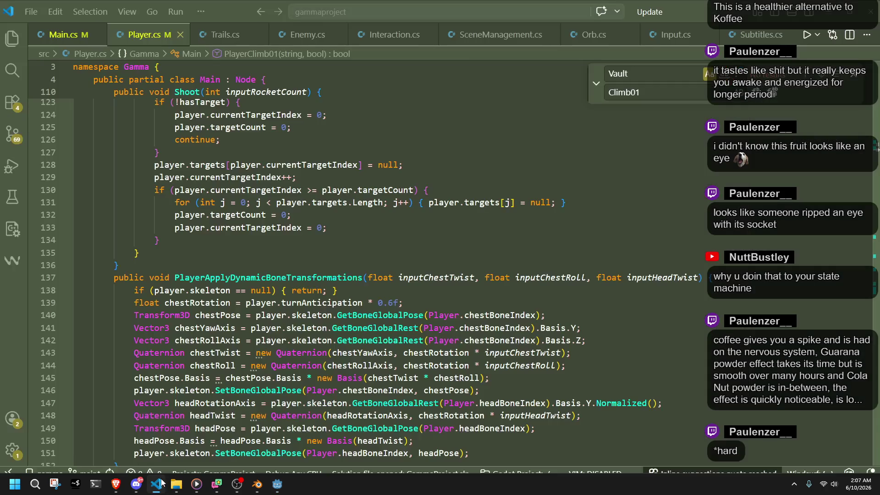
scroll(353, 292, "up", 5)
scroll(354, 292, "up", 20)
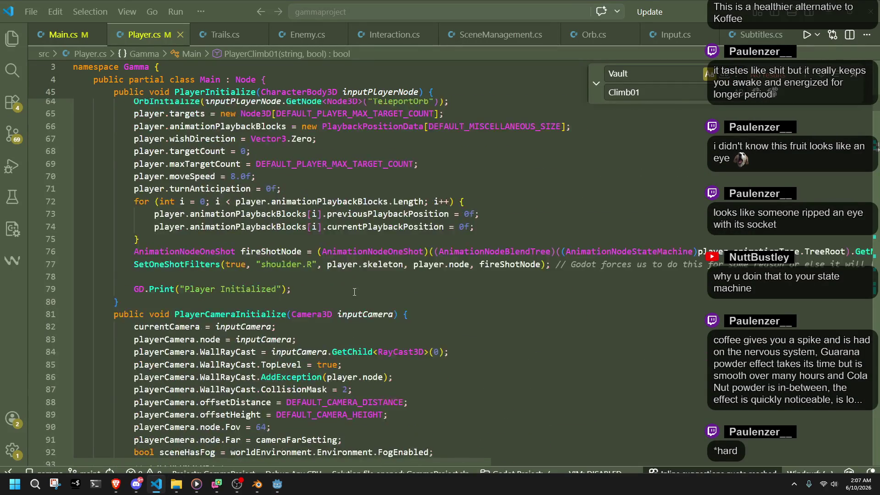
scroll(354, 292, "up", 4)
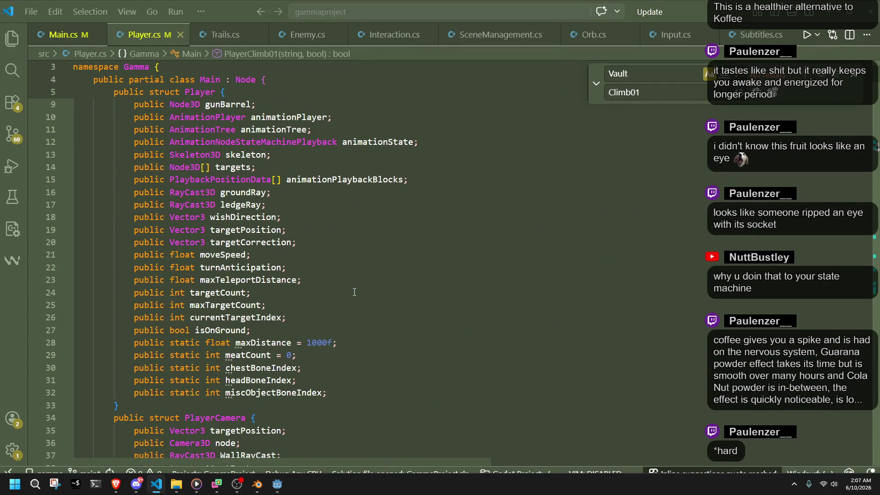
scroll(354, 292, "up", 3)
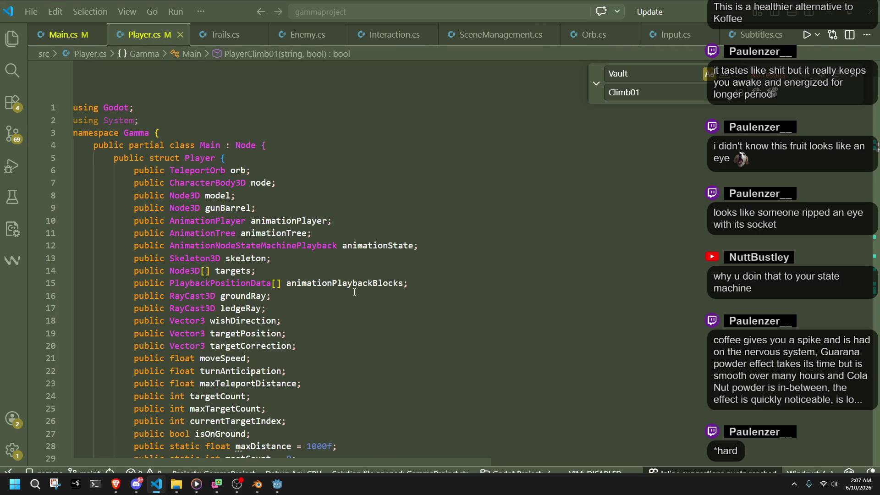
scroll(354, 292, "down", 18)
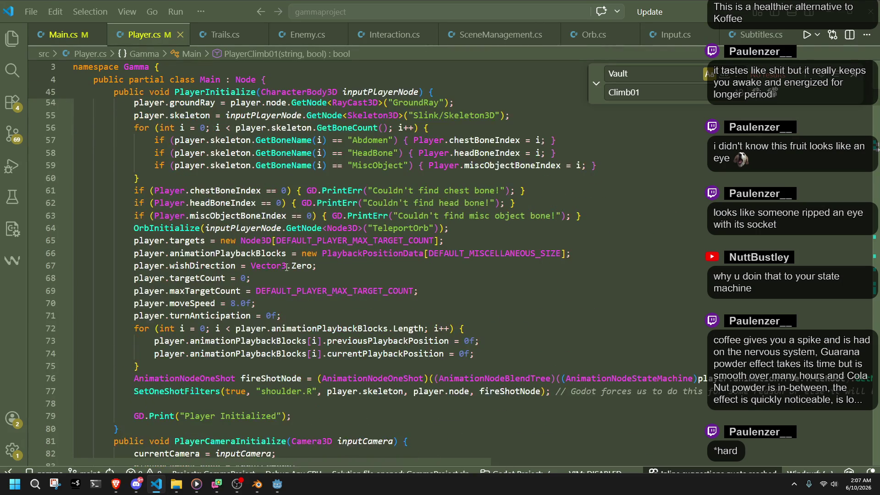
scroll(478, 392, "down", 13)
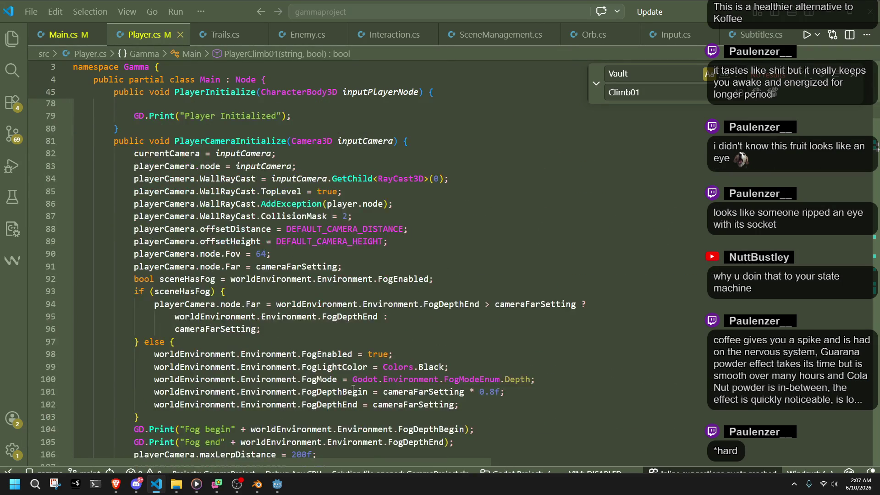
scroll(353, 388, "down", 18)
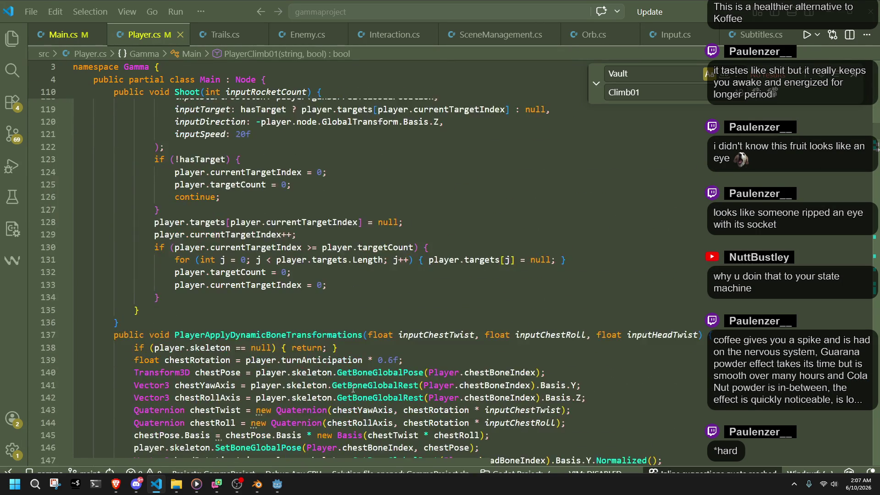
scroll(353, 389, "down", 2)
scroll(306, 328, "up", 2)
Delete the 01 suffix from the PlayerClimb01 method name by hand and save.
double_click(219, 190)
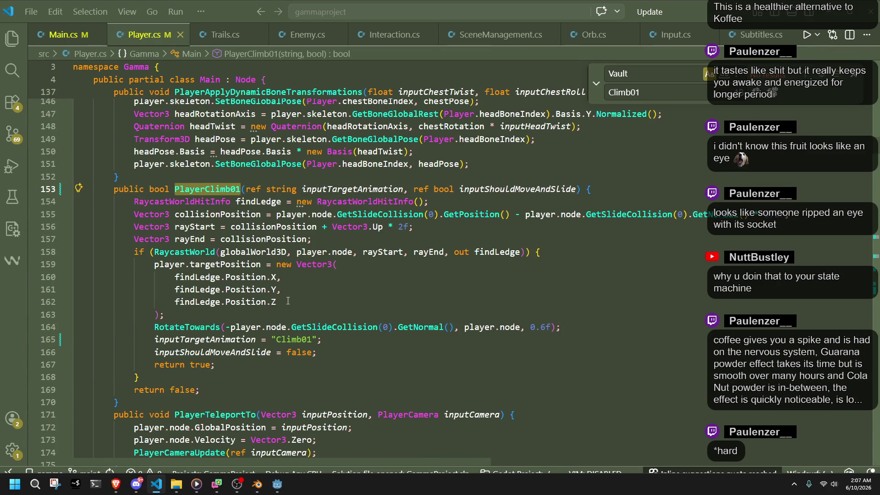
scroll(287, 299, "up", 4)
key("Right")
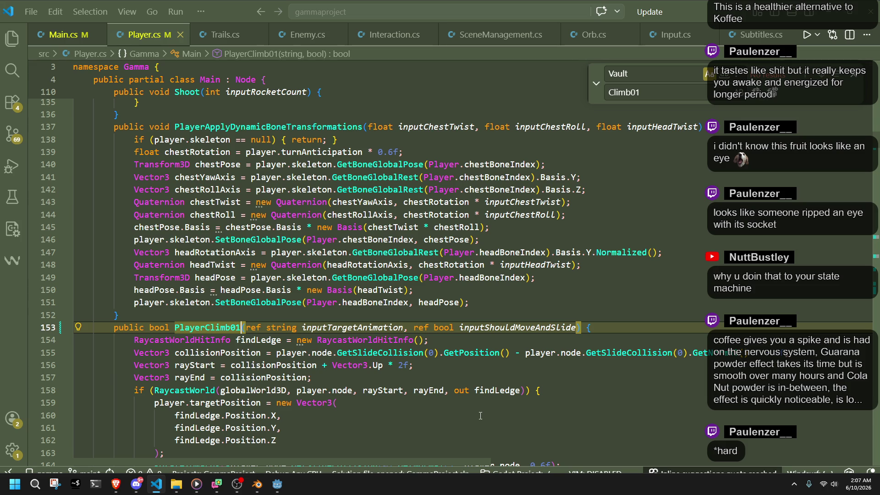
key("BackSpace")
key("BackSpace")
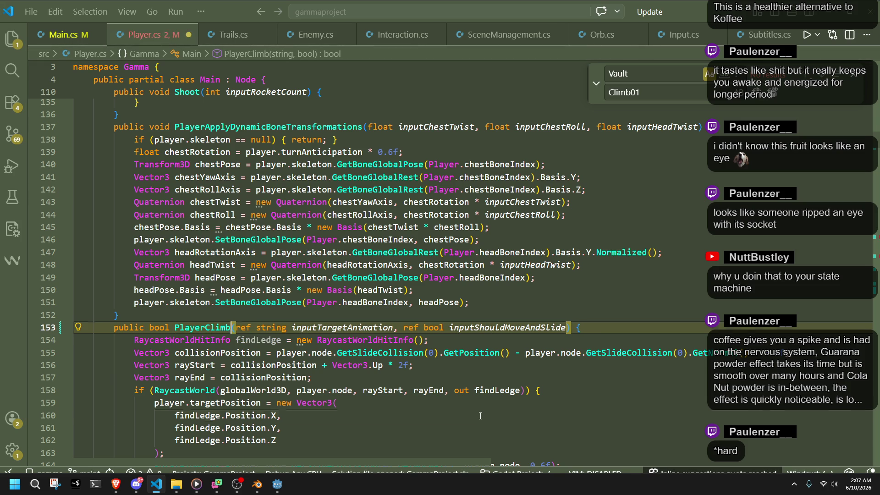
left_click(481, 415)
key("ctrl+s")
key("alt+Left")
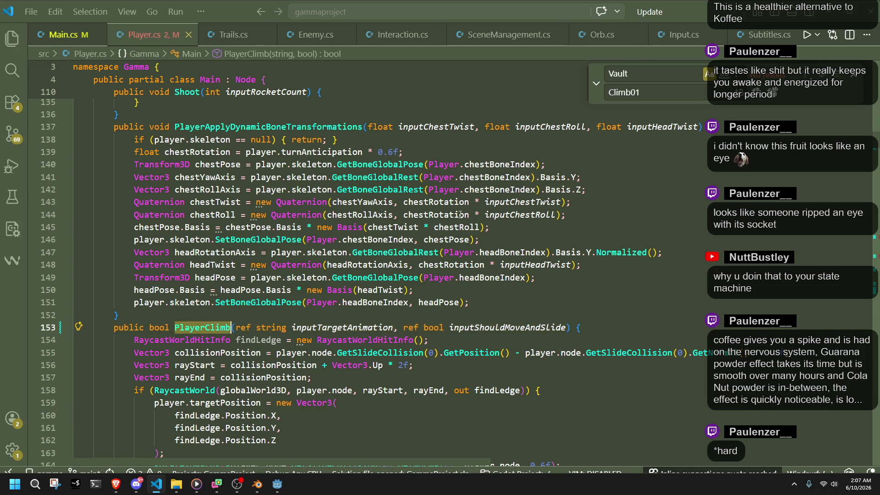
Search the file for Climb01 and restore the original PlayerClimb01 name.
key("ctrl+f")
type("Climb01")
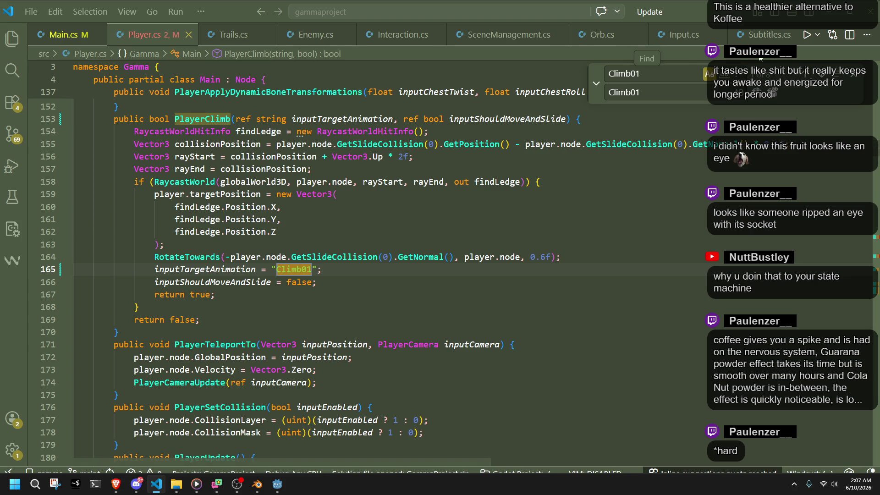
key("ctrl+z")
key("ctrl+z")
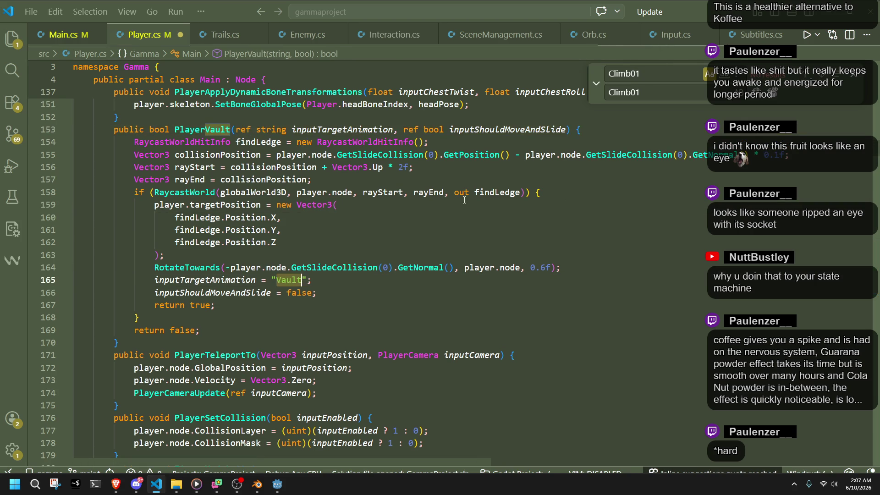
key("ctrl+y")
Rename the method to PlayerClimb with F2 across all references and save.
left_click(217, 128)
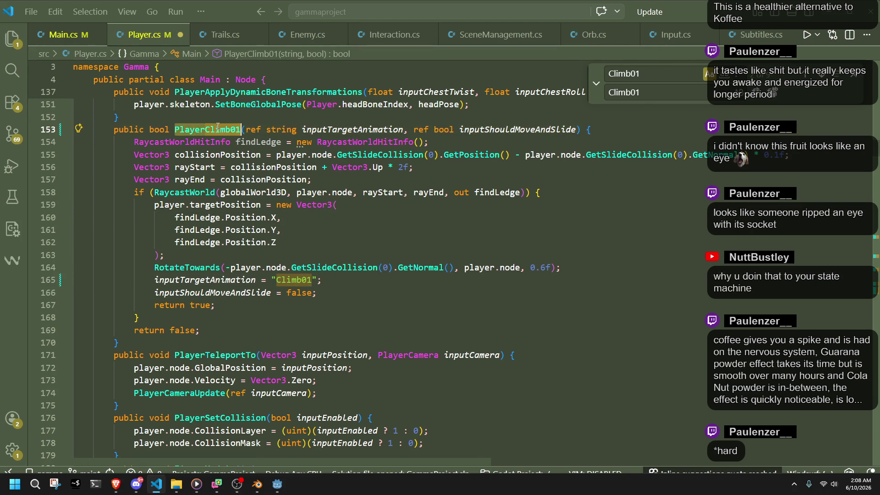
key("F2")
type("PlayerClimb")
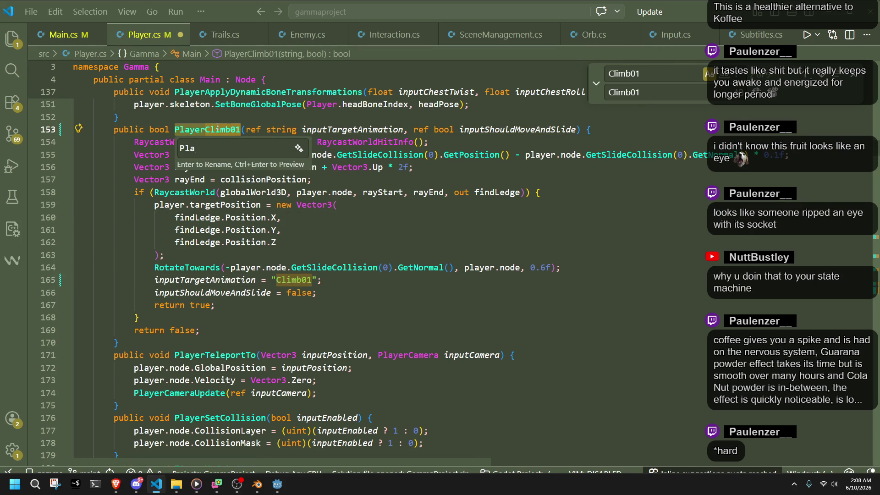
key("Return")
key("ctrl+s")
Close the Climb01 search and switch over to the web browser.
left_click(276, 242)
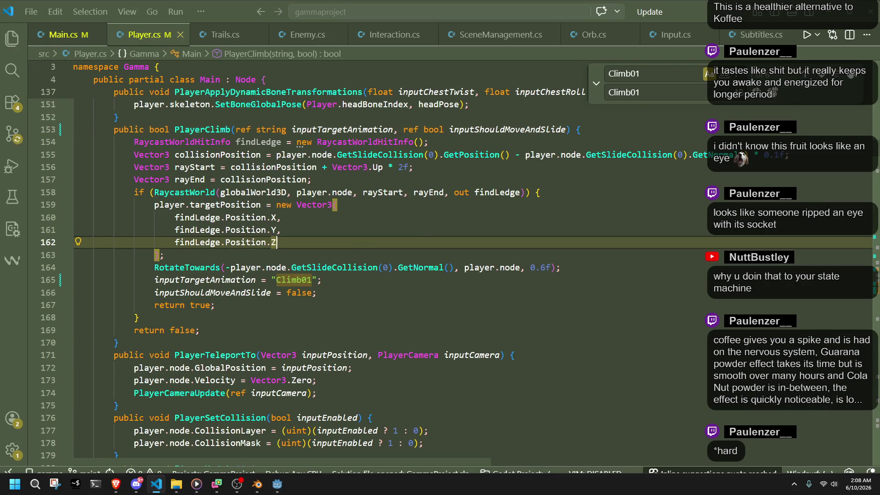
key("Escape")
left_click(651, 255)
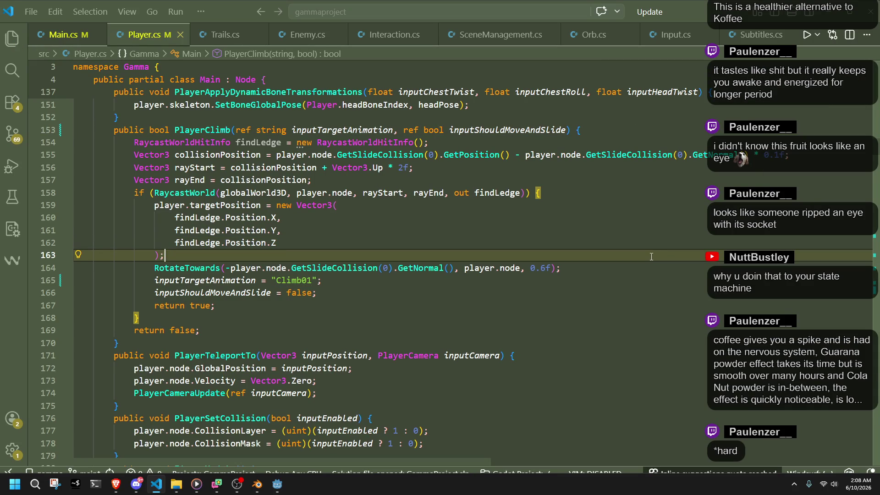
key("alt+Tab")
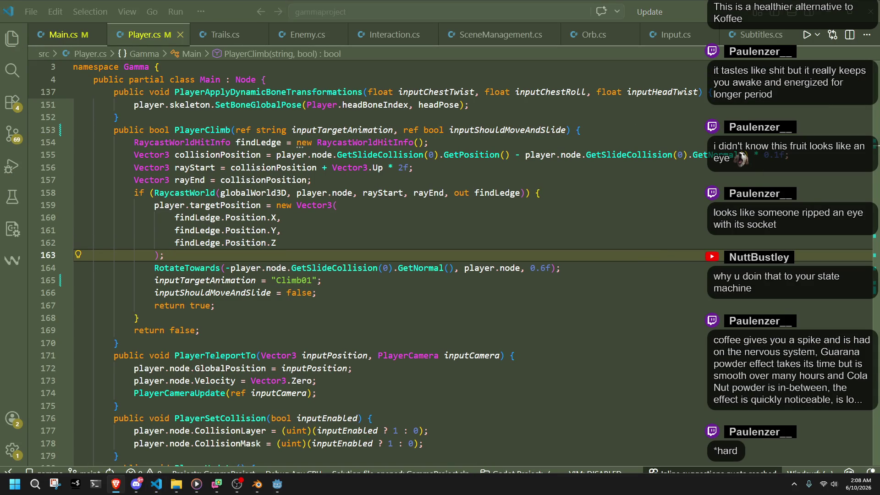
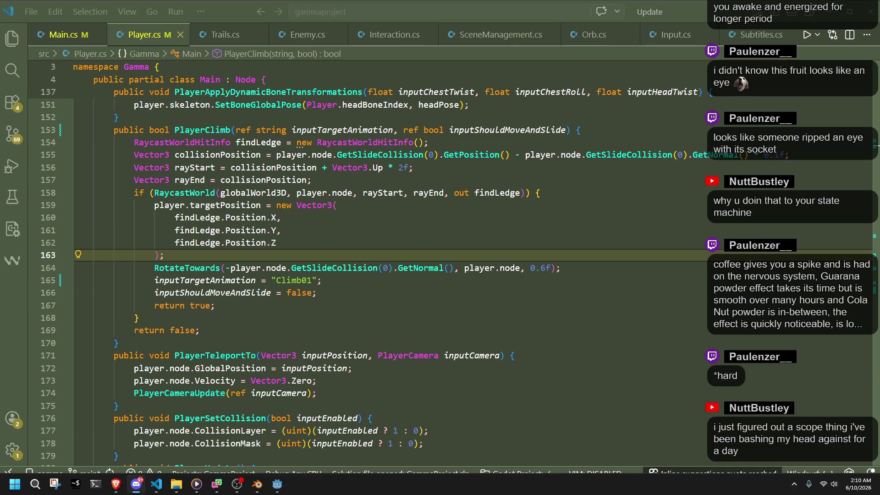
Inspect the return false and return true lines at the end of PlayerClimb.
left_click(405, 330)
scroll(406, 325, "down", 3)
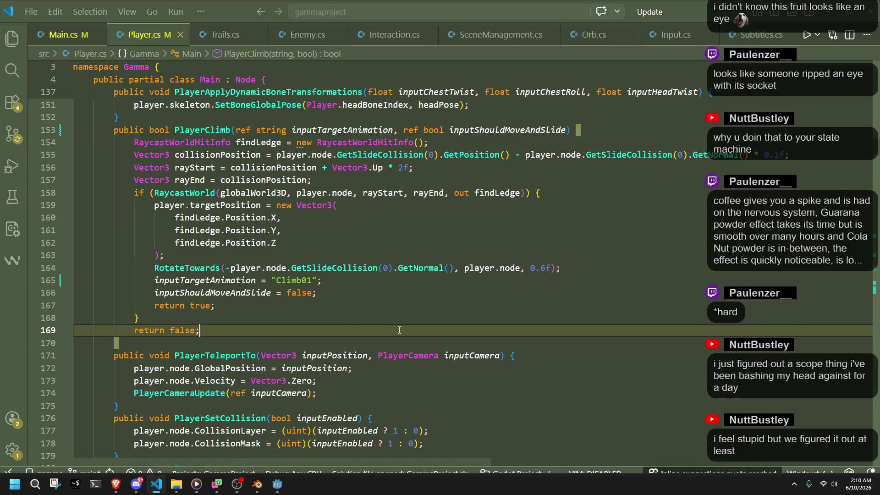
scroll(406, 321, "up", 3)
scroll(406, 320, "up", 1)
left_click(376, 328)
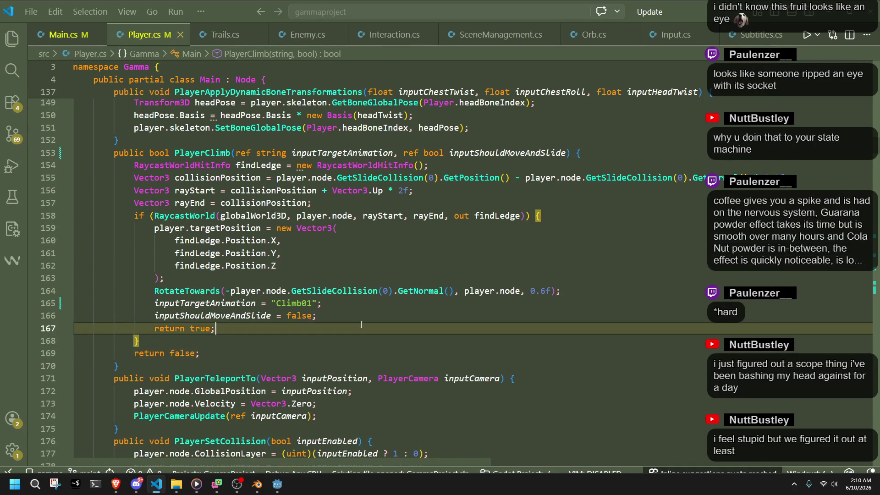
Step up through the RotateTowards call and findLedge.Position.Z line, then switch to Godot.
key("Up")
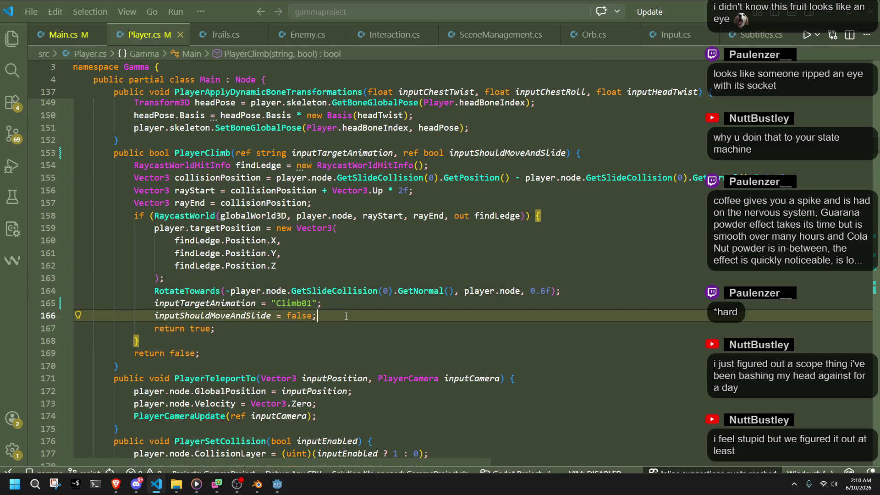
key("Up")
key("Home")
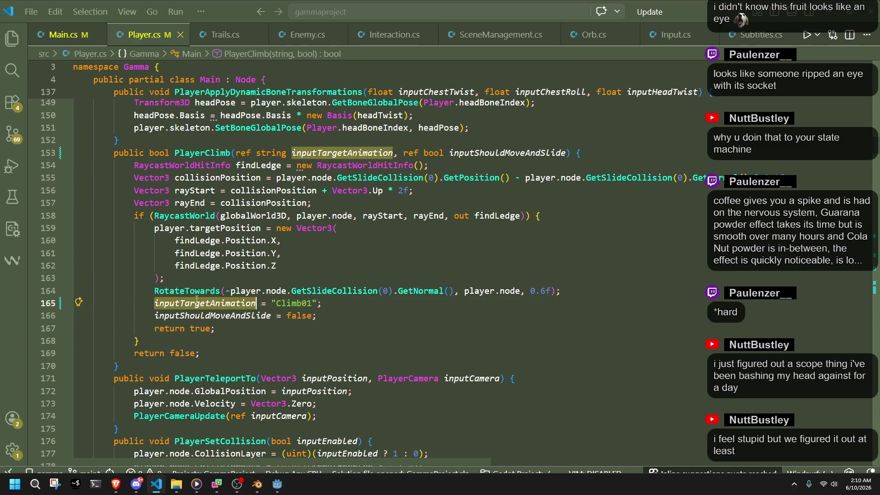
key("Up")
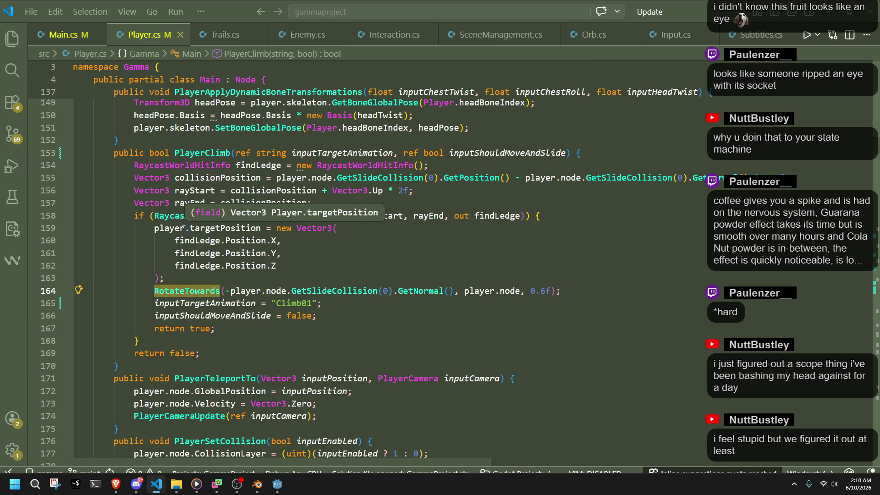
key("Up")
key("Up")
key("Up")
key("Down")
key("Down")
key("Down")
key("End")
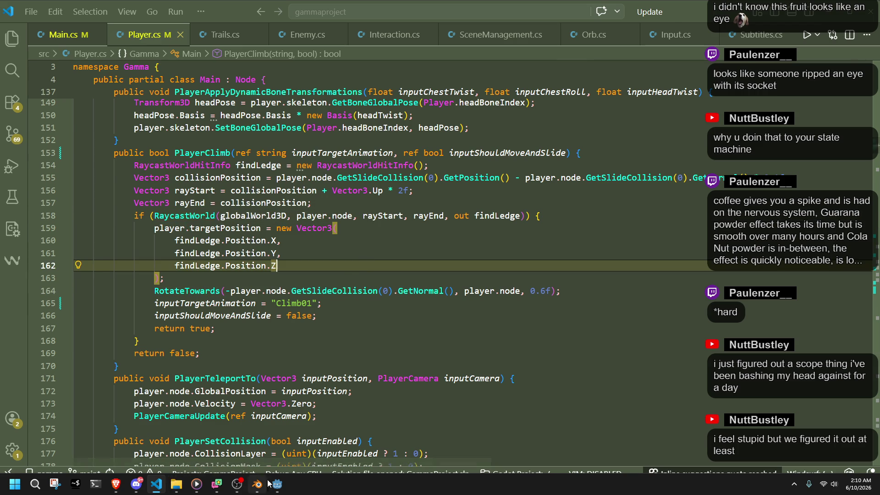
left_click(276, 484)
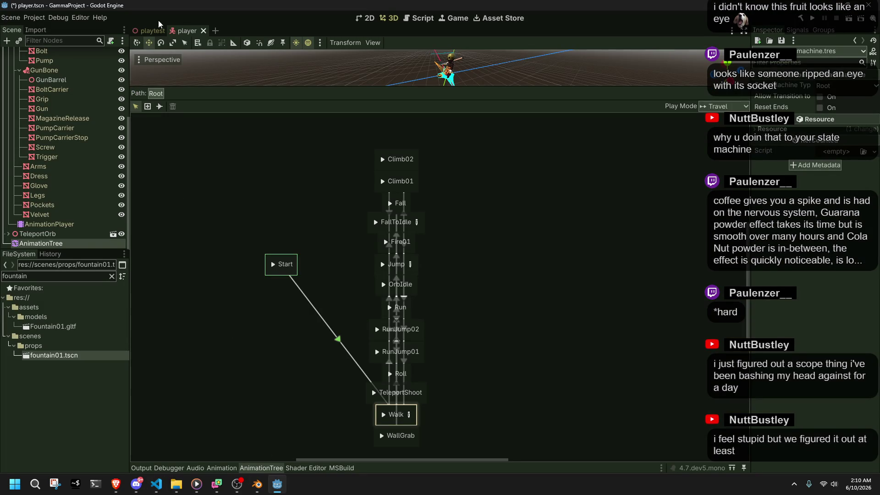
Save the playtest scene, look around its viewport, and build and run GammaProject.
left_click(139, 35)
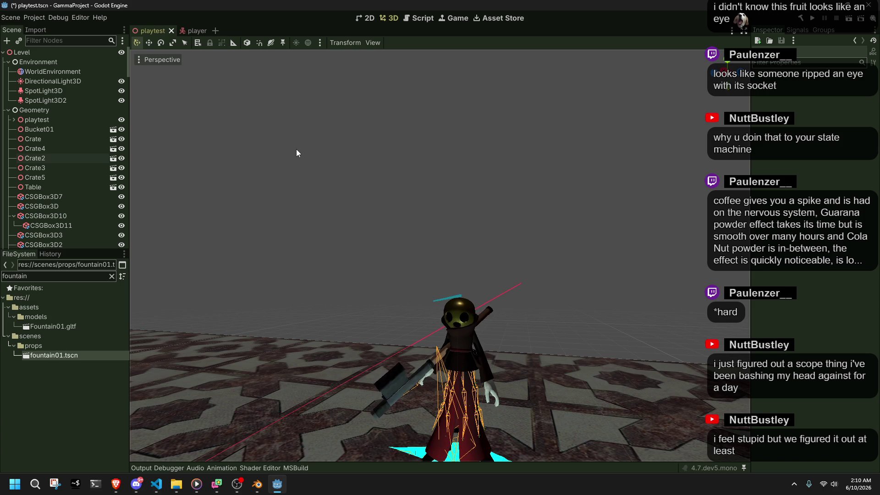
key("ctrl+s")
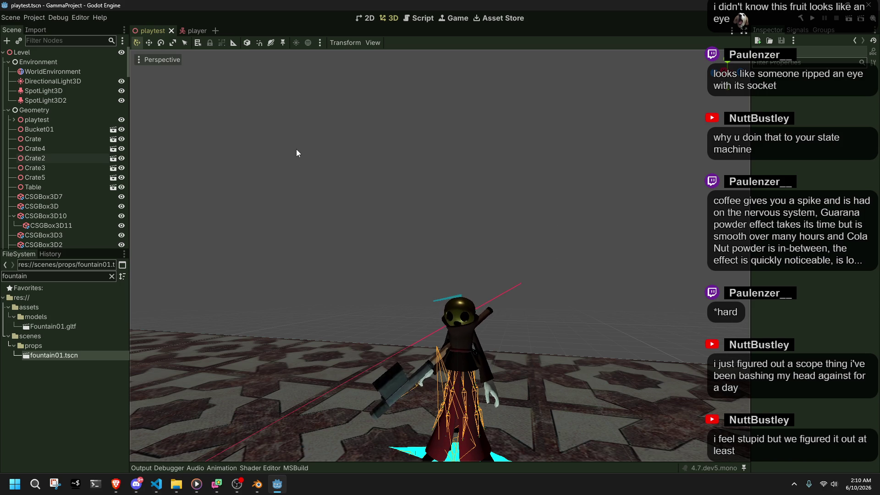
right_click(366, 284)
right_click(367, 284)
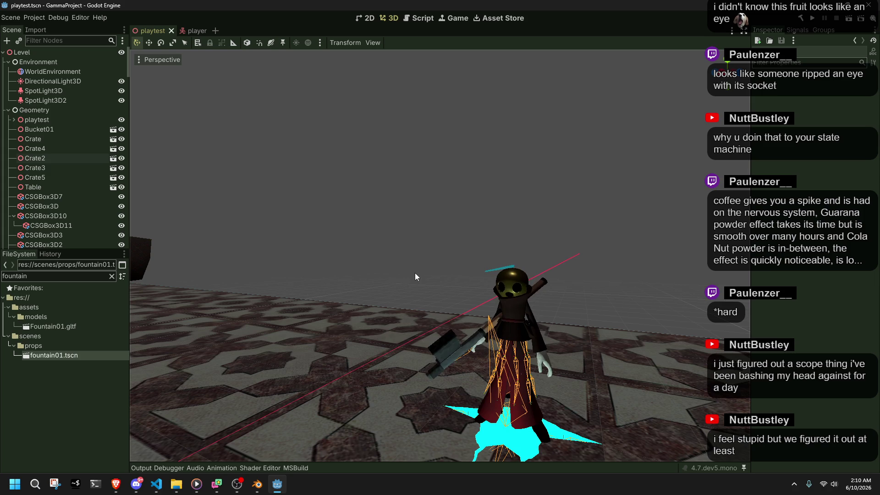
left_click(811, 19)
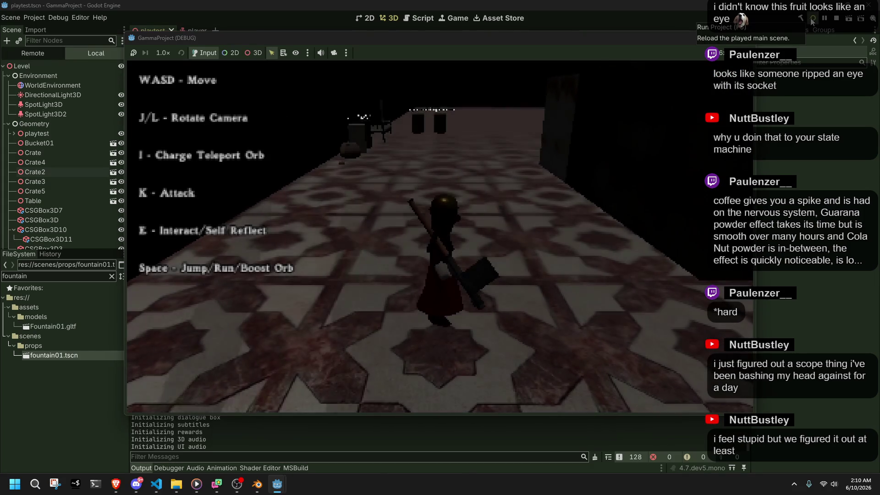
Climb onto the barrel, interact with the candle, run up the stairs and face the fountain.
key("w")
key("d")
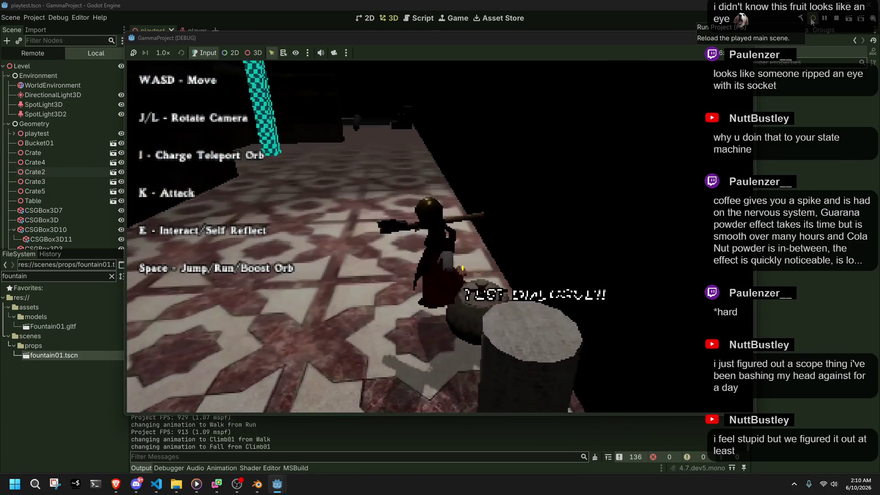
key("e")
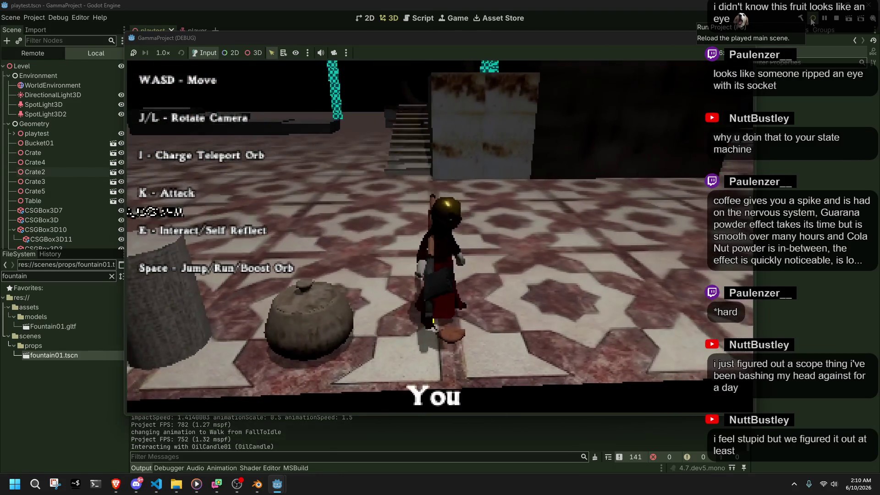
key("w")
key("w")
key("w")
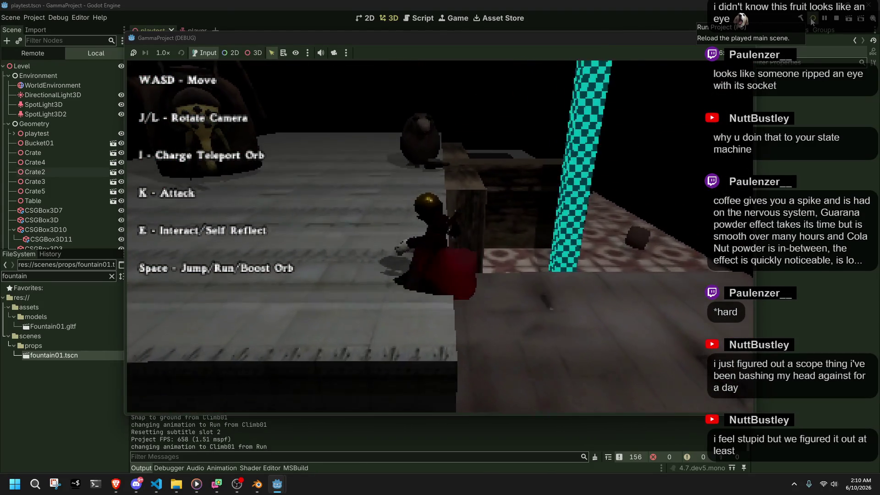
key("j")
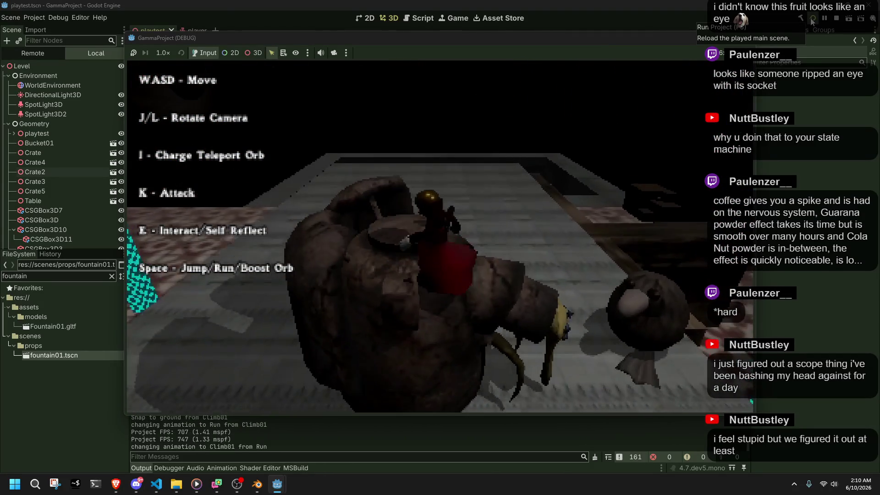
Jump down from the fountain and over a ledge, rolling on landing and running on.
key("w")
key("space")
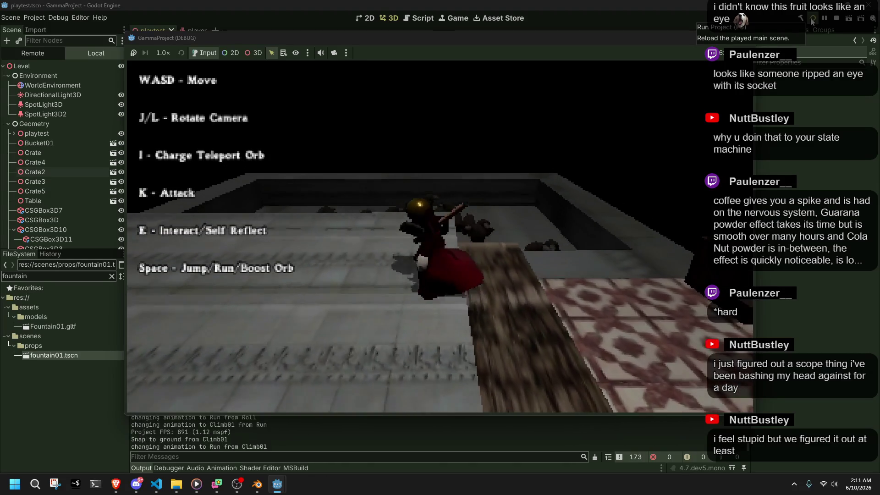
key("w")
key("space")
key("w")
key("space")
key("space")
key("space")
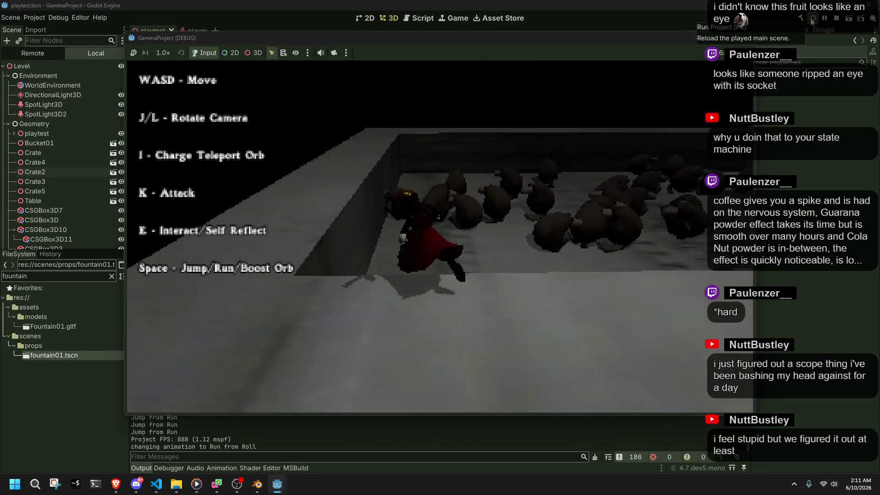
key("w")
key("space")
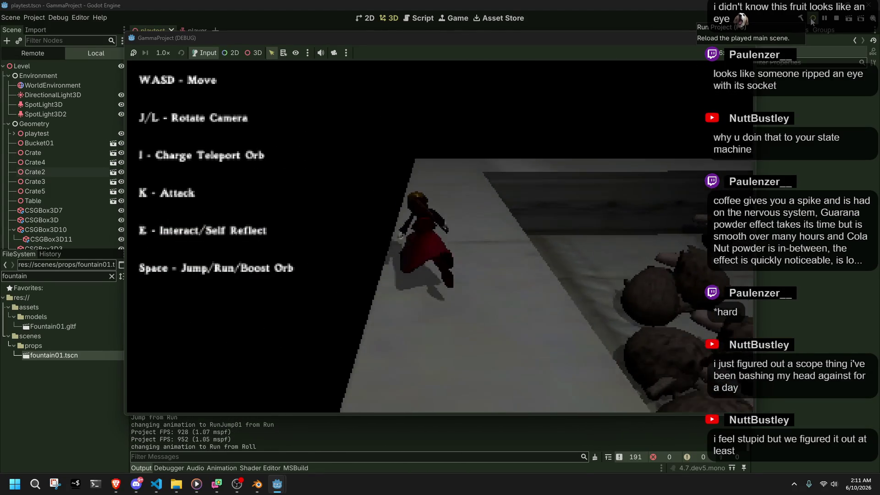
Jump repeatedly among the fruit, retest a ledge climb, and stop the game with F8.
key("w")
key("space")
key("w")
key("space")
key("space")
key("space")
key("w")
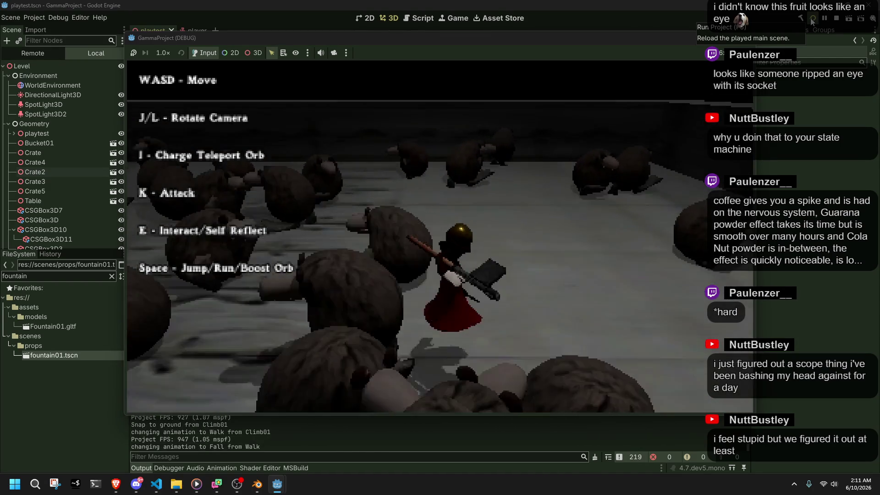
key("w")
key("F8")
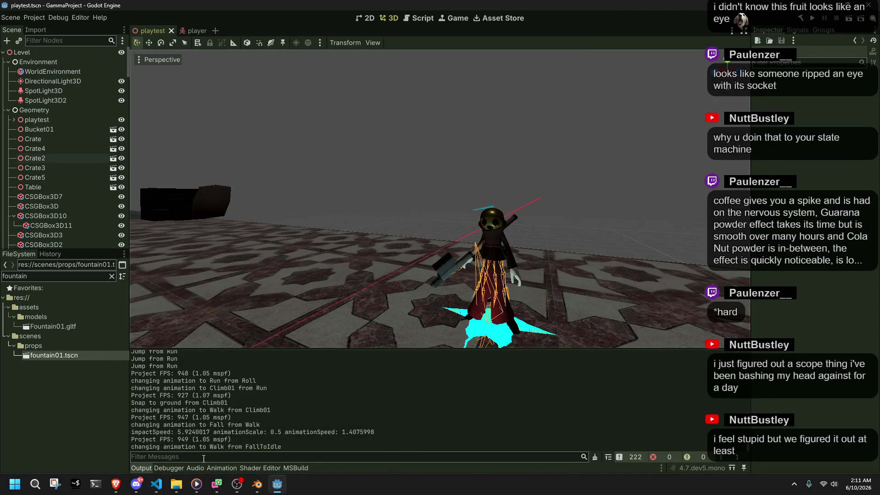
Return to Player.cs and select the PlayerTeleportTo method name.
left_click(157, 484)
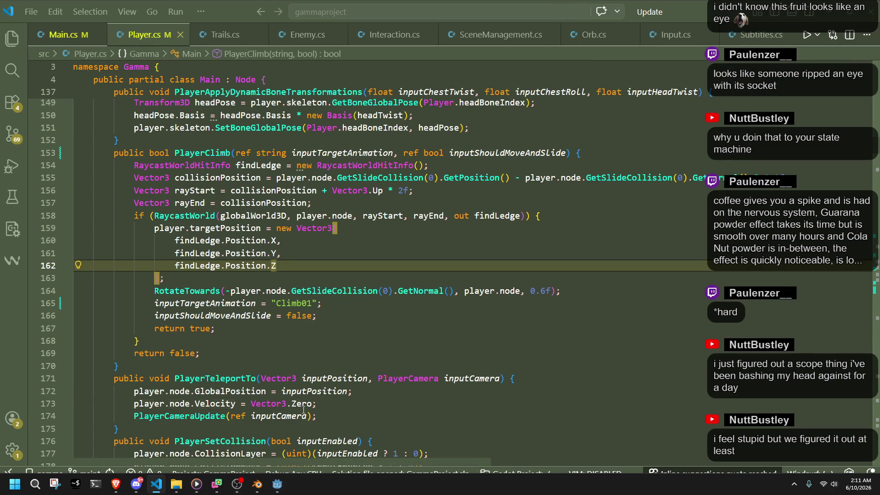
left_click(272, 390)
double_click(216, 378)
scroll(272, 385, "up", 3)
Insert an empty line after the RotateTowards call in PlayerClimb.
left_click(201, 245)
left_click(364, 370)
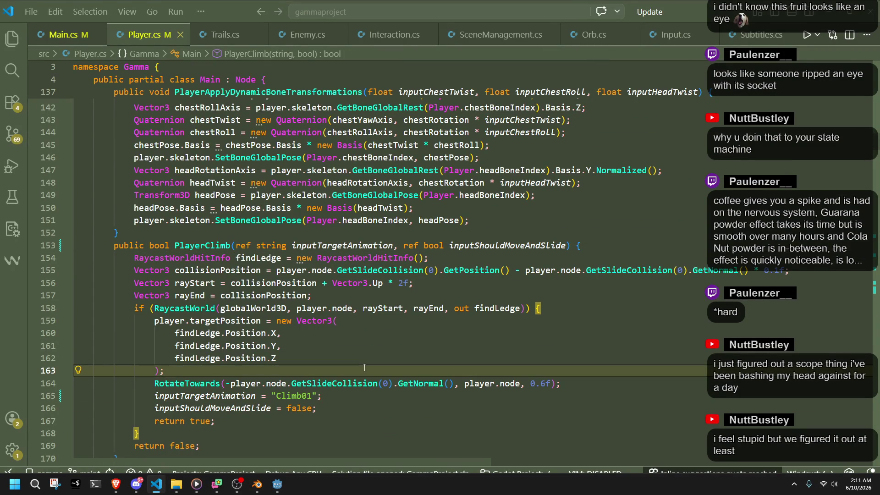
left_click(345, 403)
left_click(335, 400)
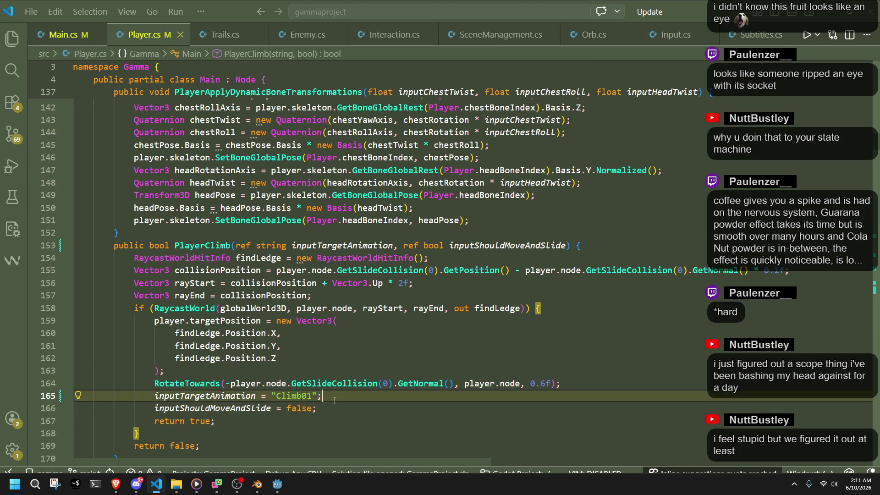
left_click(579, 385)
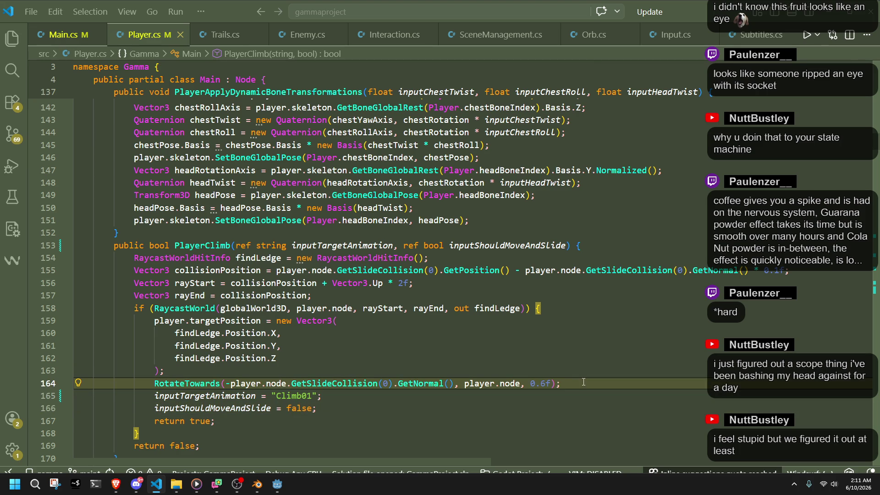
key("Return")
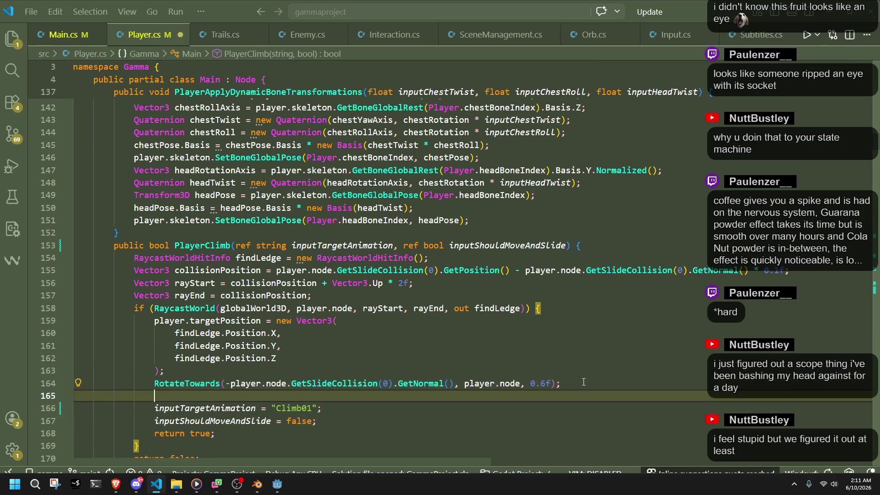
Add the suggested float distanceToTarget calculation to PlayerClimb.
type("float")
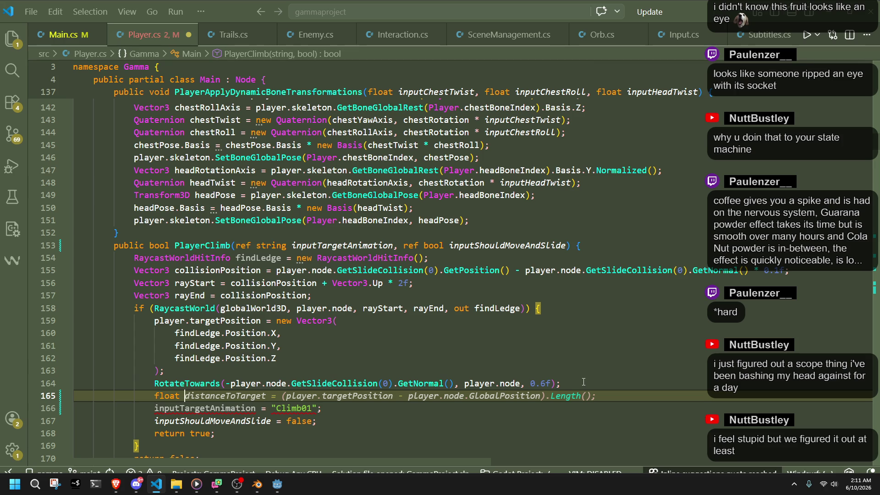
key("Tab")
key("Return")
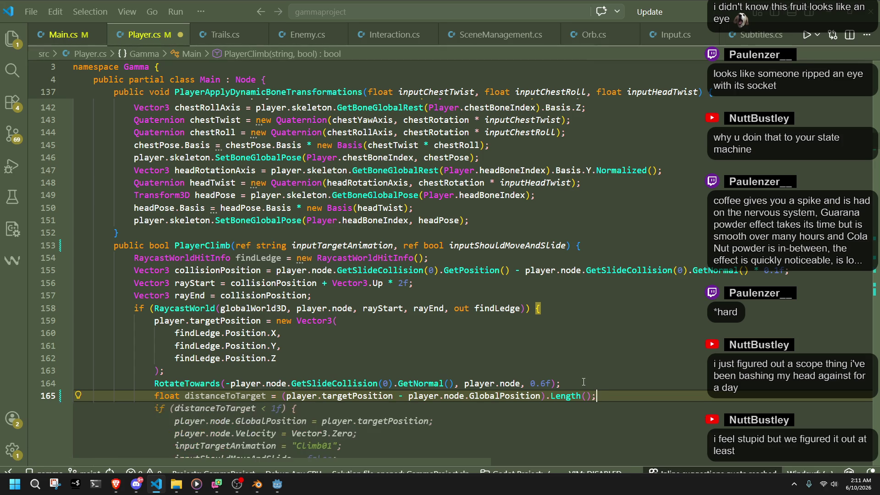
scroll(583, 382, "down", 3)
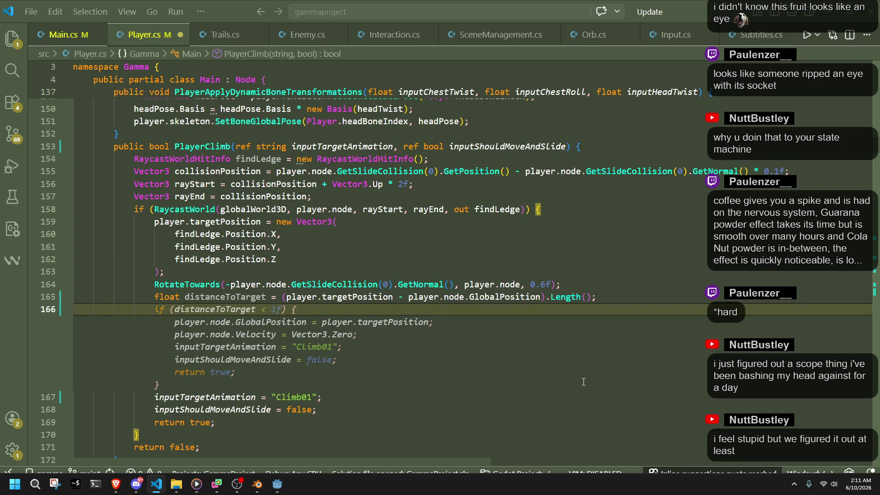
Draft a switch on distanceToTarget and begin a case inside it.
type("ss")
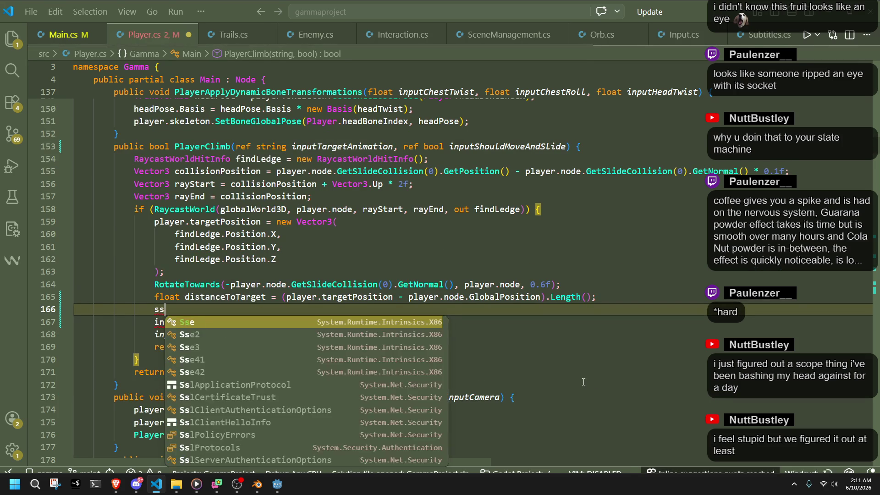
type("witch")
key("Tab")
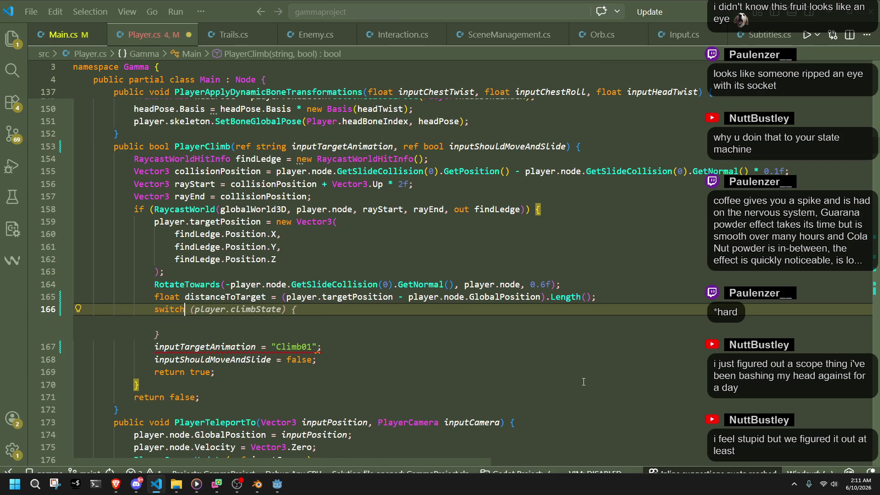
key("Tab")
type("sta")
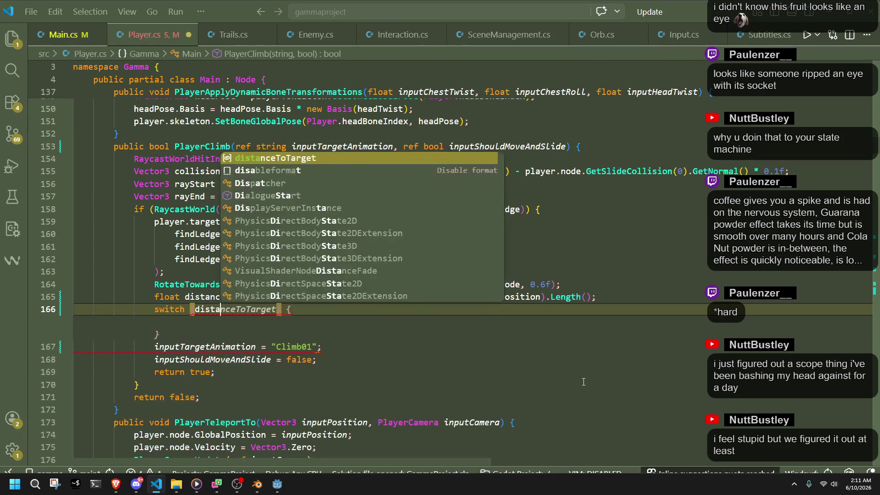
type("nceToTarget)")
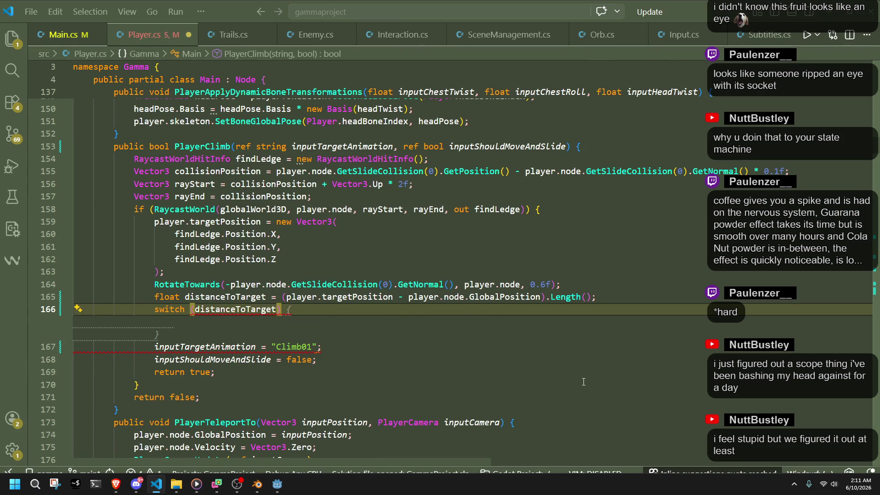
key("Tab")
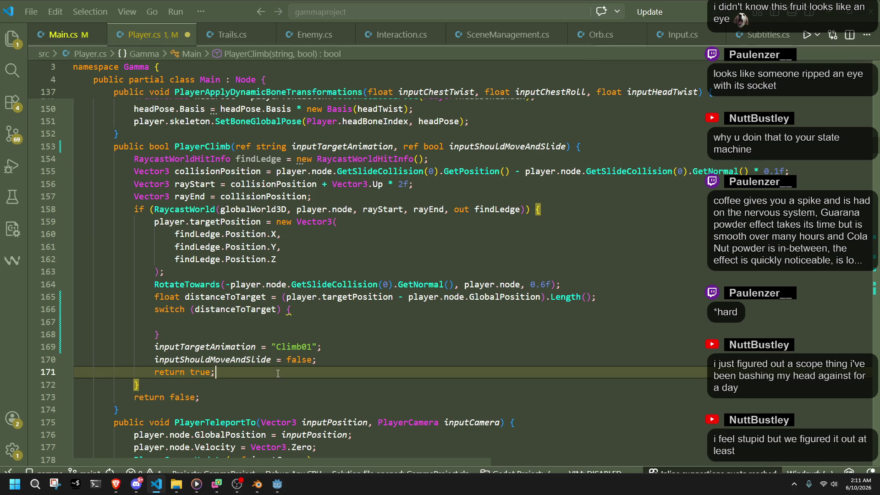
left_click(300, 311)
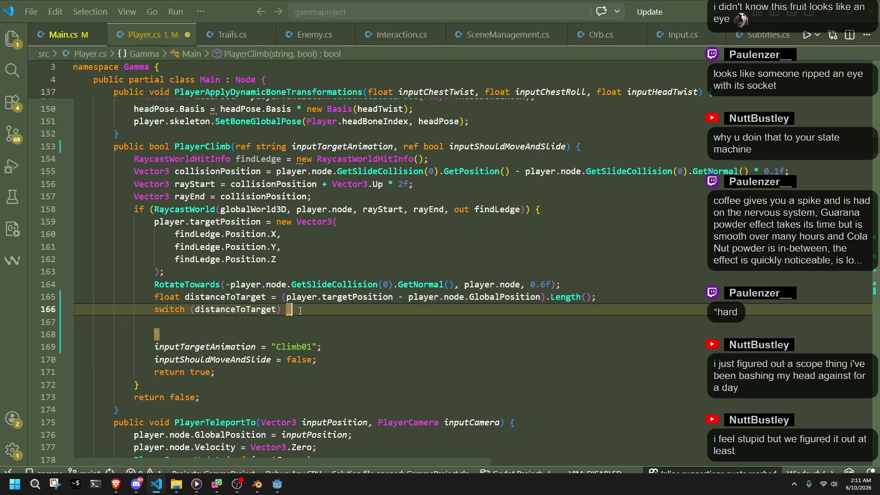
scroll(252, 306, "down", 6)
scroll(263, 406, "up", 6)
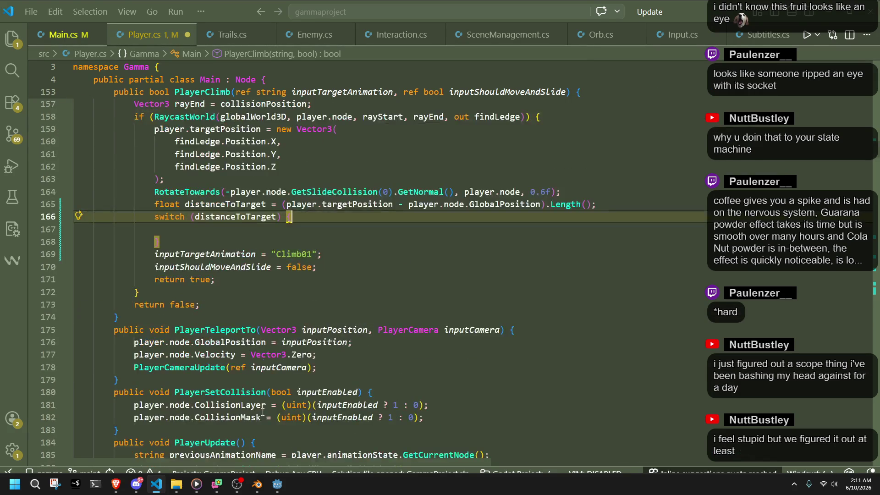
left_click(259, 322)
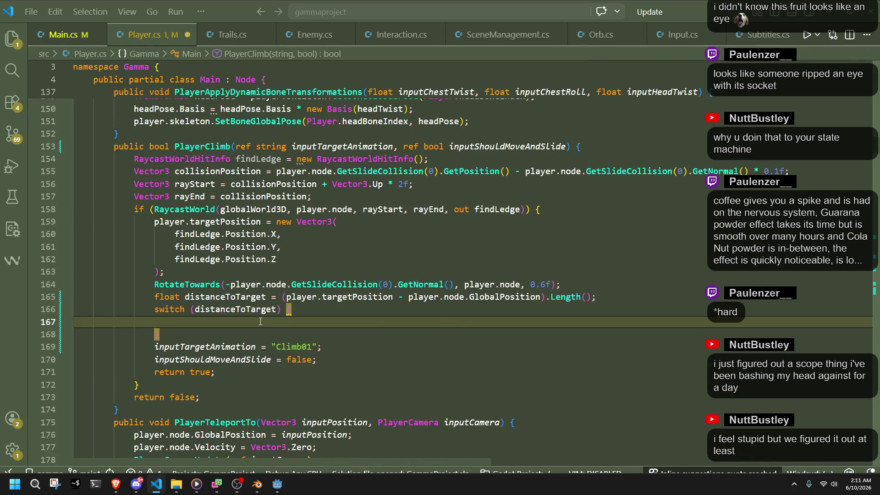
type("case")
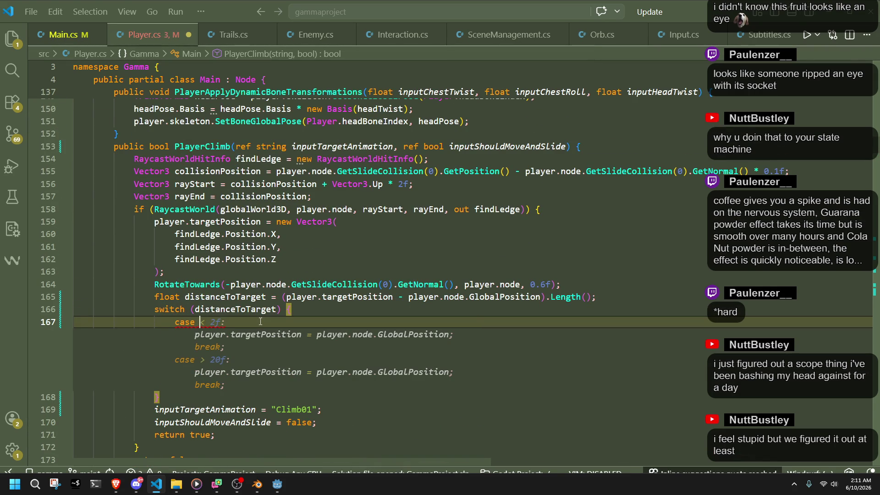
Undo the switch, add GD.Print("Distance to target: " + distanceToTarget), save, and run in Godot.
key("ctrl+z")
key("ctrl+z")
key("ctrl+z")
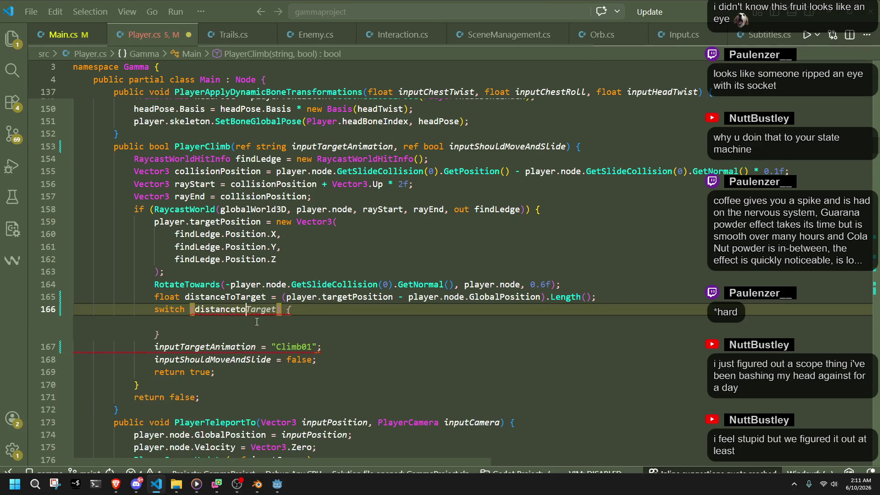
key("ctrl+z")
key("ctrl+z")
key("ctrl+z")
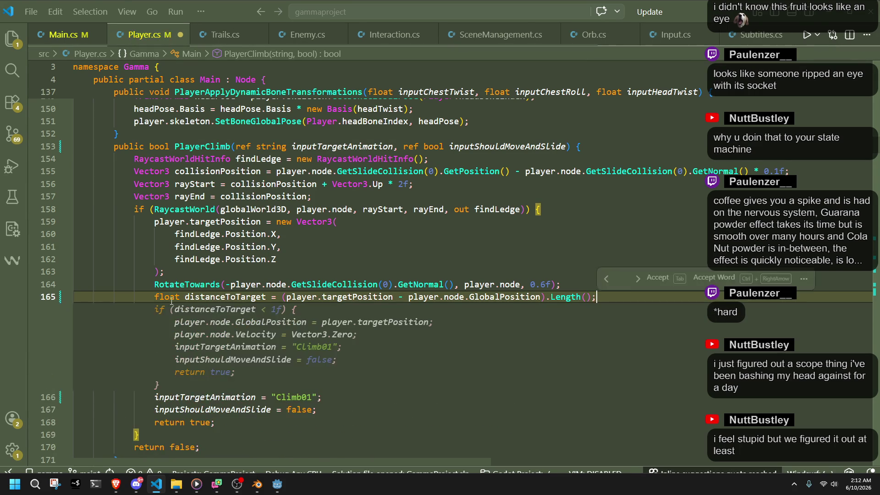
key("Return")
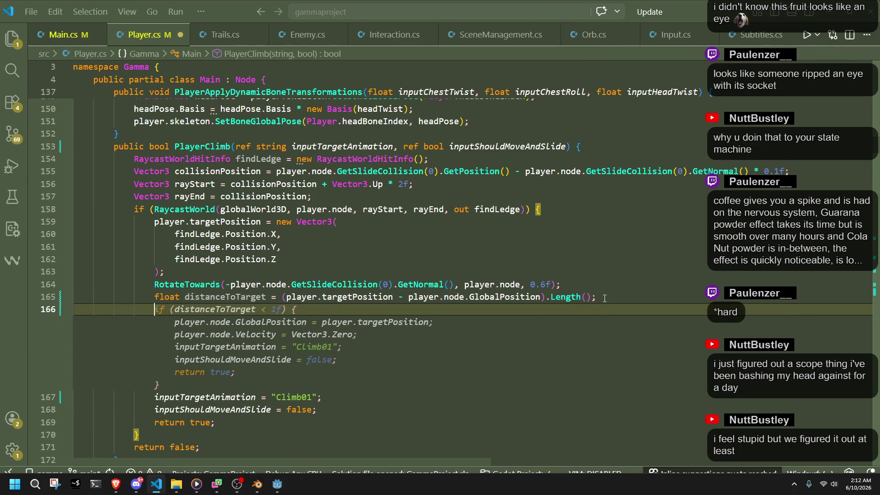
type("GD.Print(")
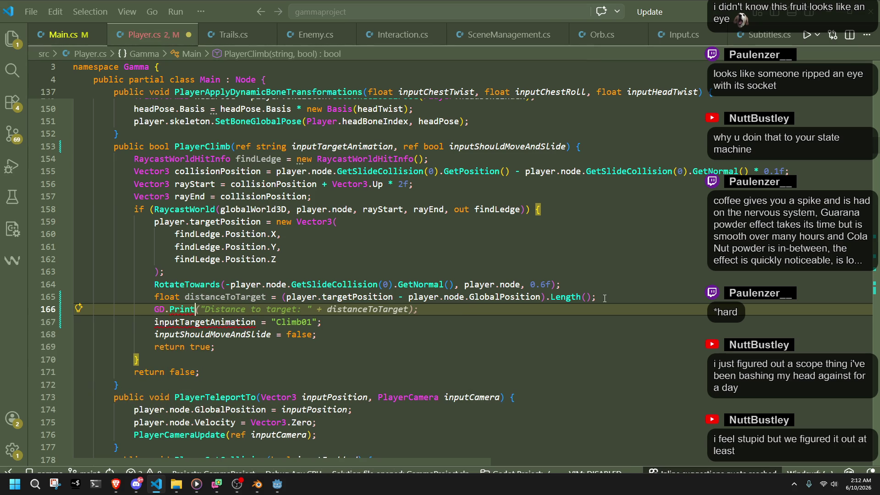
key("Tab")
key("ctrl+s")
left_click(604, 298)
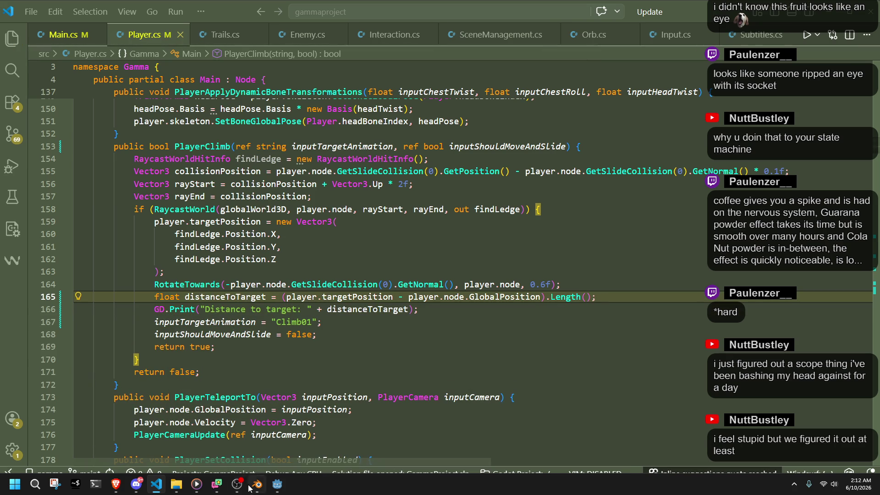
left_click(277, 484)
left_click(816, 18)
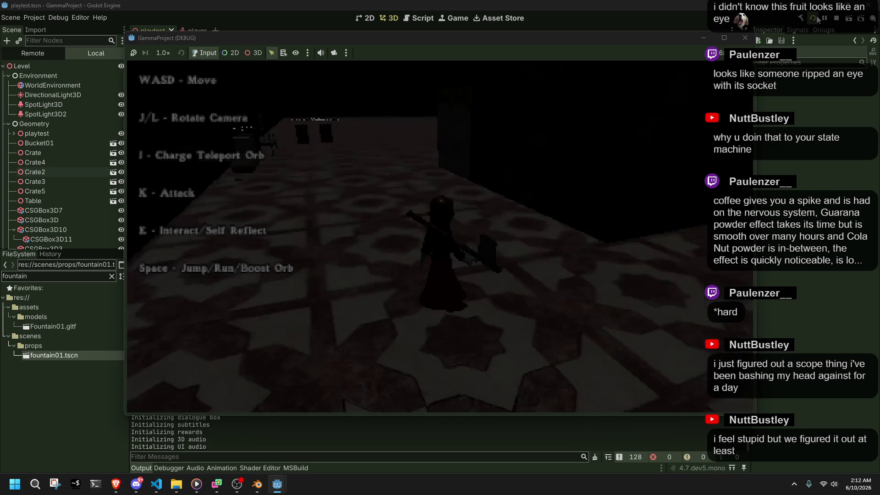
Climb onto the grey platform, walk along and off it, then climb back up.
key("w")
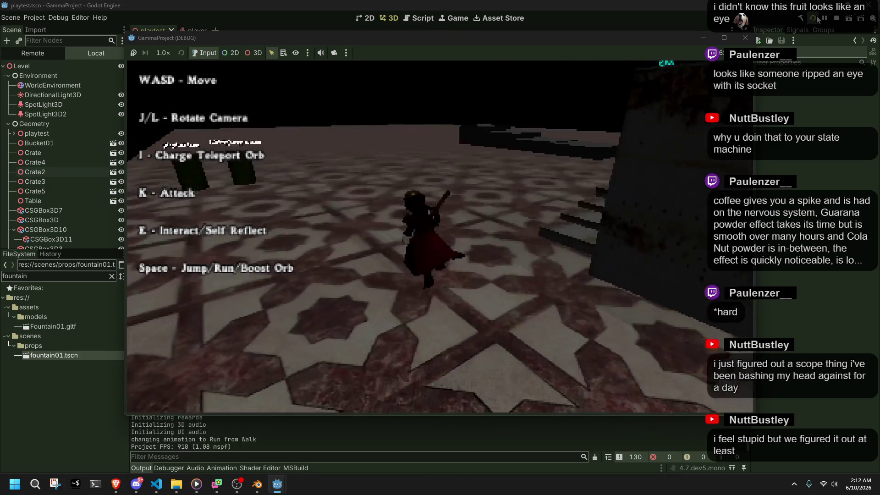
key("j")
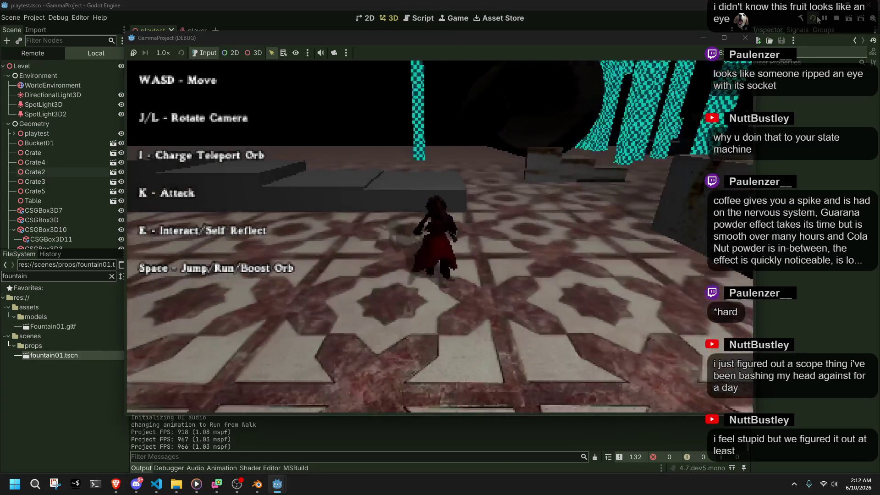
key("w")
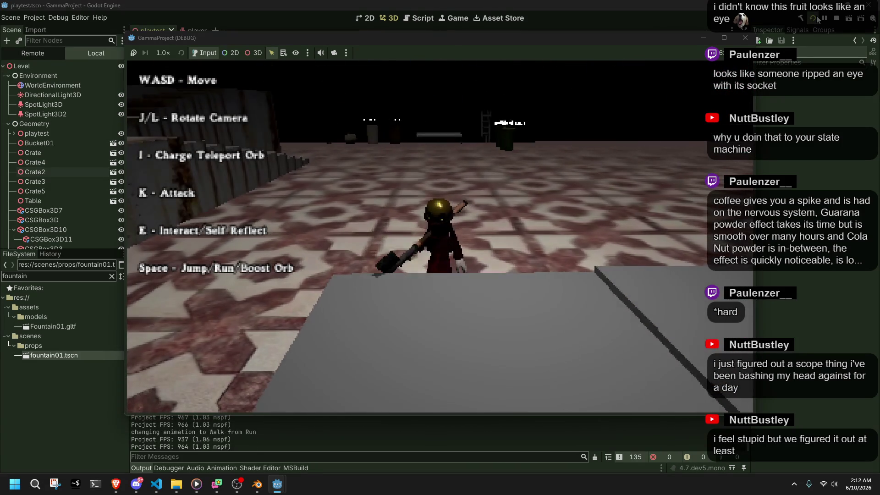
key("w")
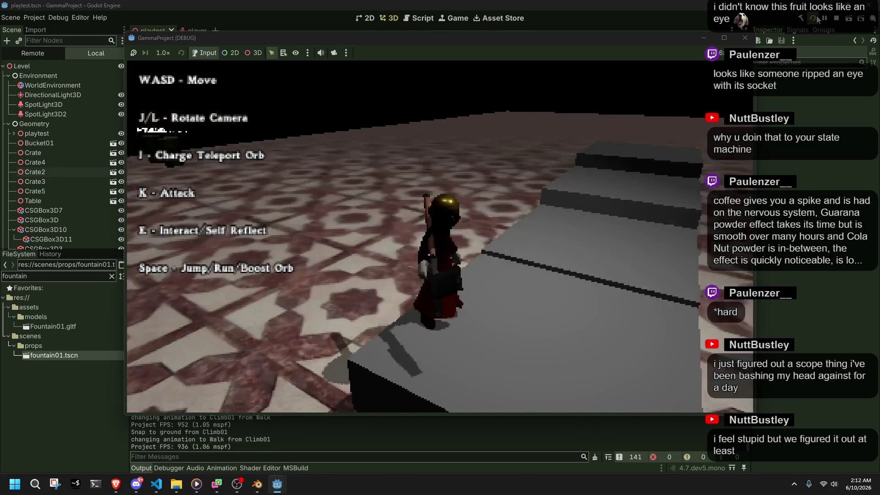
key("a")
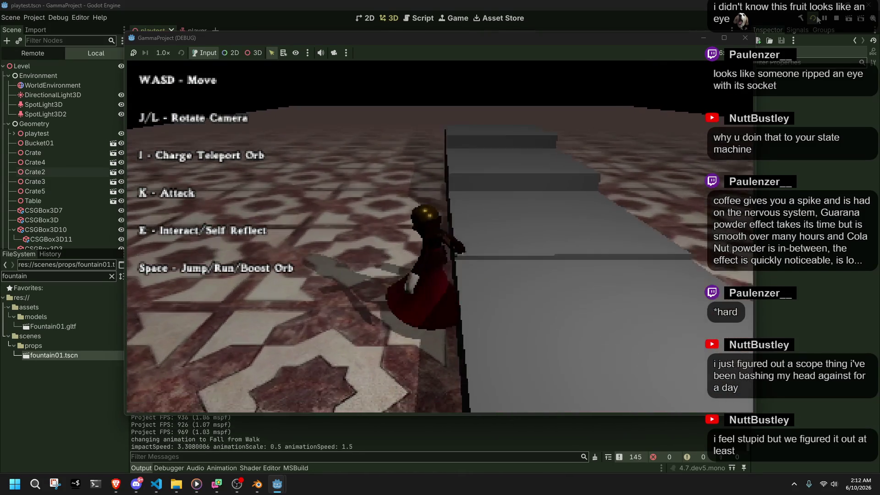
key("w")
key("w")
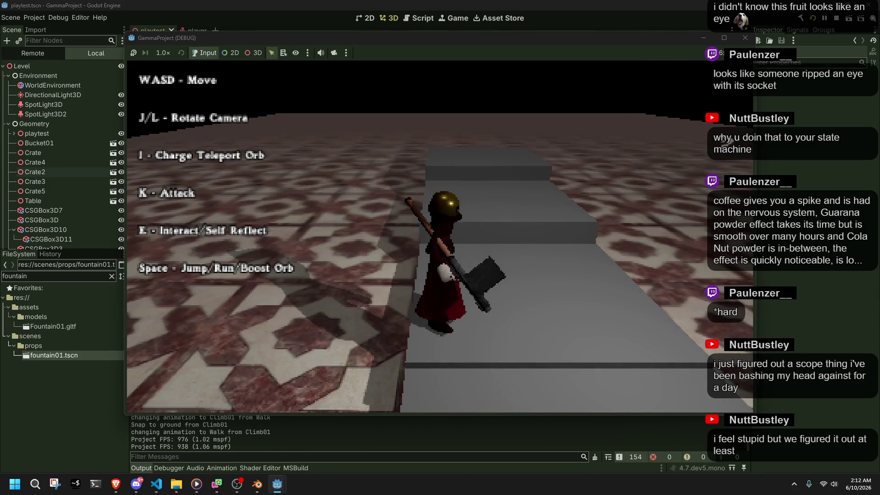
key("w")
key("a")
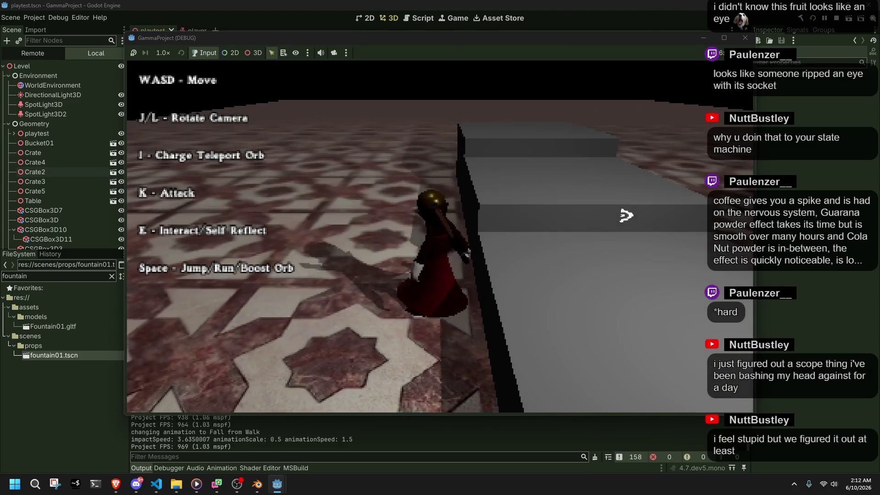
key("d")
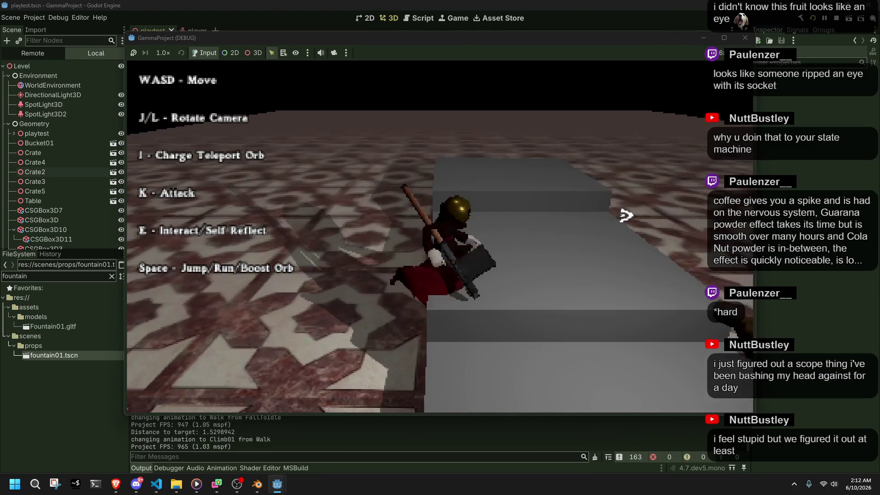
Rotate the camera, climb a ledge, jump off the platform's end and run at another ledge.
key("l")
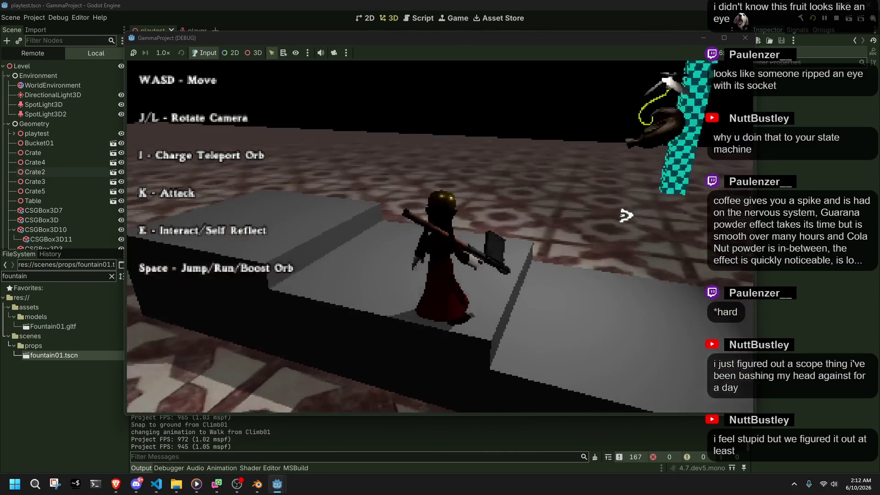
key("w")
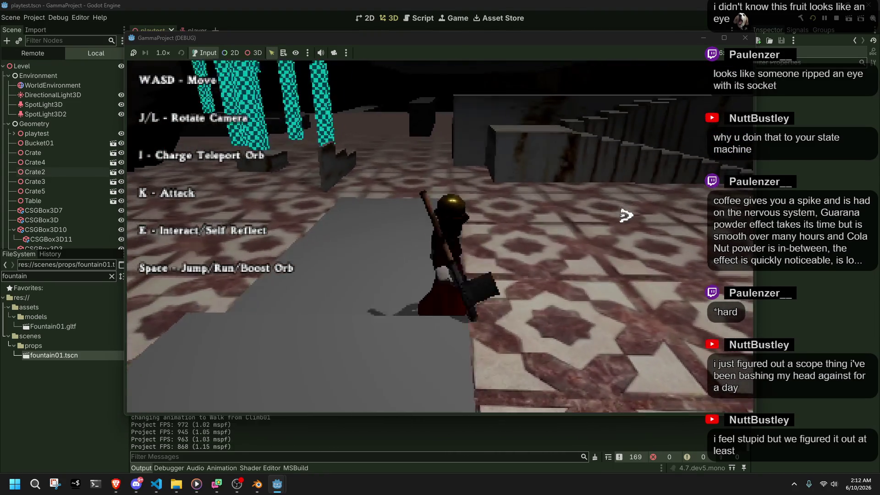
key("d")
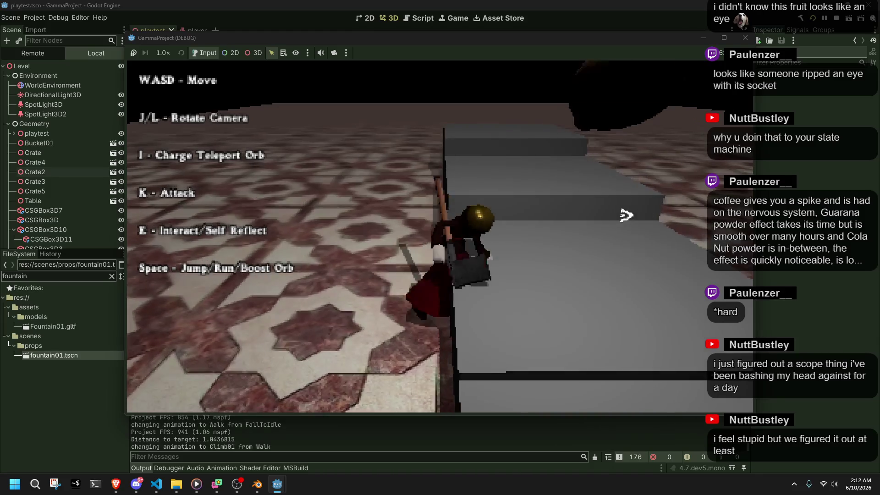
key("l")
key("w")
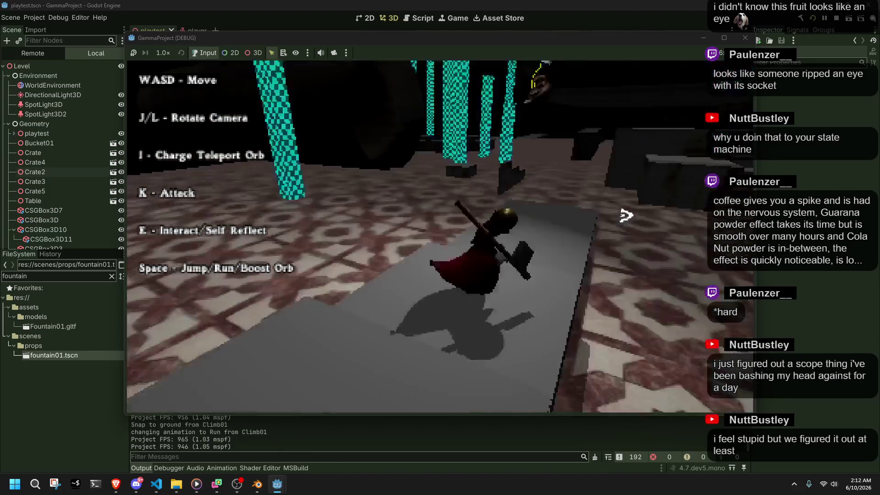
key("space")
key("w")
key("w")
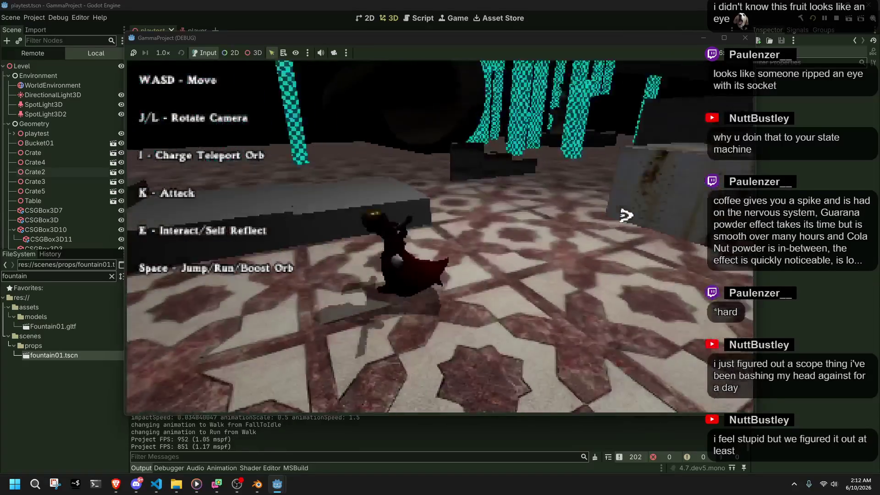
key("w")
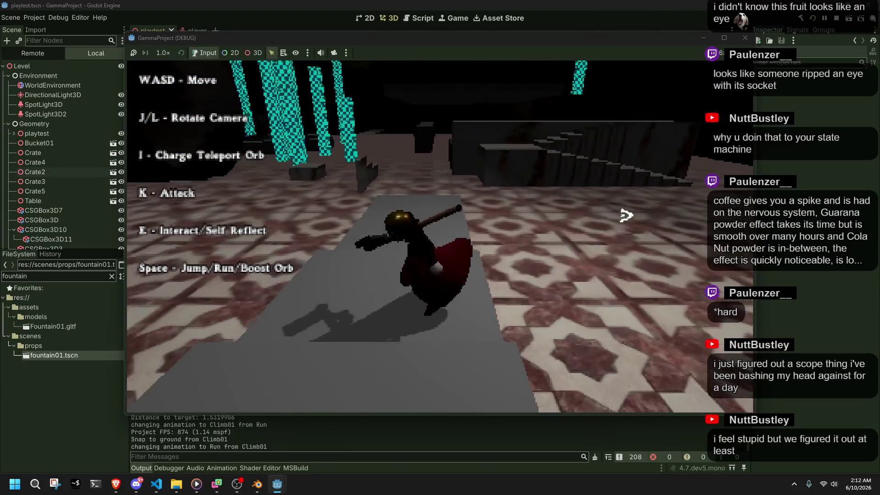
Jump off the grey ledge to the floor, stop the game, and return to Player.cs.
key("l")
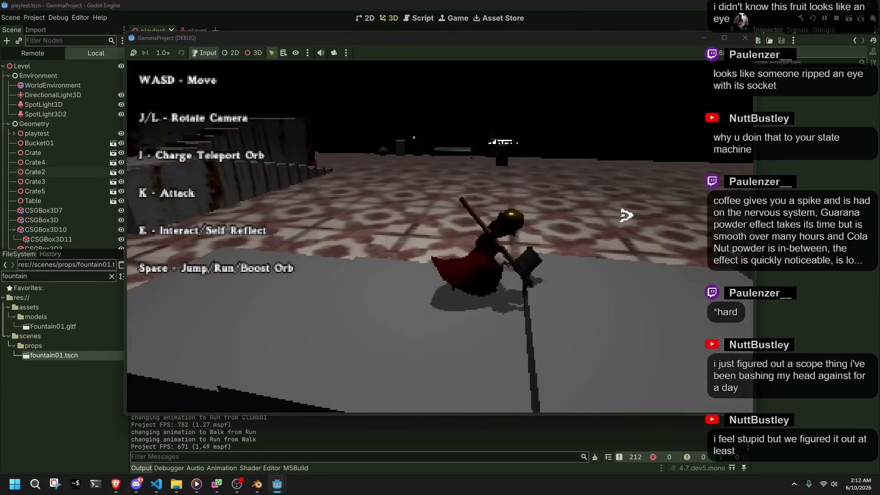
key("space")
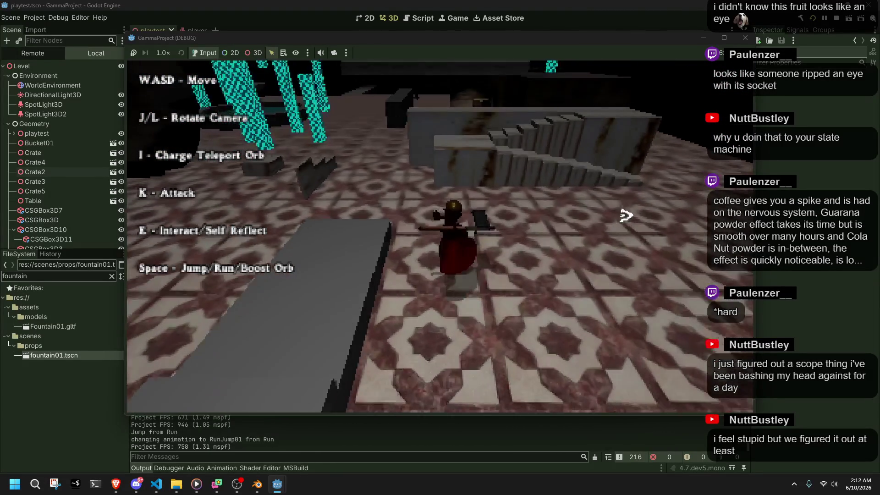
key("w")
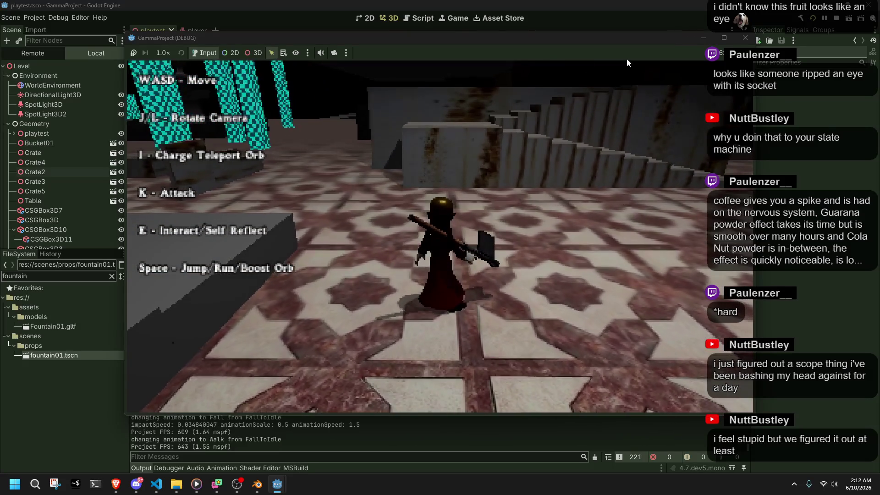
left_click(745, 41)
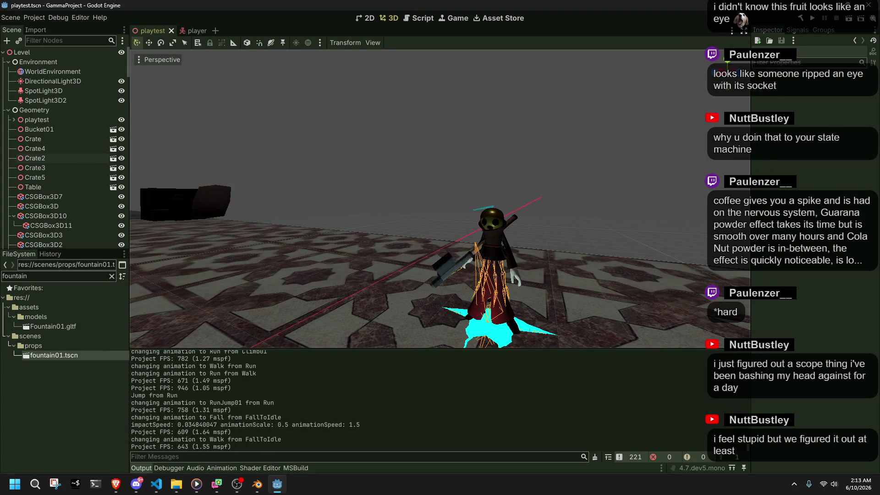
left_click(157, 484)
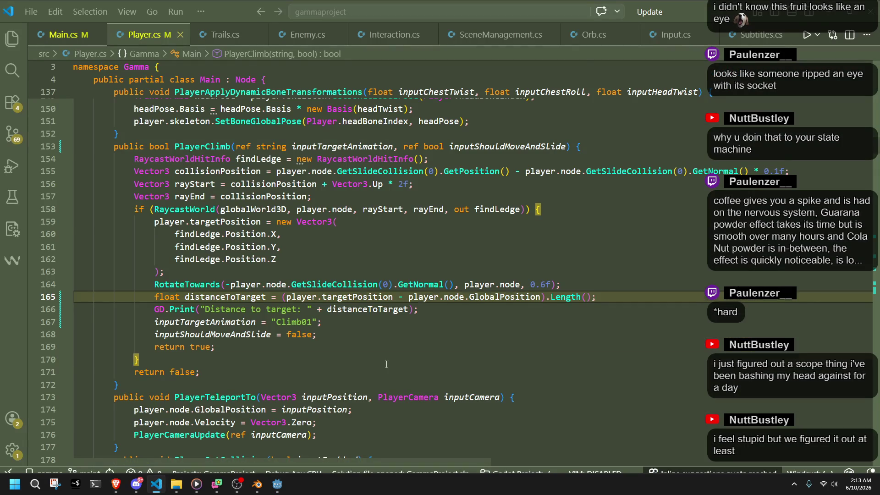
Look over the break on line 553 and the Roll case around line 570 in PlayerUpdate.
mouse_move(876, 159)
left_mouse_down()
mouse_move(872, 316)
mouse_move(862, 302)
mouse_move(857, 360)
left_mouse_up()
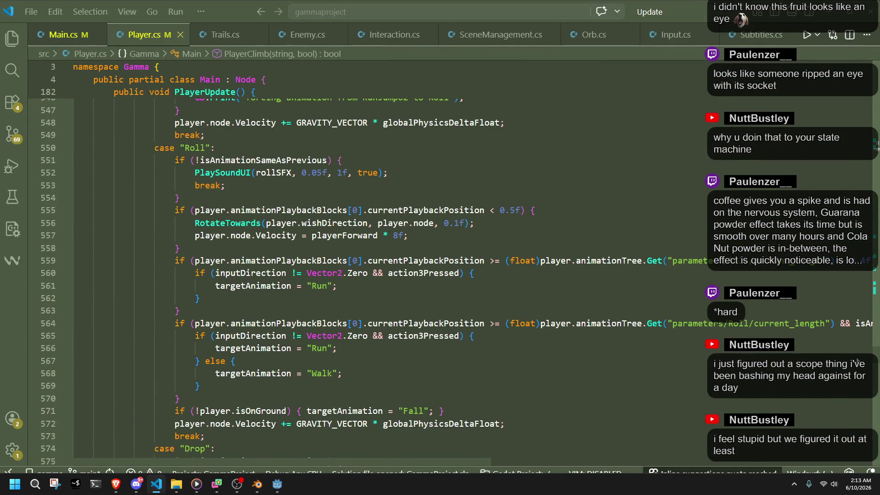
left_click(281, 183)
key("Down")
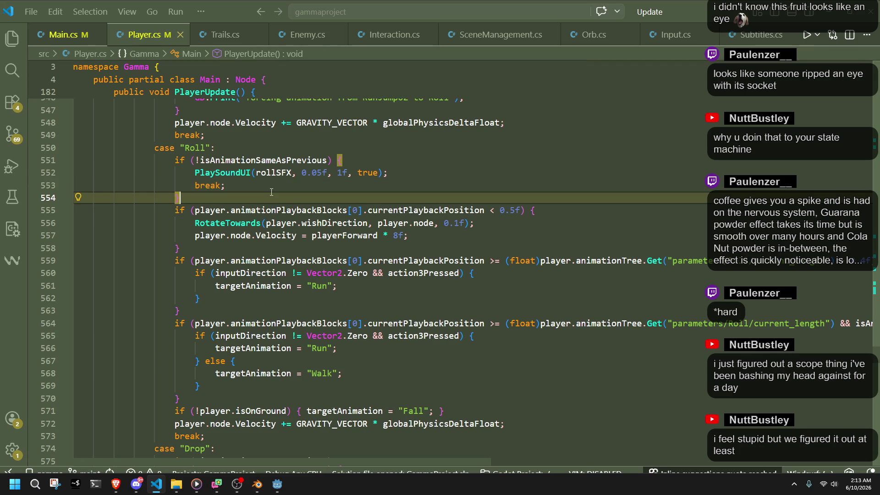
scroll(273, 193, "down", 1)
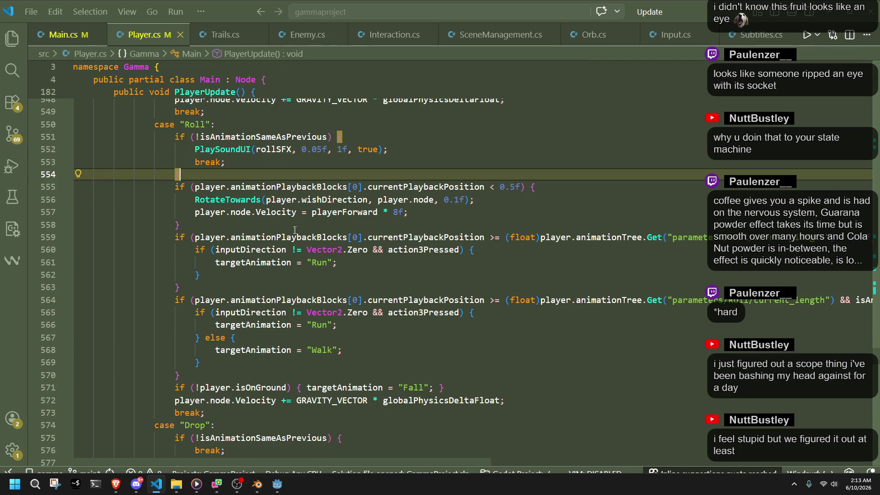
left_click(263, 375)
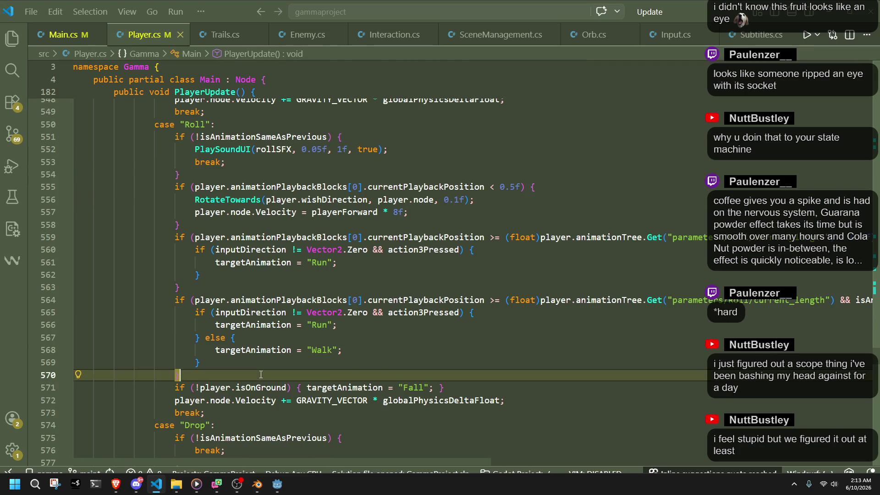
scroll(262, 375, "down", 5)
scroll(261, 374, "up", 4)
scroll(262, 374, "down", 15)
scroll(262, 373, "down", 17)
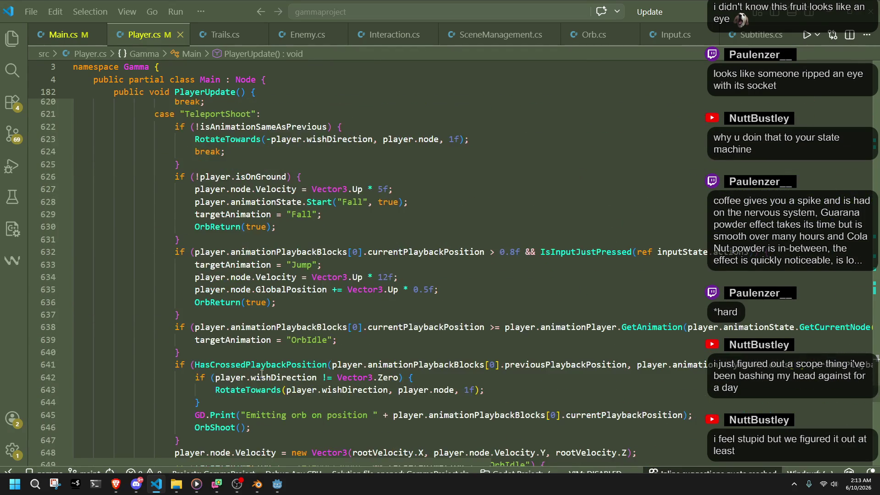
scroll(261, 374, "down", 12)
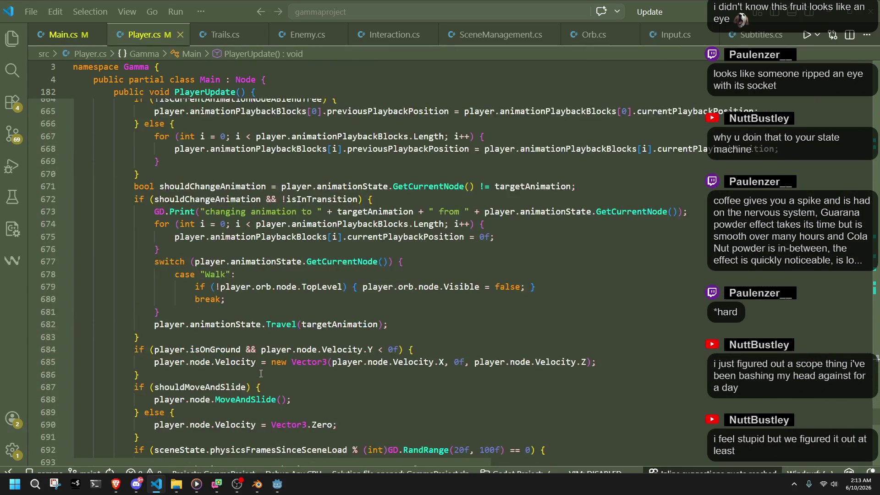
scroll(258, 369, "up", 3)
scroll(258, 369, "up", 20)
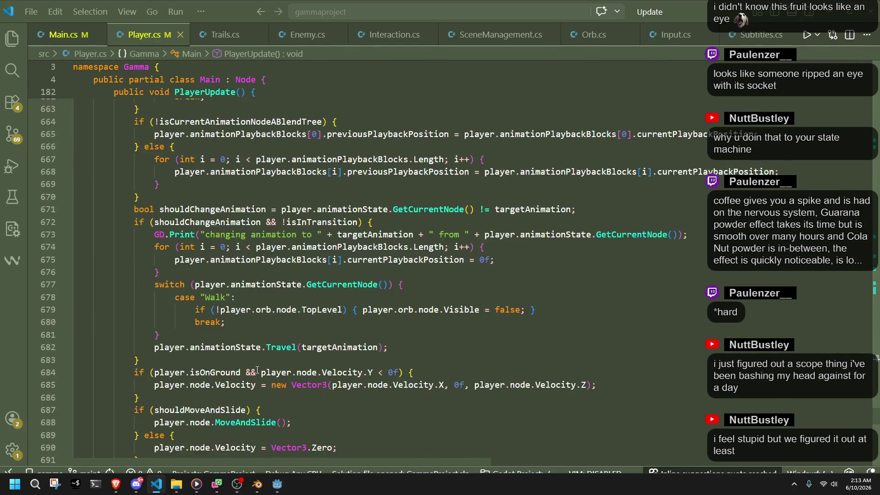
scroll(257, 369, "up", 18)
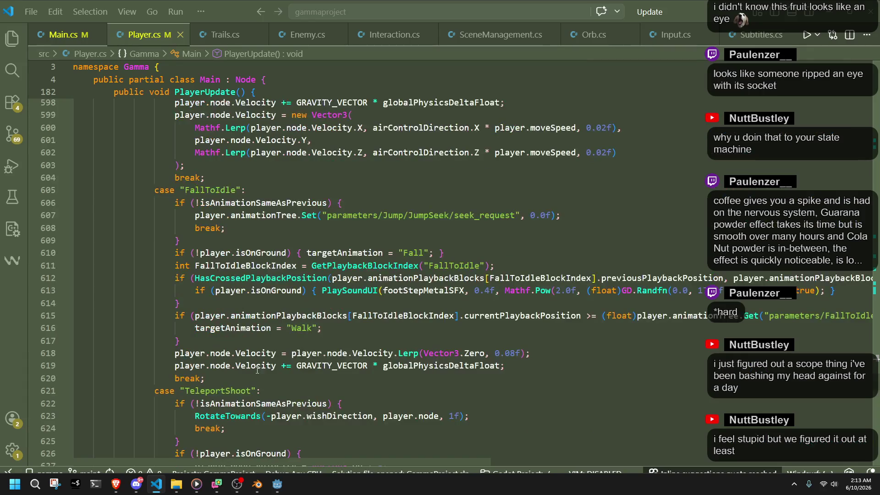
scroll(257, 369, "up", 12)
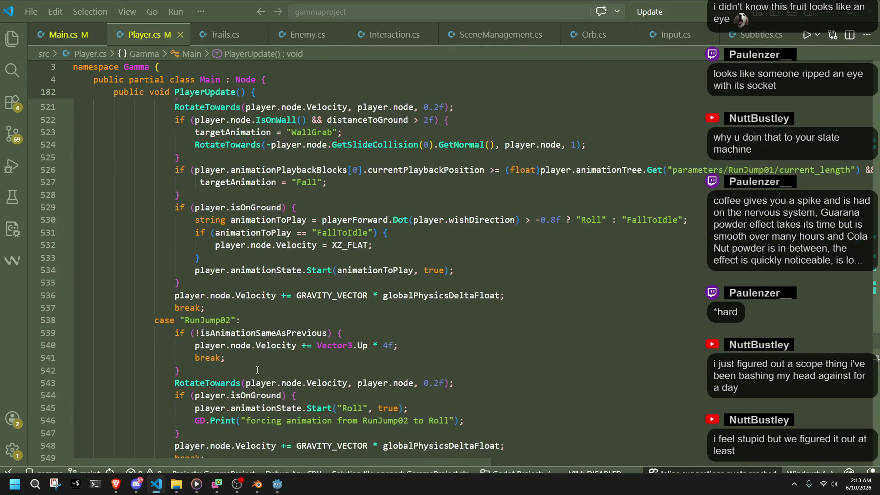
Select RunJump02 and check its GRAVITY_VECTOR line and isOnGround block braces (lines 536–547).
double_click(212, 320)
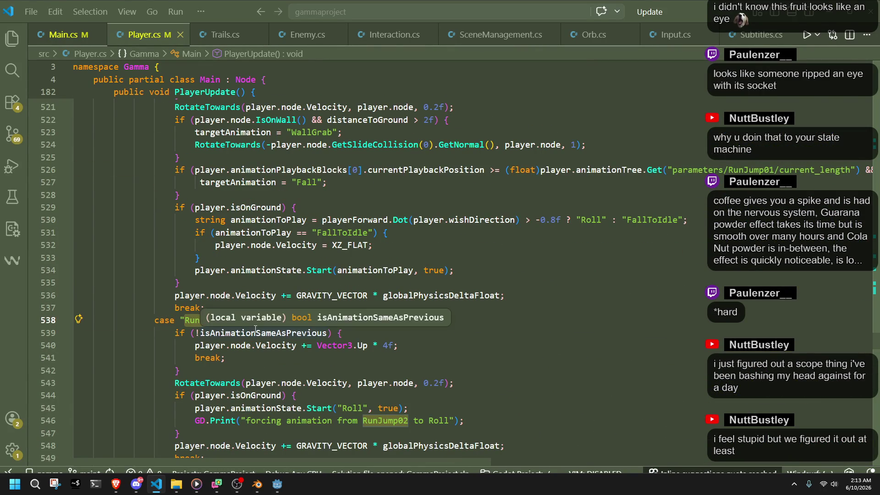
left_click(297, 296)
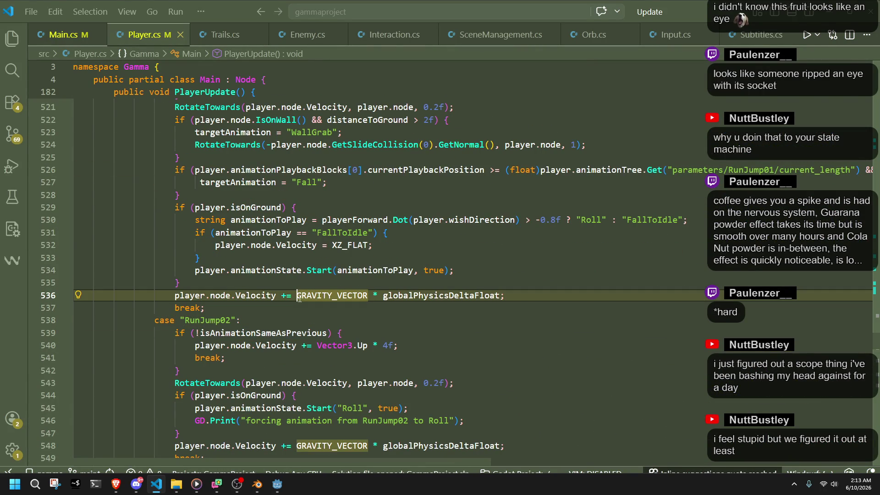
left_click(485, 399)
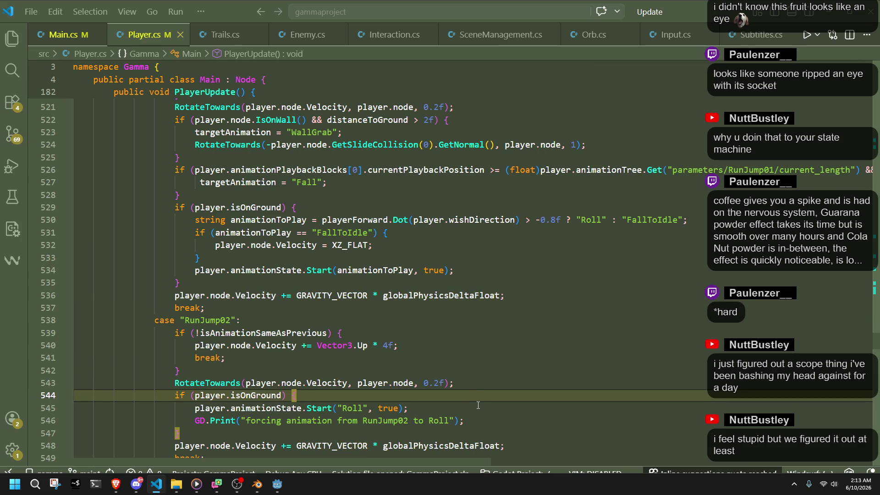
left_click(478, 407)
left_click(492, 432)
Recheck the break on line 553, then return to line 547 in the RunJump02 case.
scroll(469, 397, "down", 2)
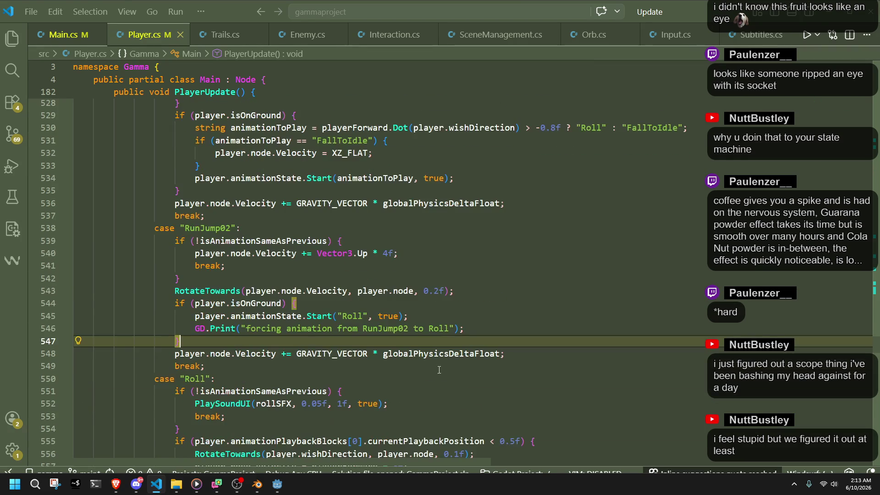
scroll(382, 368, "down", 2)
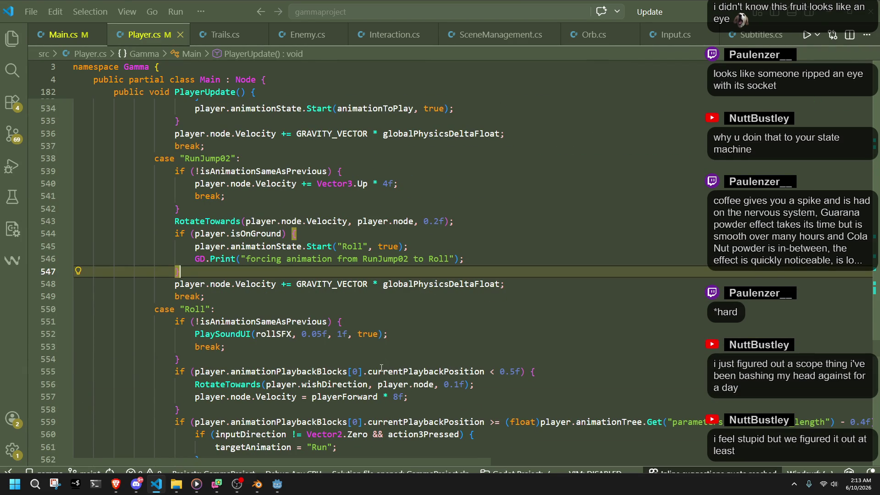
left_click(367, 347)
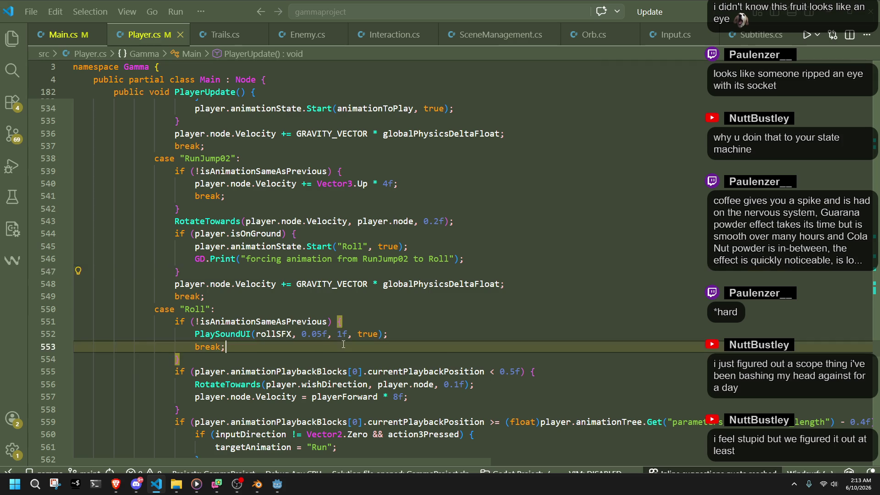
scroll(358, 348, "down", 3)
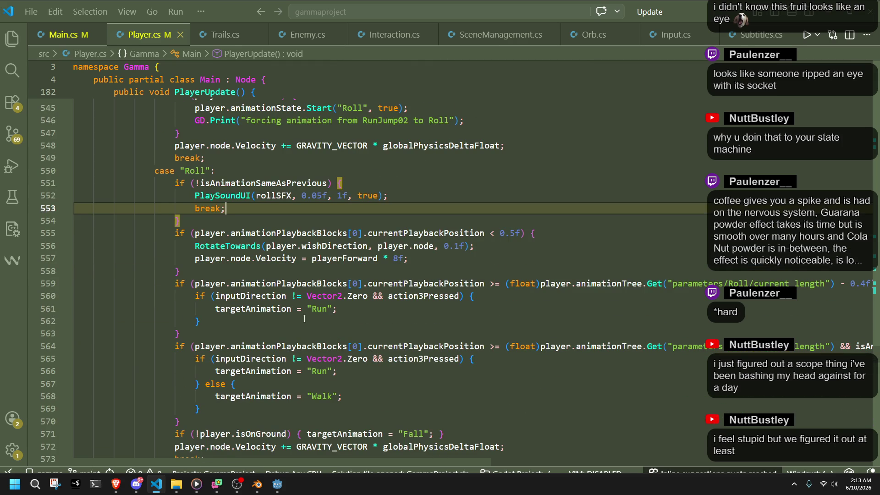
scroll(305, 318, "up", 4)
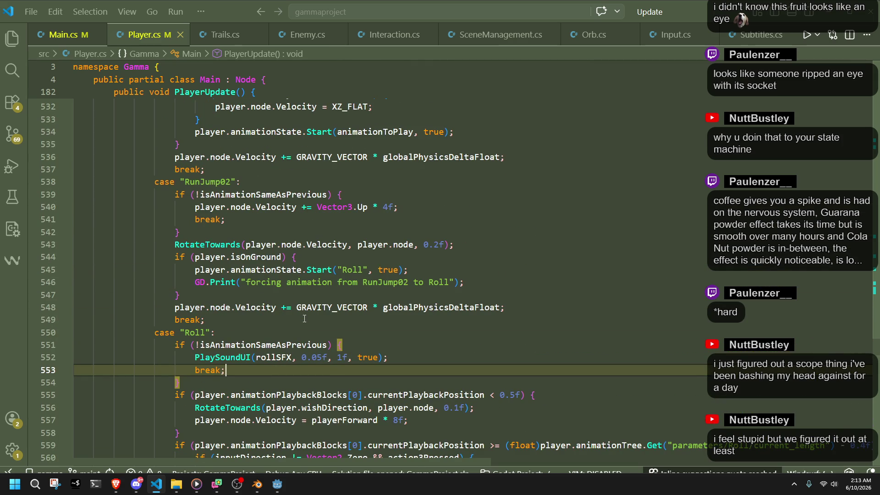
left_click(275, 292)
scroll(275, 292, "up", 6)
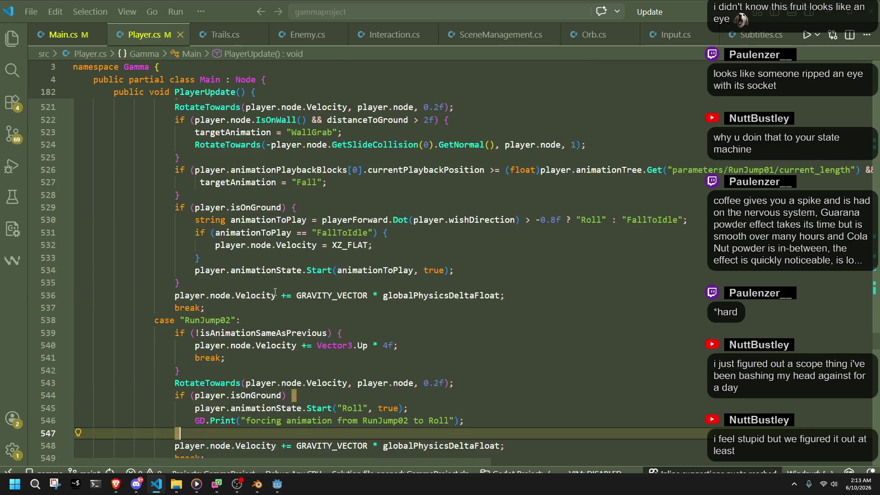